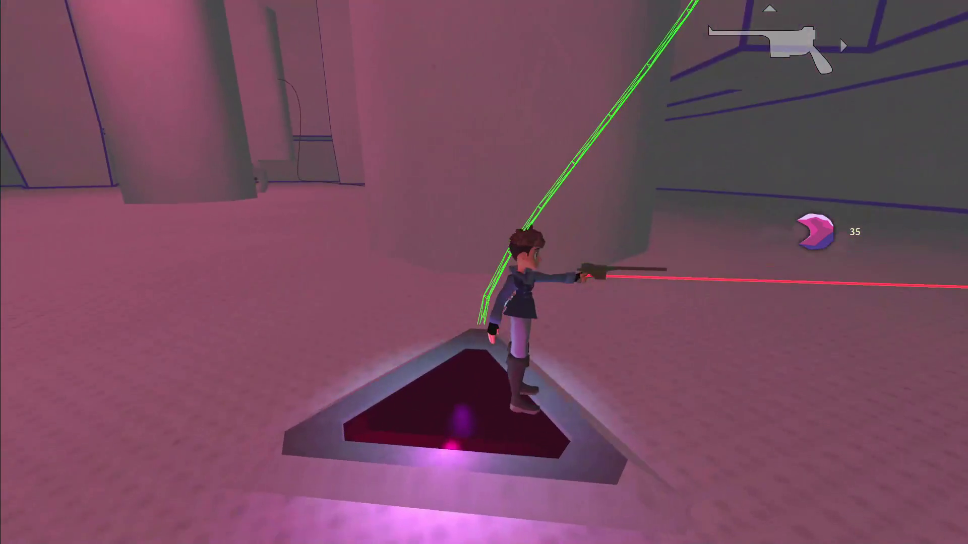
Step: Slow time with the hook tool, jump up the ledge and cling to the wall by the platform
key("2")
key("shift")
key("space")
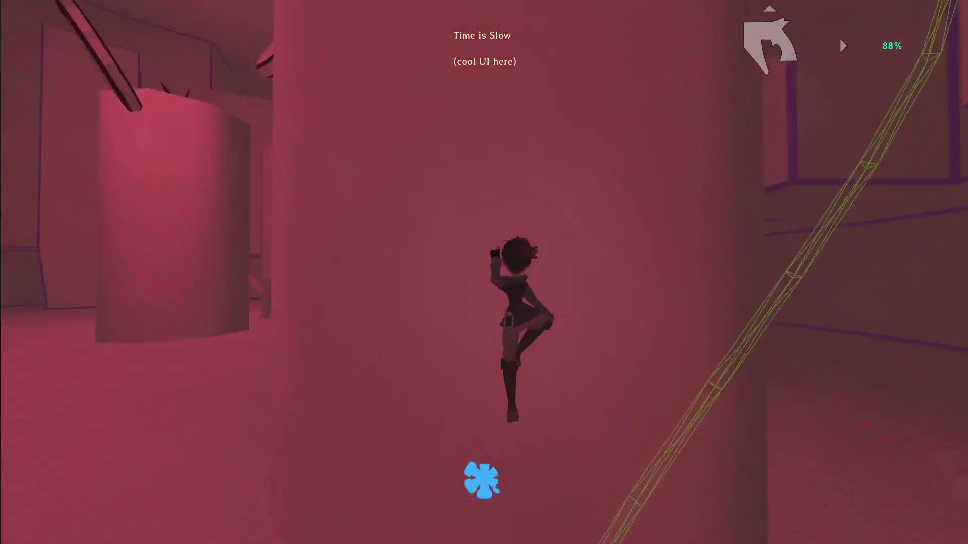
key("space")
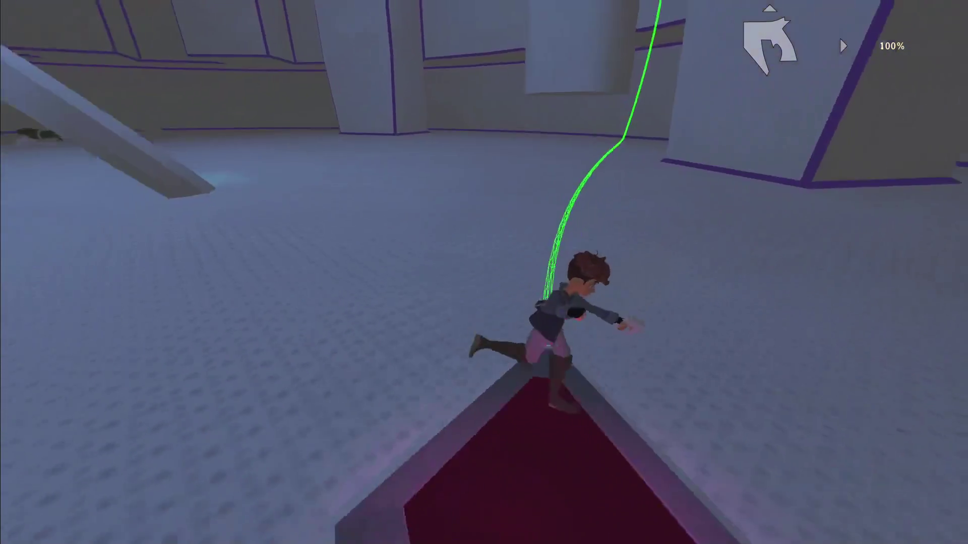
key("shift")
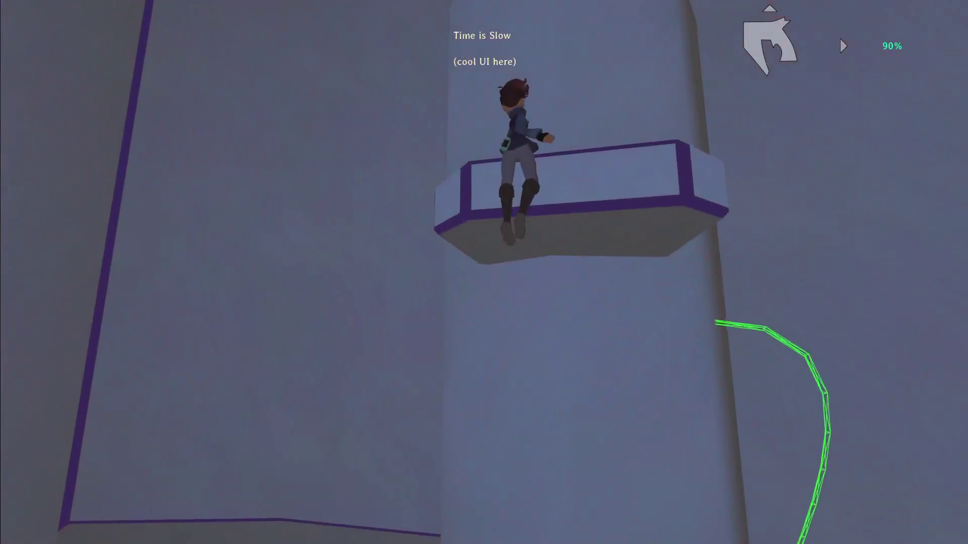
key("space")
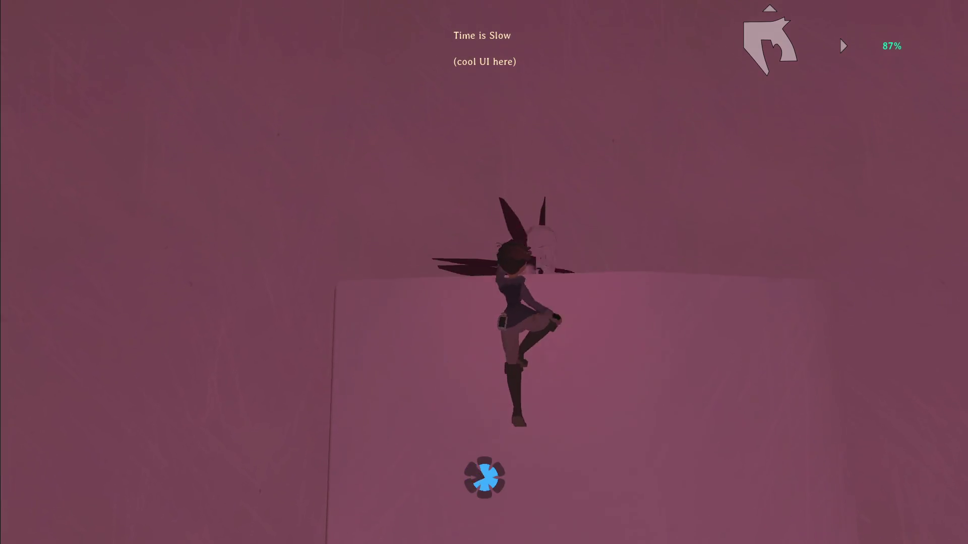
key("space")
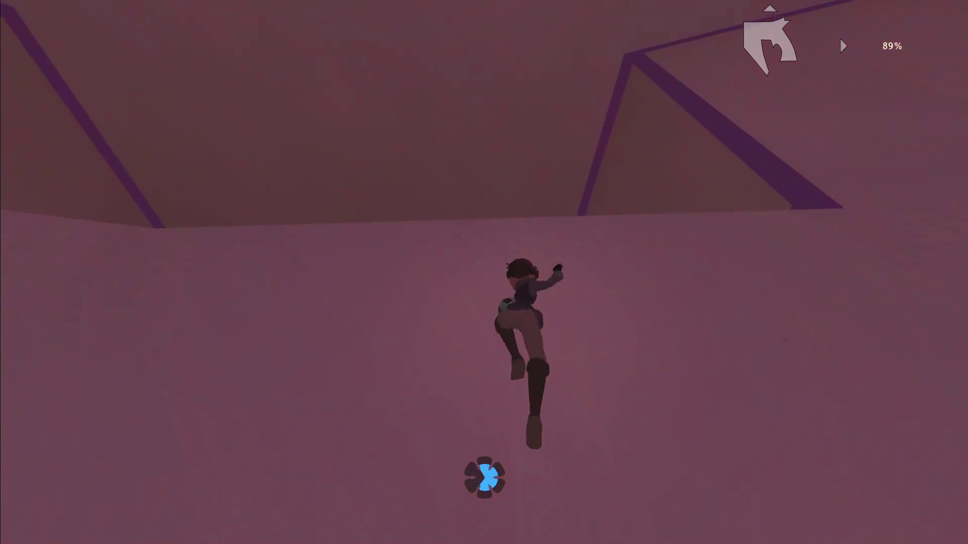
Step: Run through the gate and corridors, past the glowing triangular archway, up to the lever
key("w")
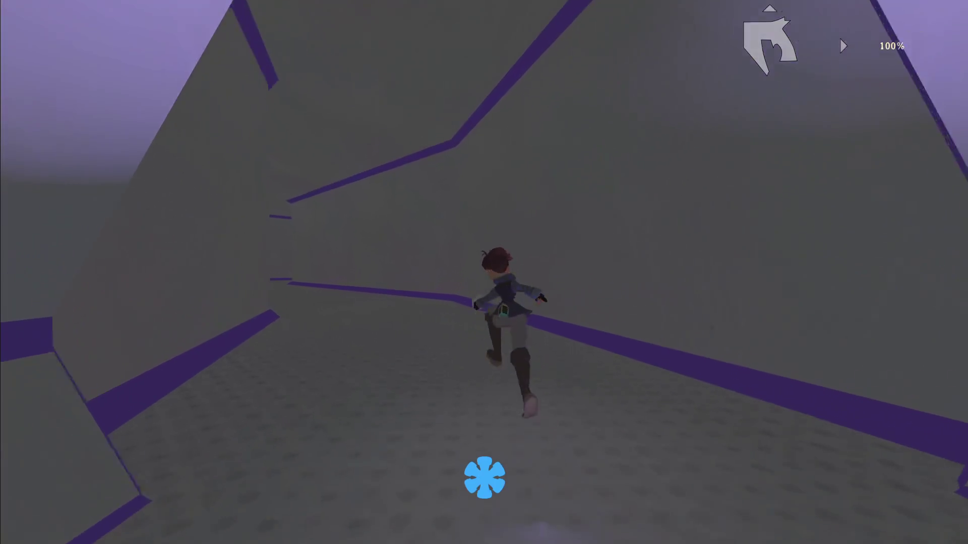
key("a")
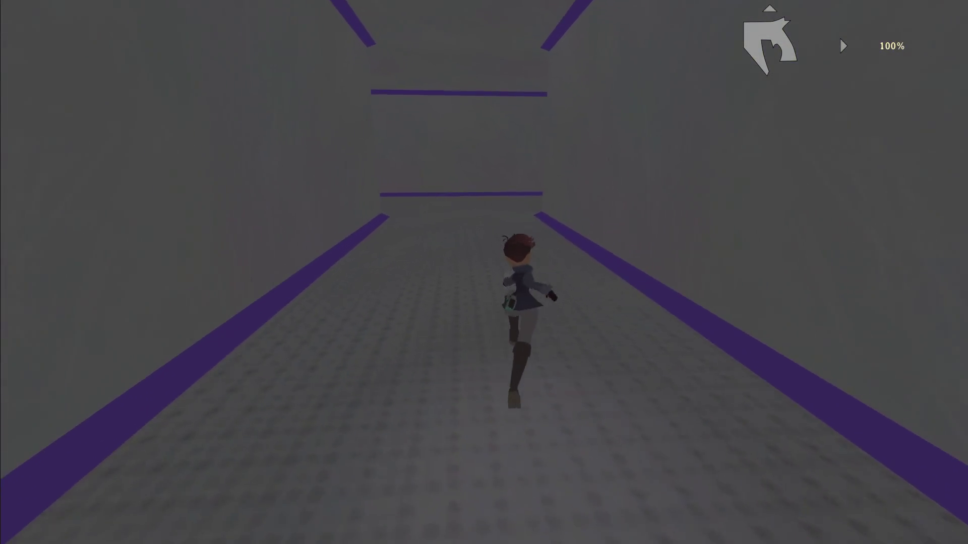
key("a")
key("a")
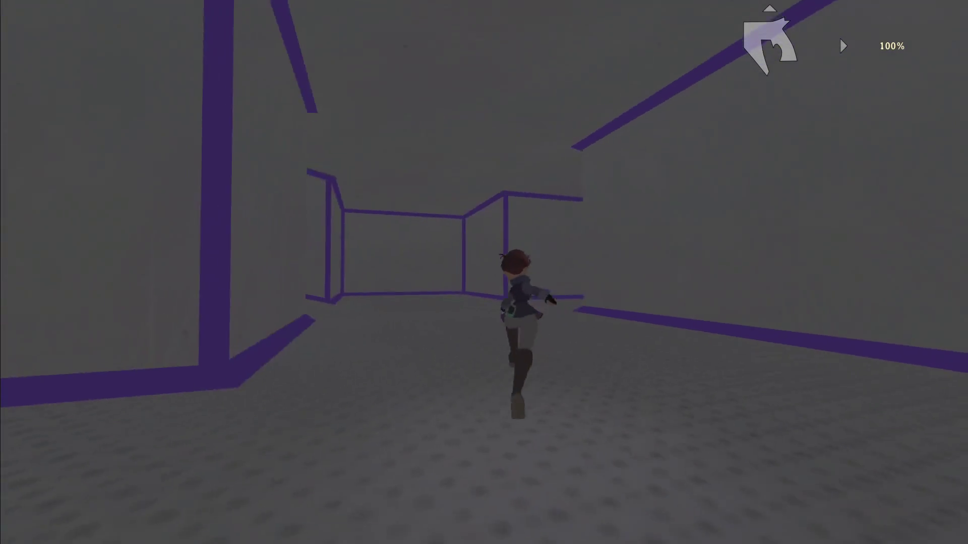
key("a")
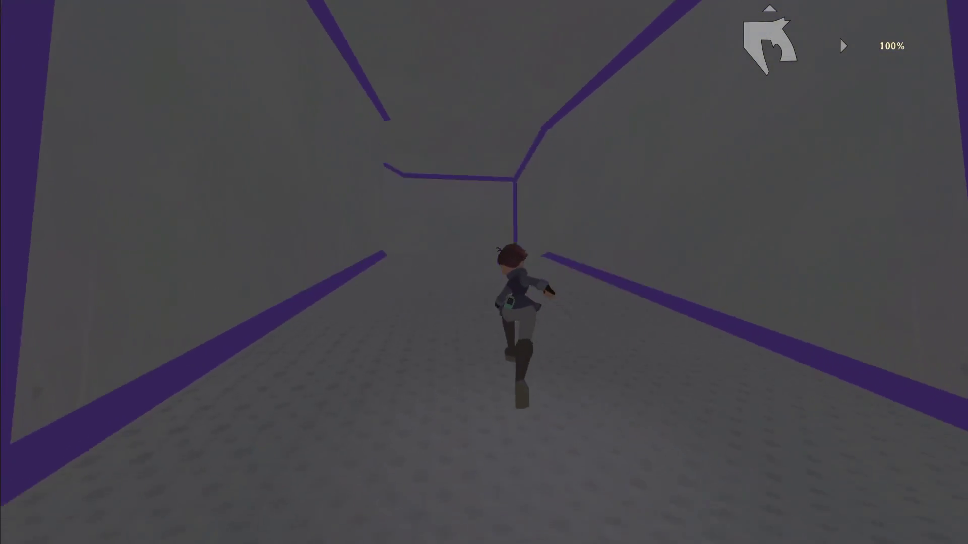
key("d")
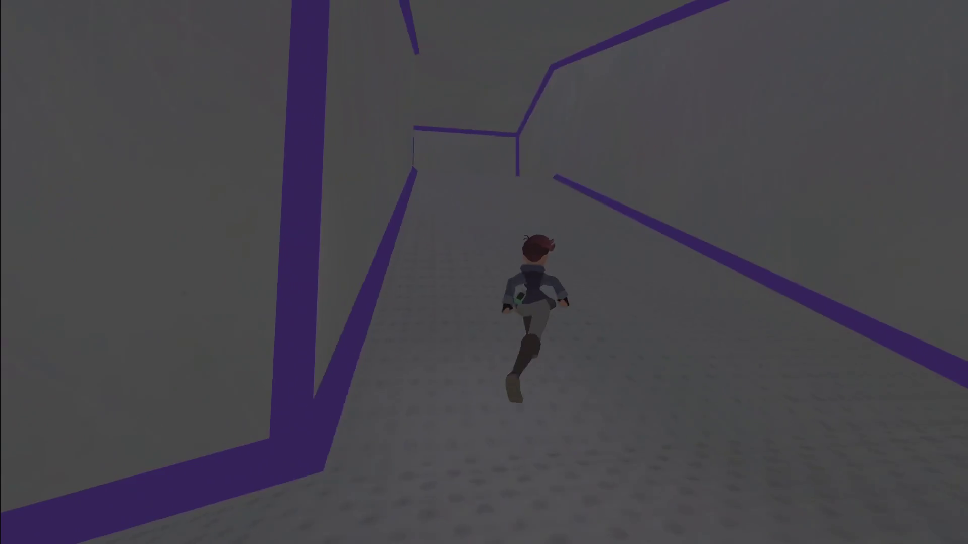
key("d")
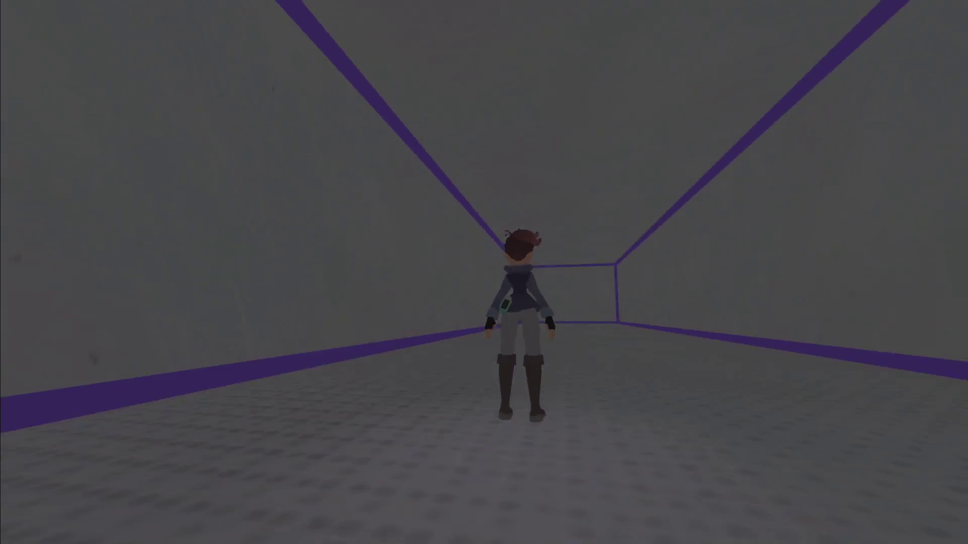
key("w")
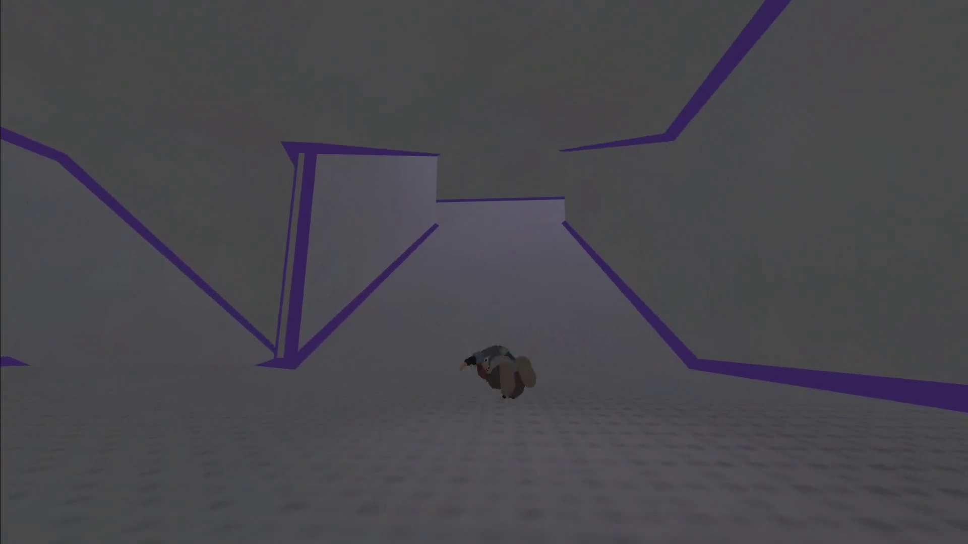
key("w")
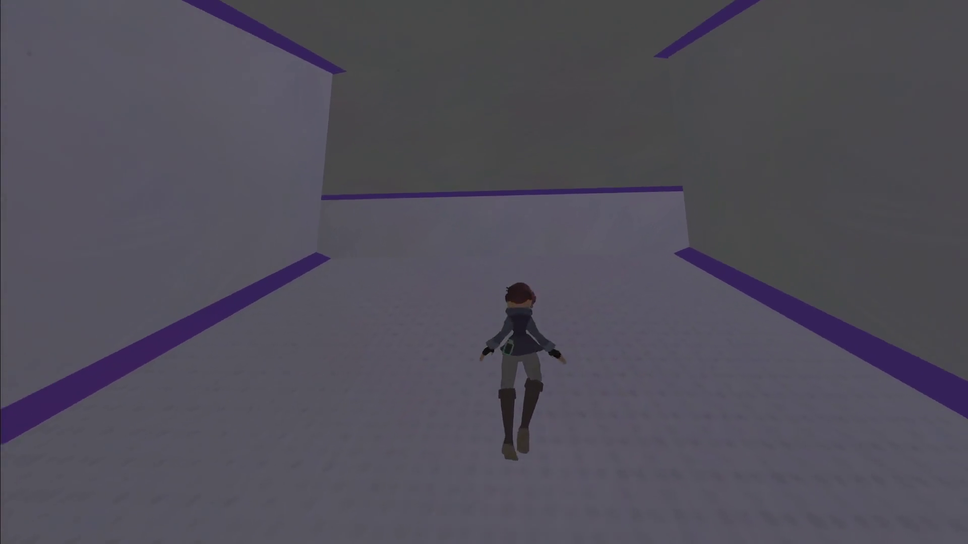
key("w")
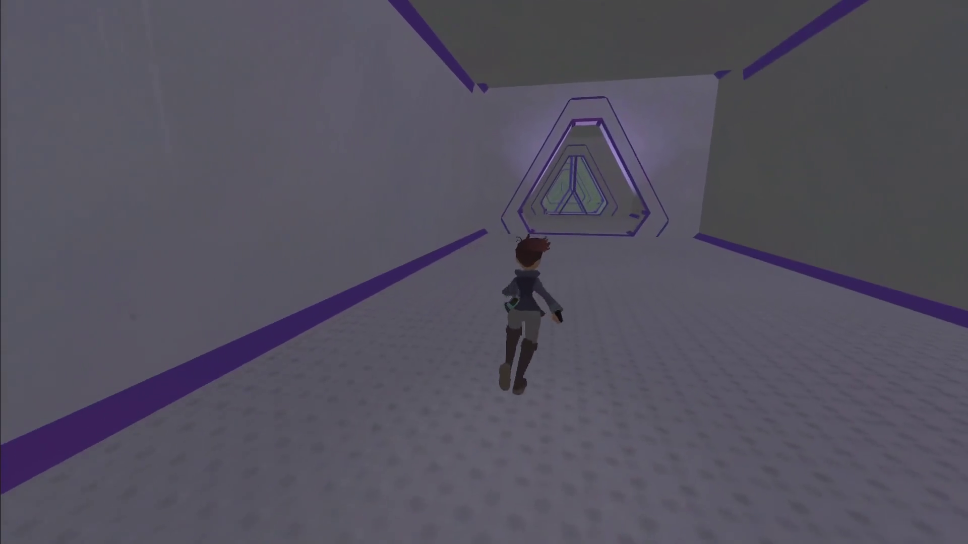
key("w")
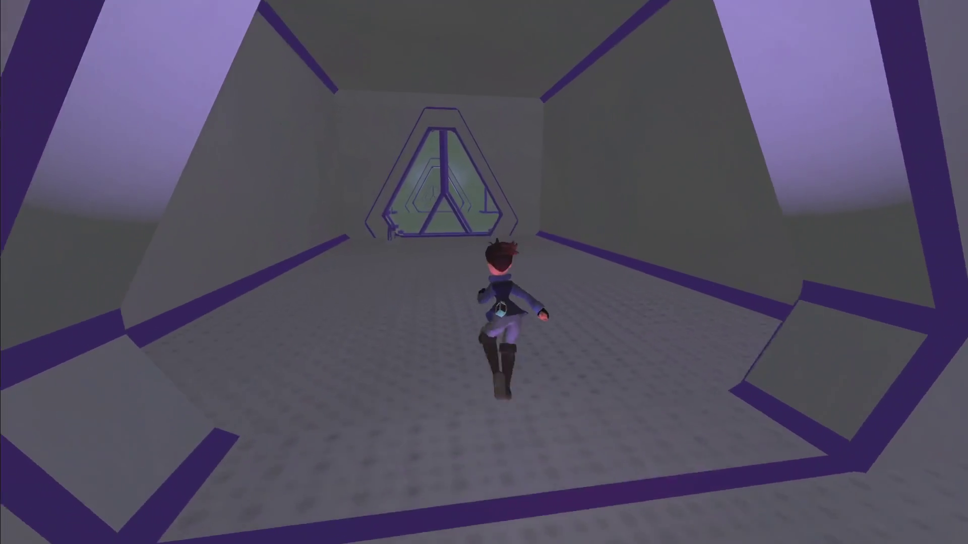
key("w")
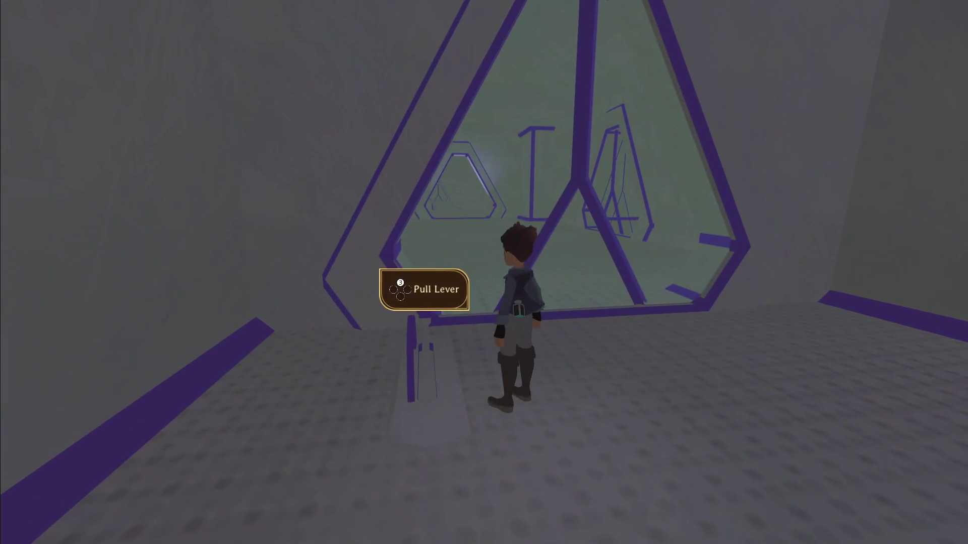
Step: Pull the lever and collect the Capacitor from the strange machine on the lit pedestal
key("e")
key("w")
key("w")
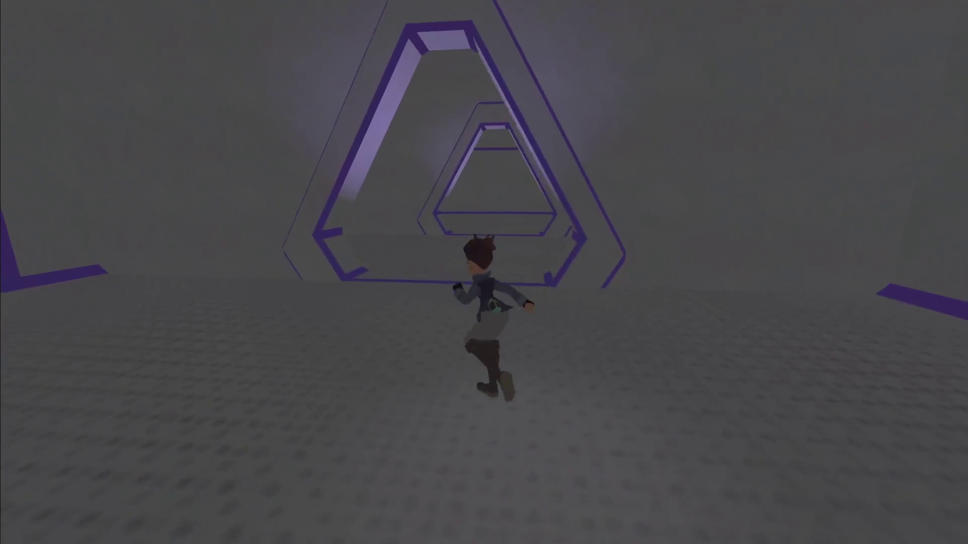
key("w")
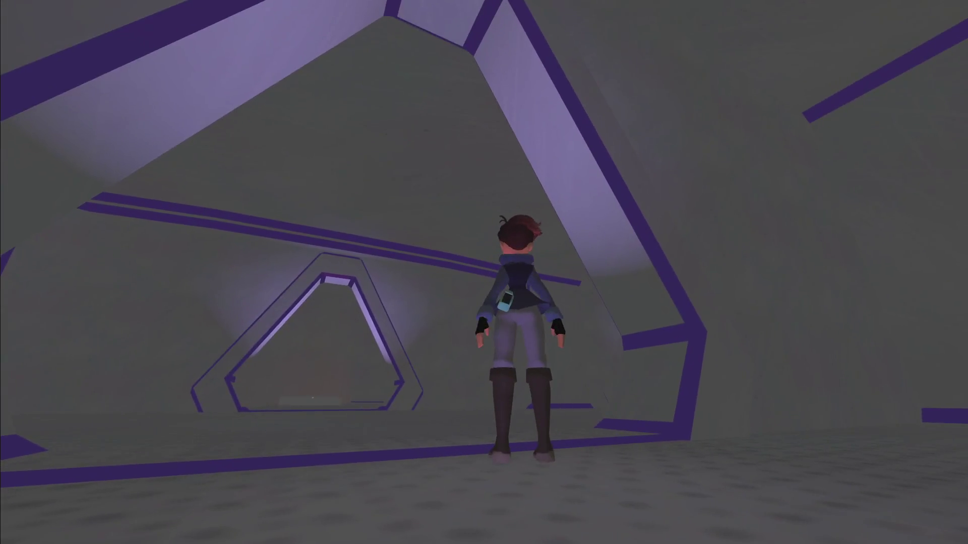
key("w")
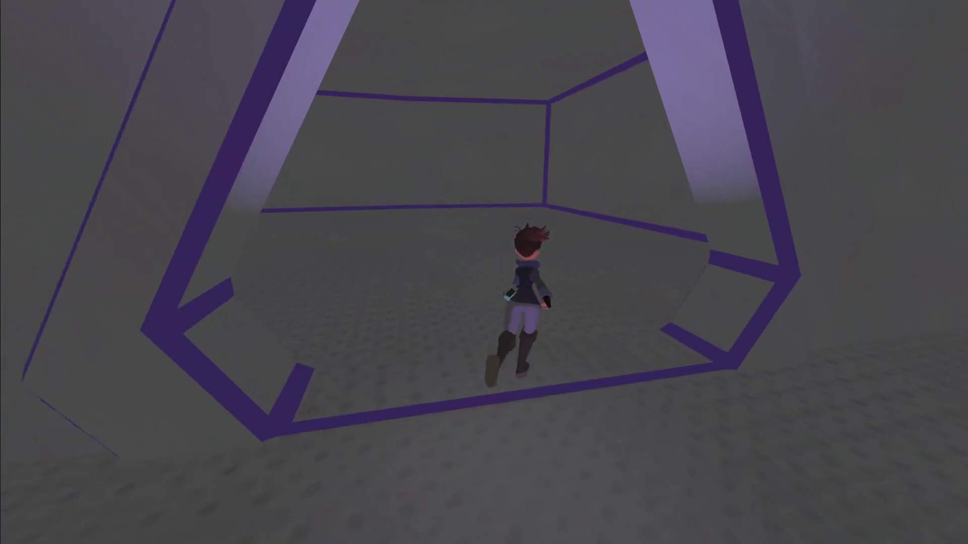
key("w")
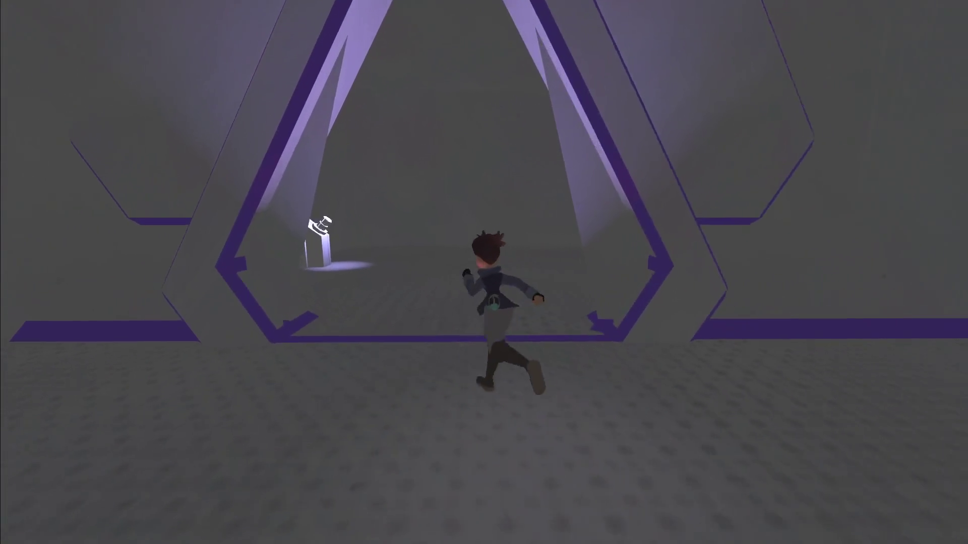
key("w")
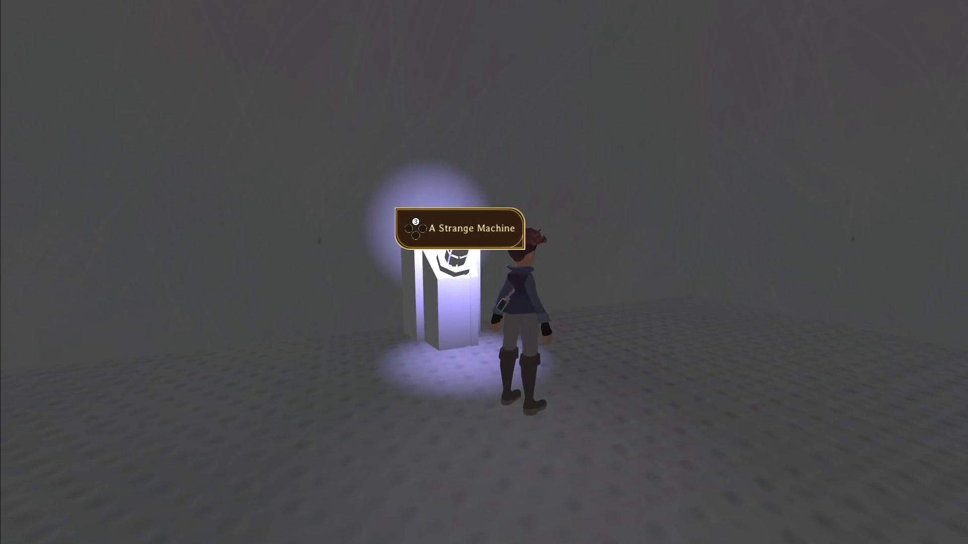
key("w")
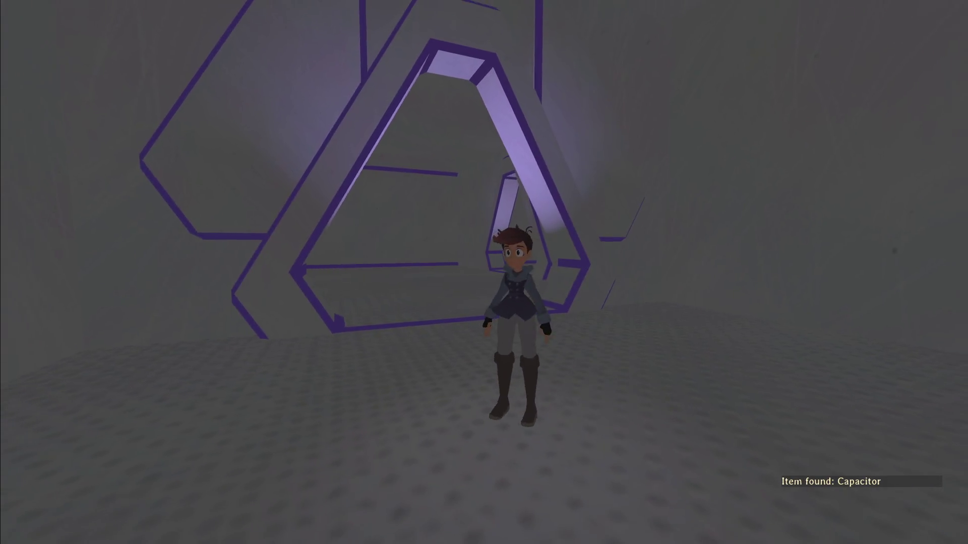
Step: Run back through the purple archways and cross the hexagonal steps in slow motion
key("w")
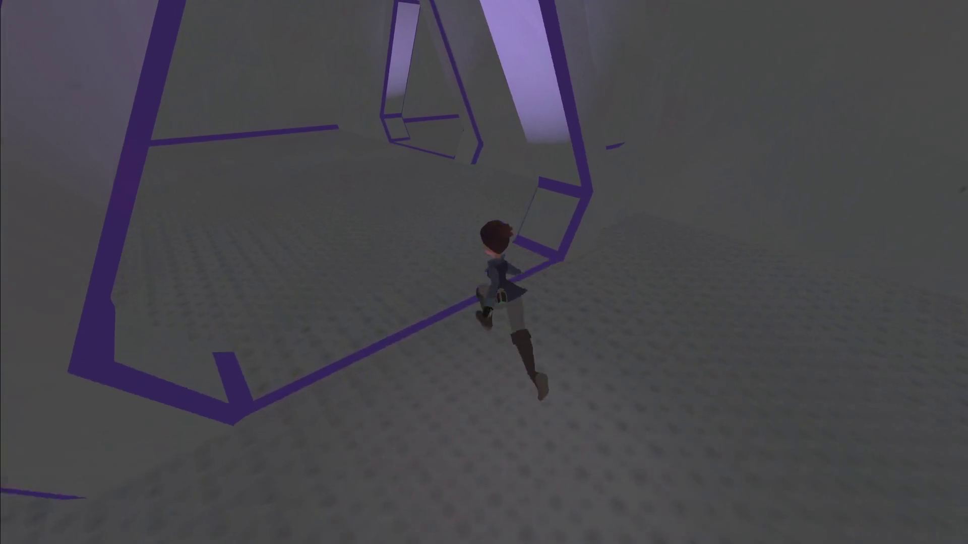
key("w")
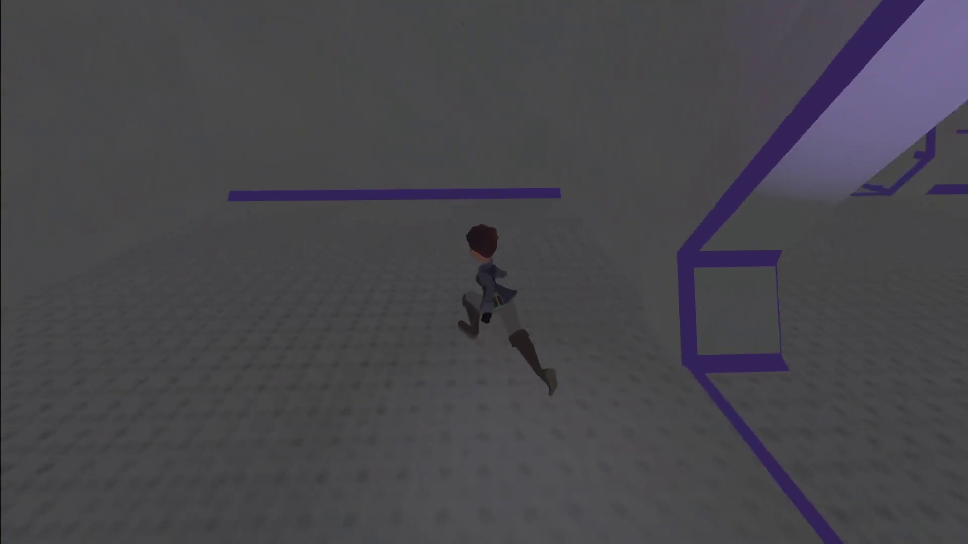
key("w")
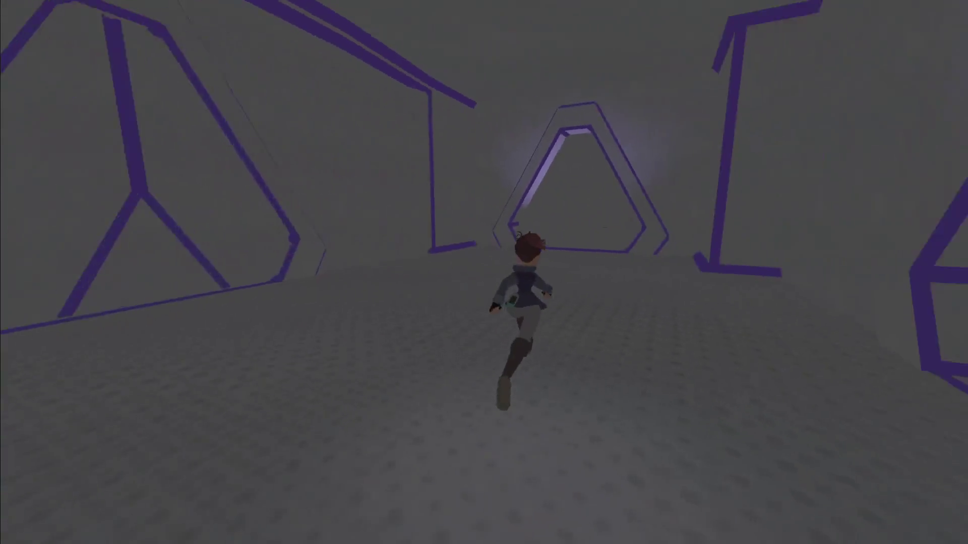
key("w")
key("w")
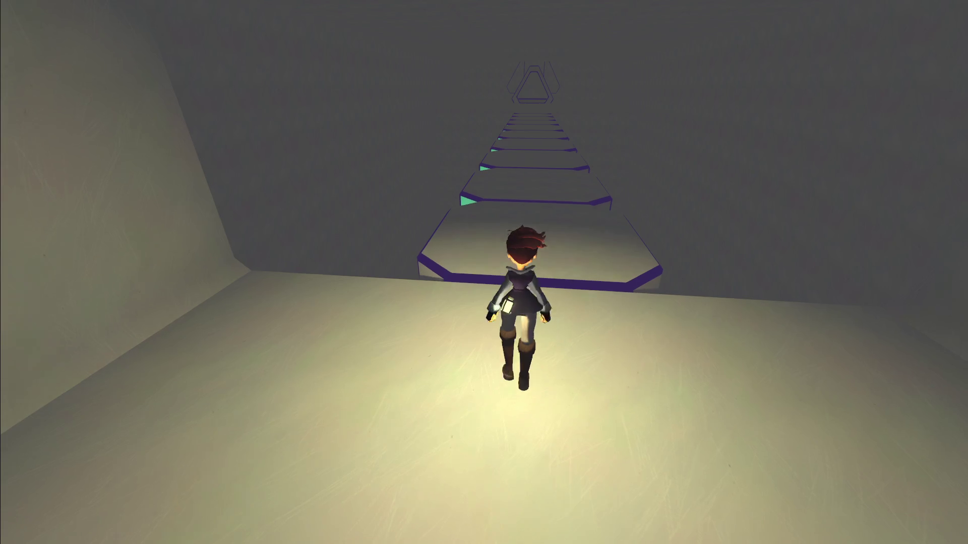
key("w")
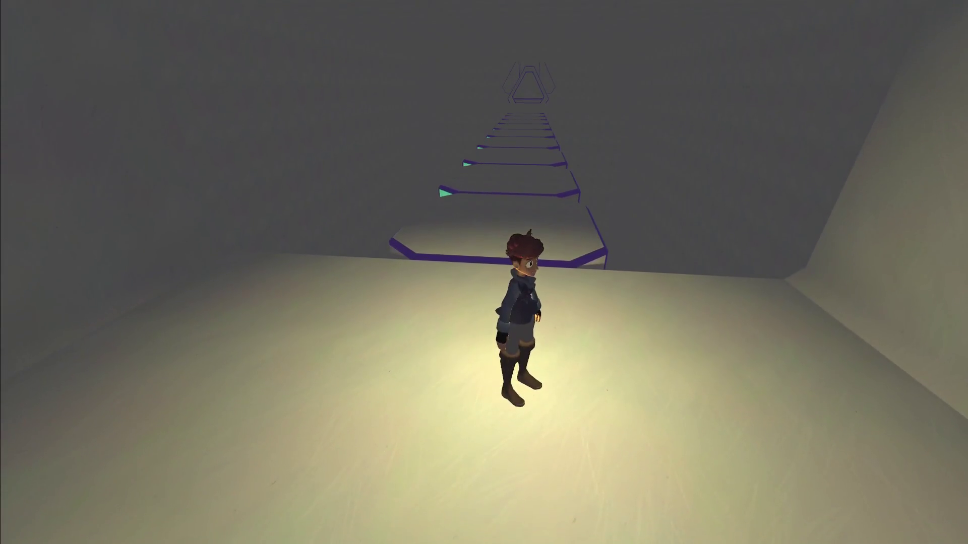
key("w")
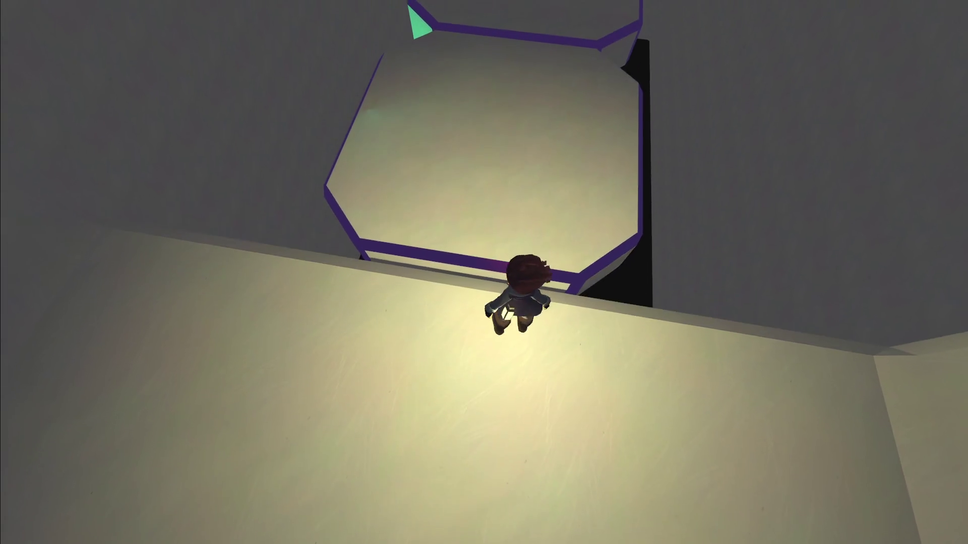
key("w")
key("e")
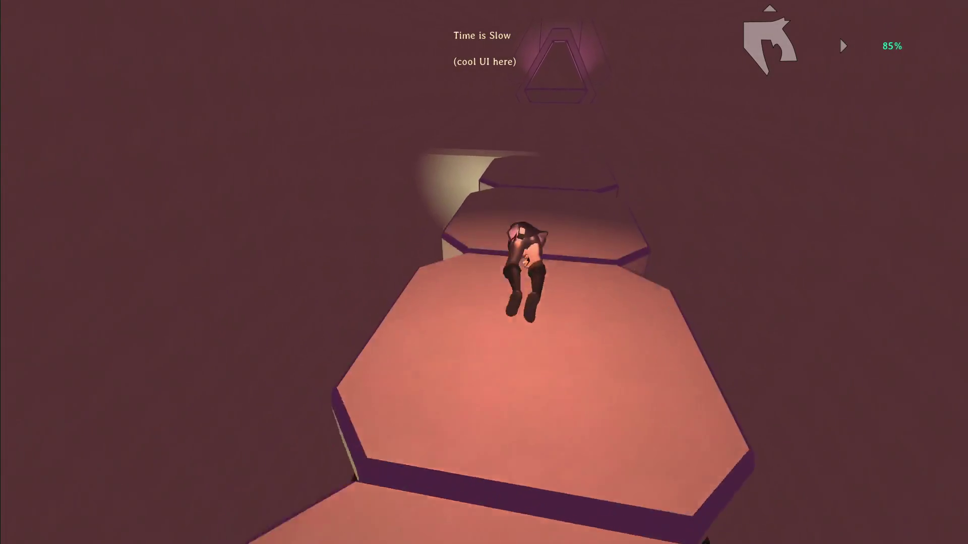
key("e")
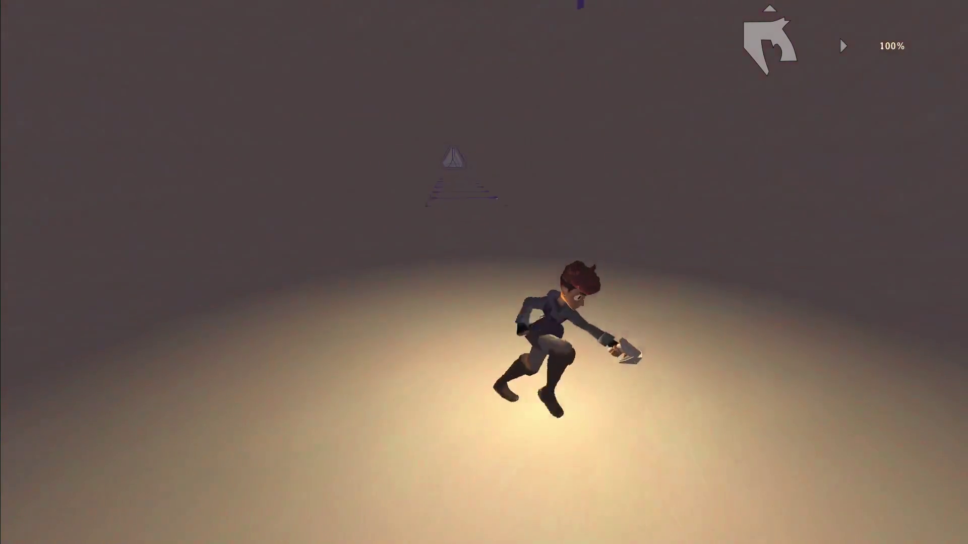
key("w")
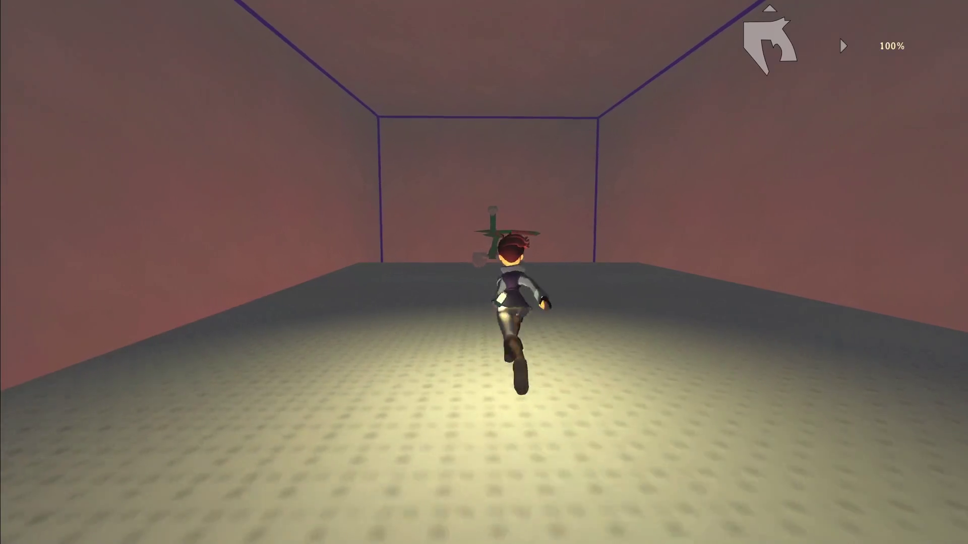
Step: Use slow time to leap onto the slab and climb onto the top of the tower
key("shift")
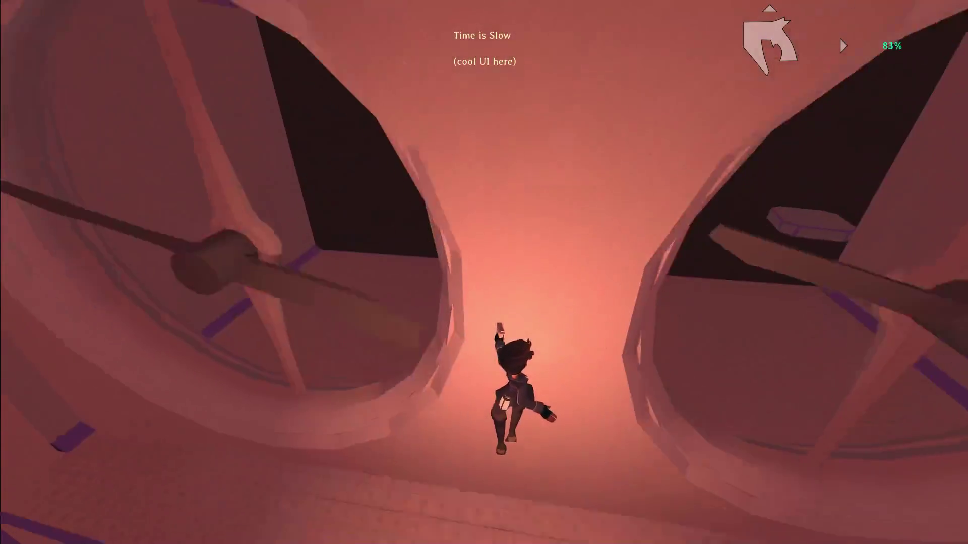
key("shift")
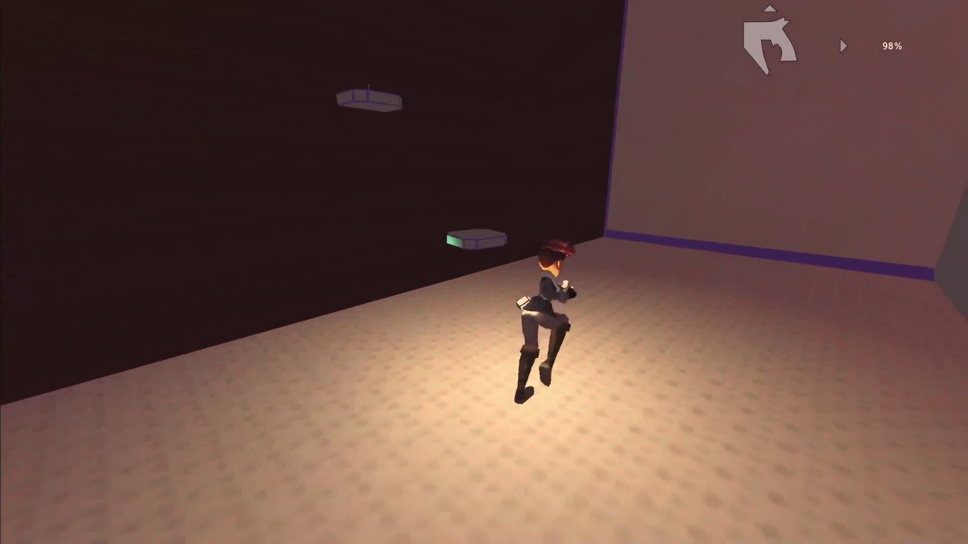
key("space")
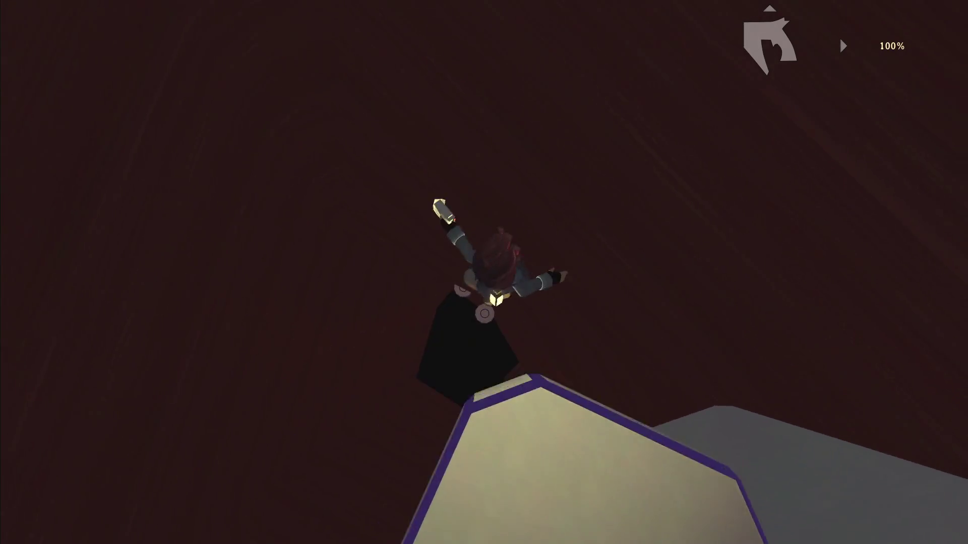
key("shift")
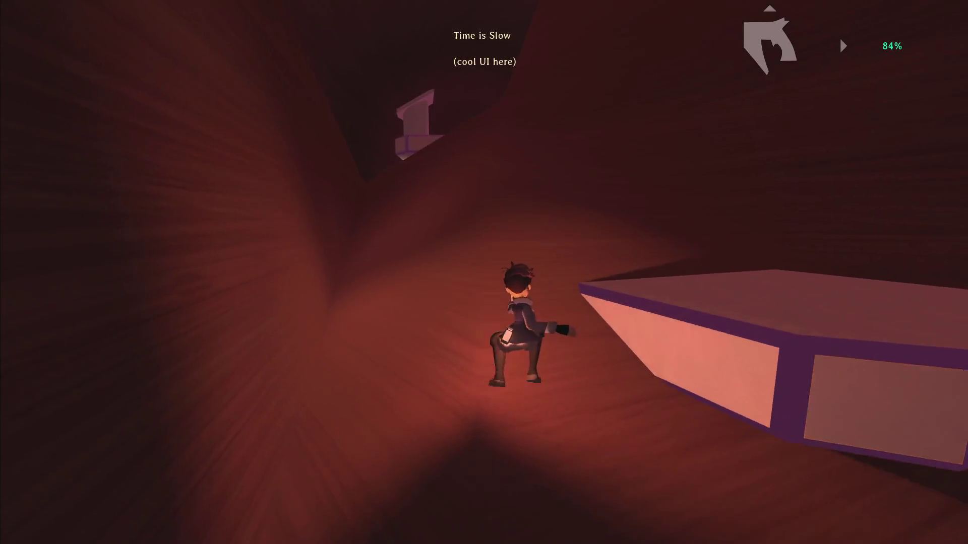
key("shift")
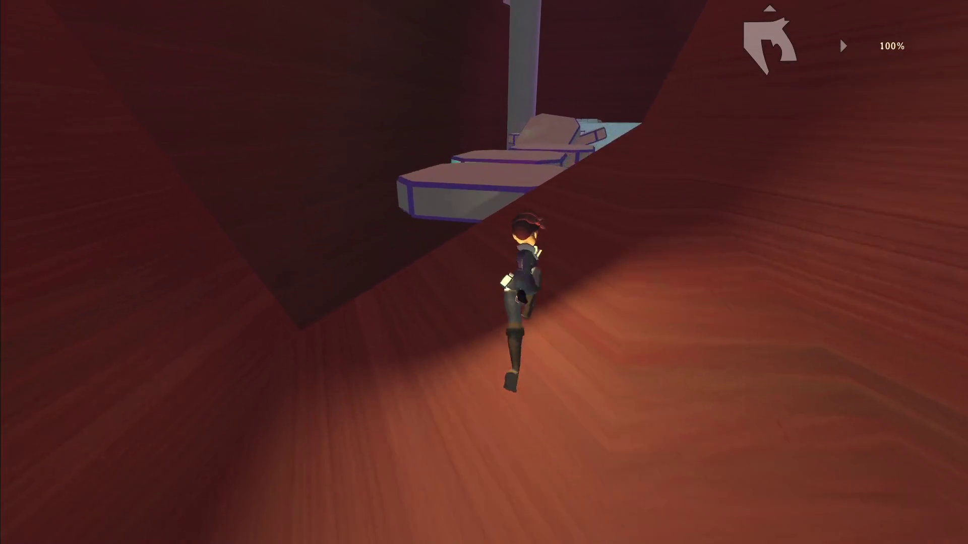
key("shift")
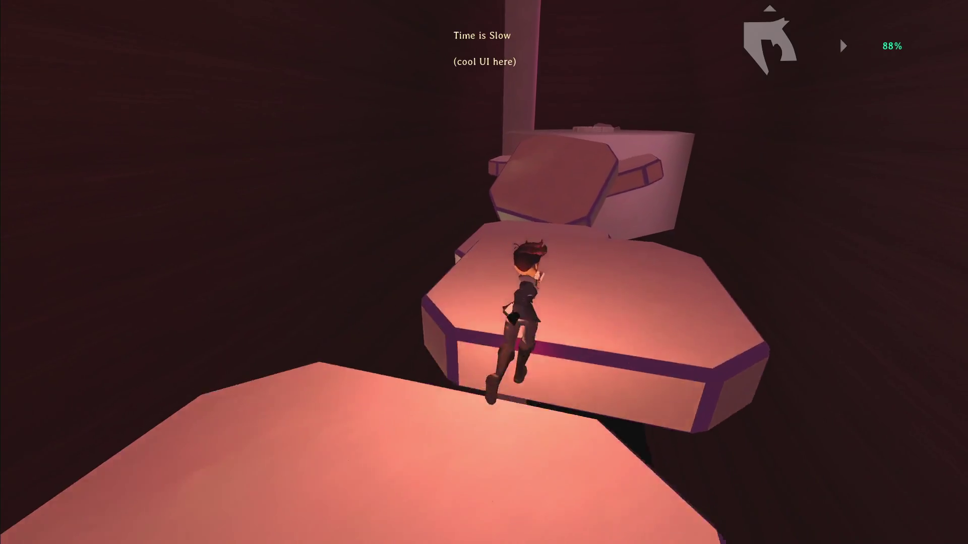
key("space")
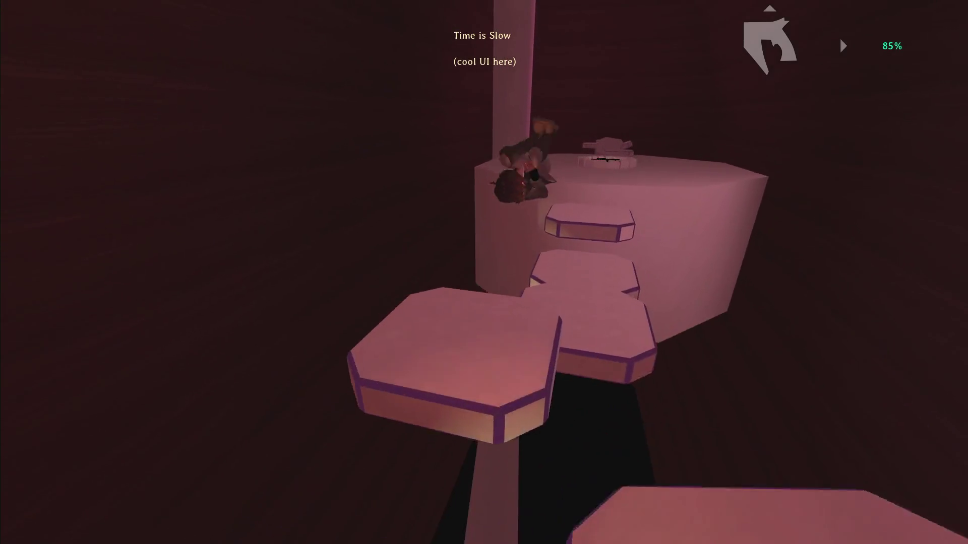
key("space")
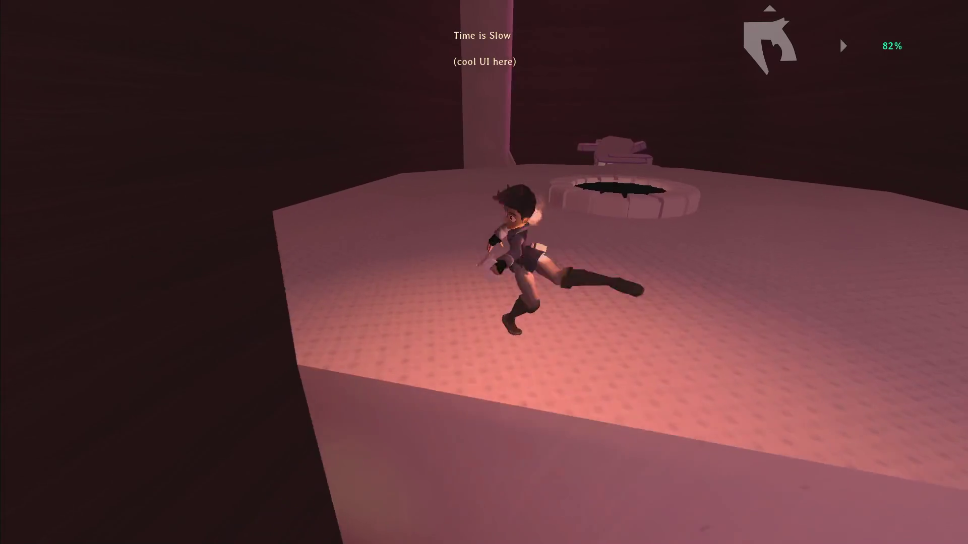
key("shift")
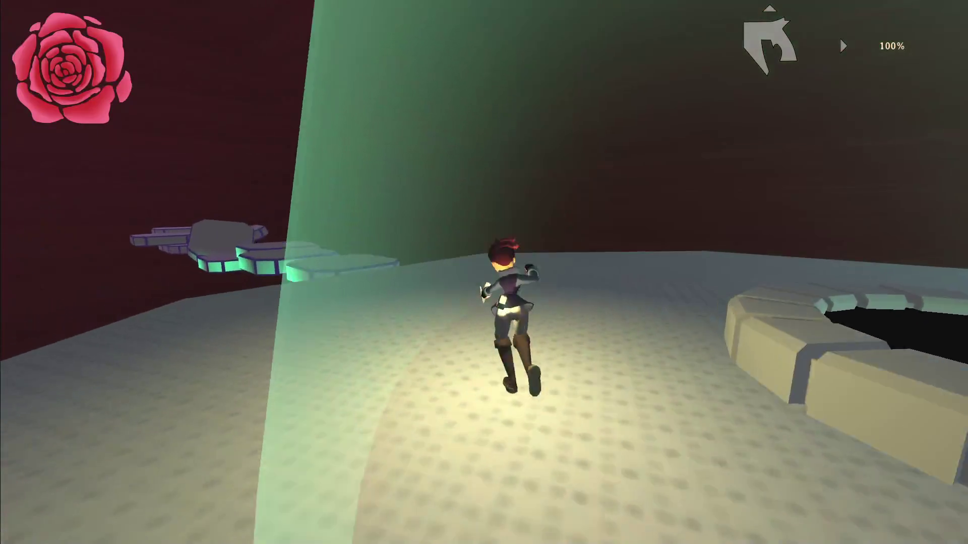
Step: Jump across the hexagonal platforms, respawning once, and latch onto the tall wall
key("space")
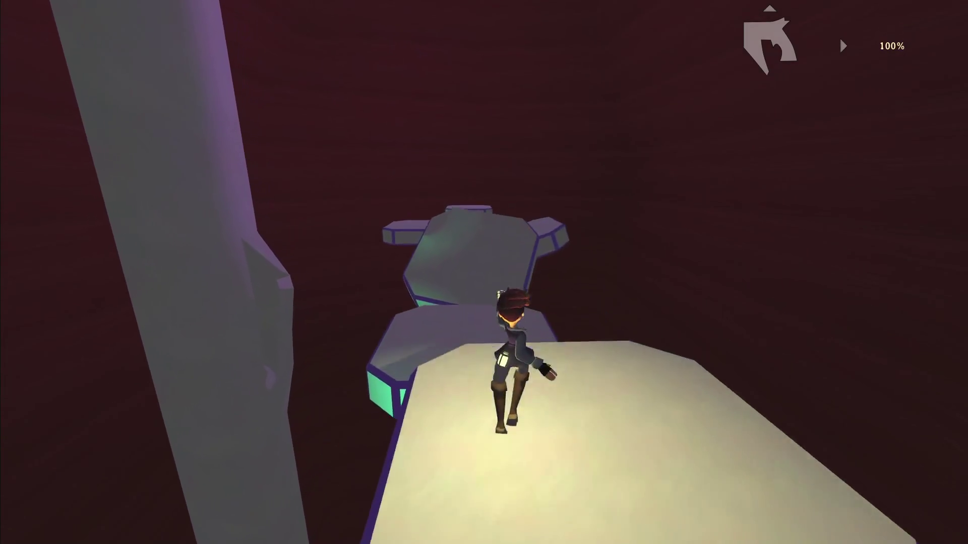
key("space")
key("space")
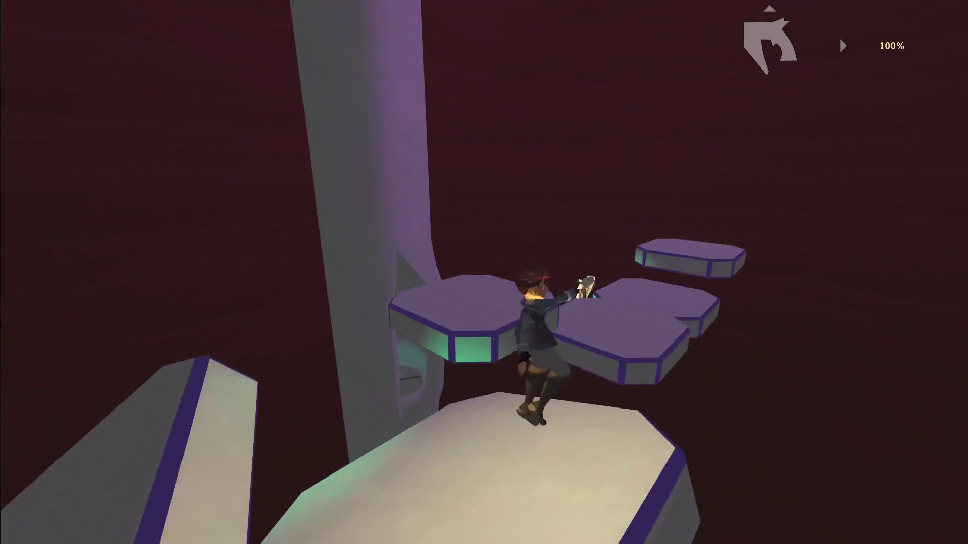
key("space")
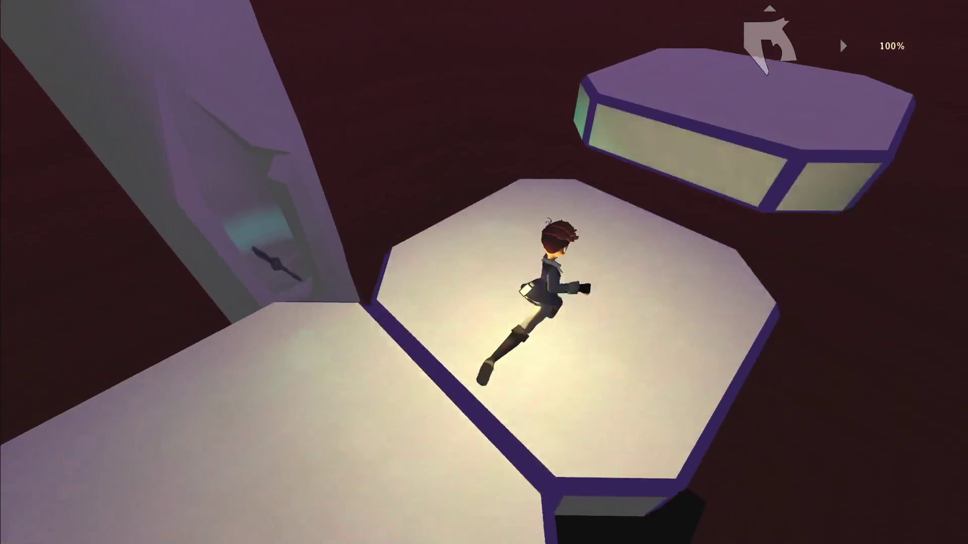
key("shift")
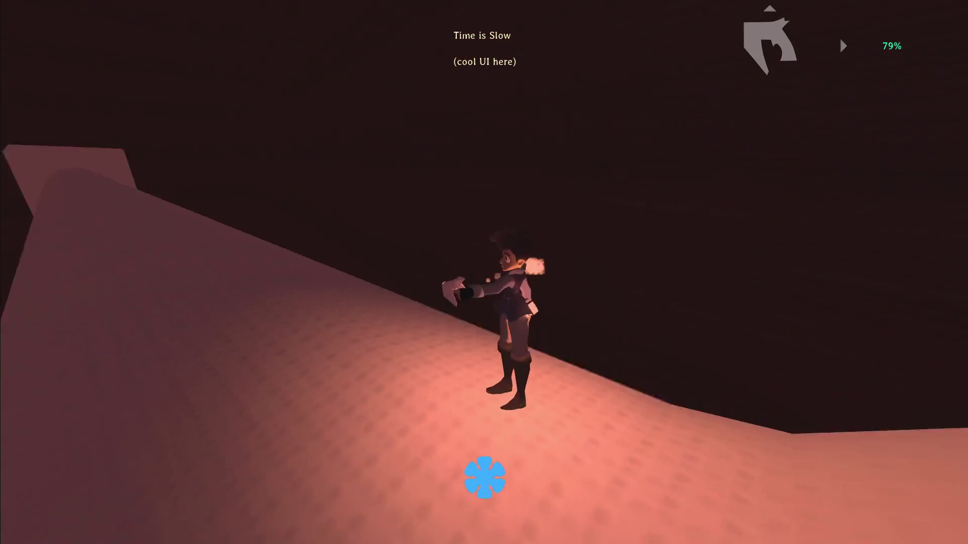
key("w")
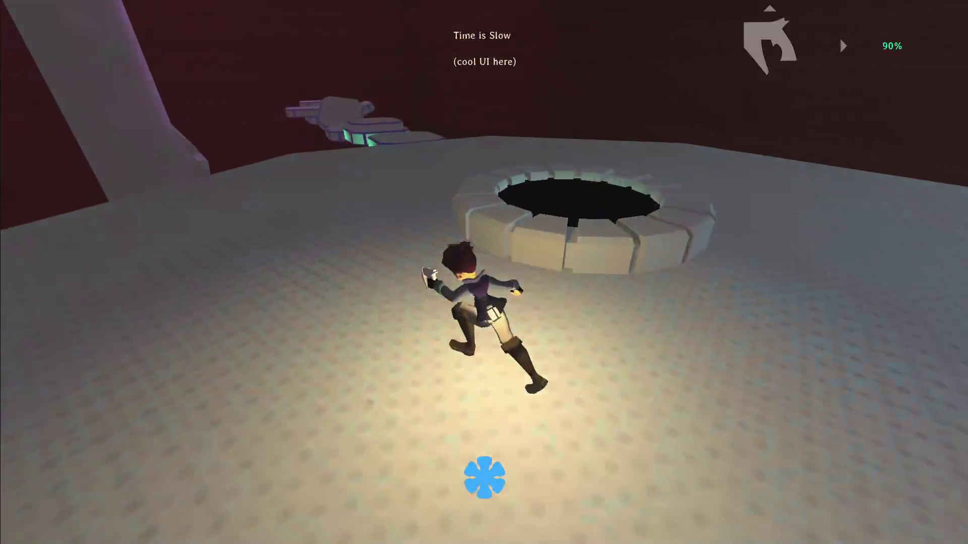
key("space")
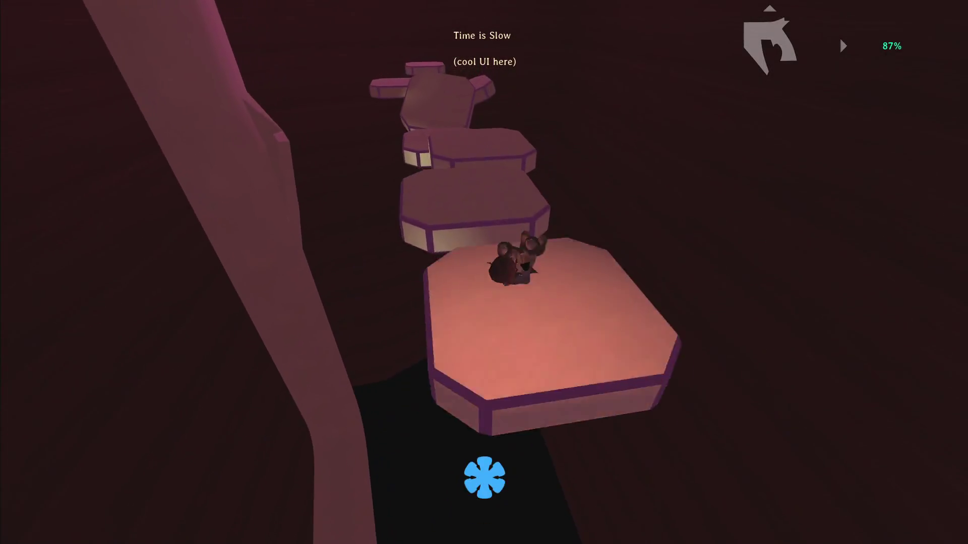
key("w")
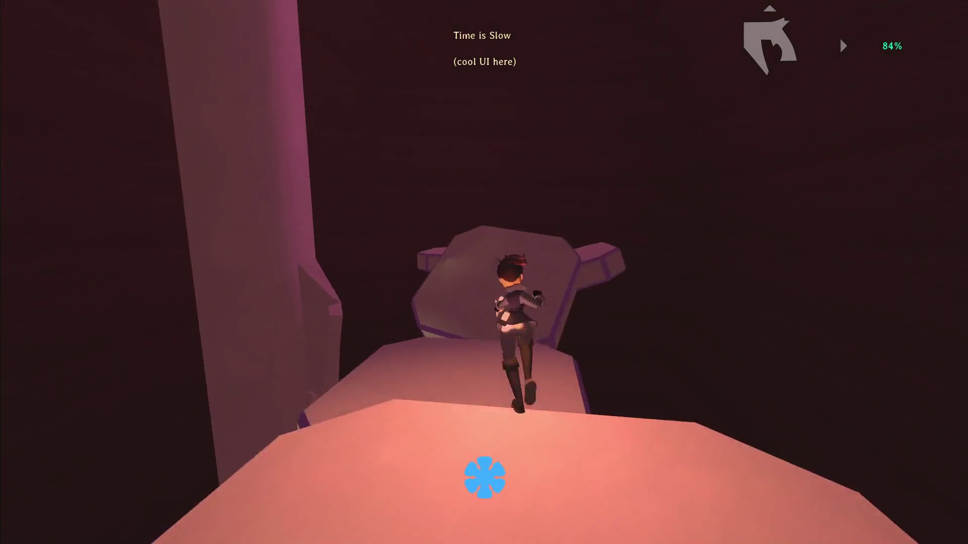
key("space")
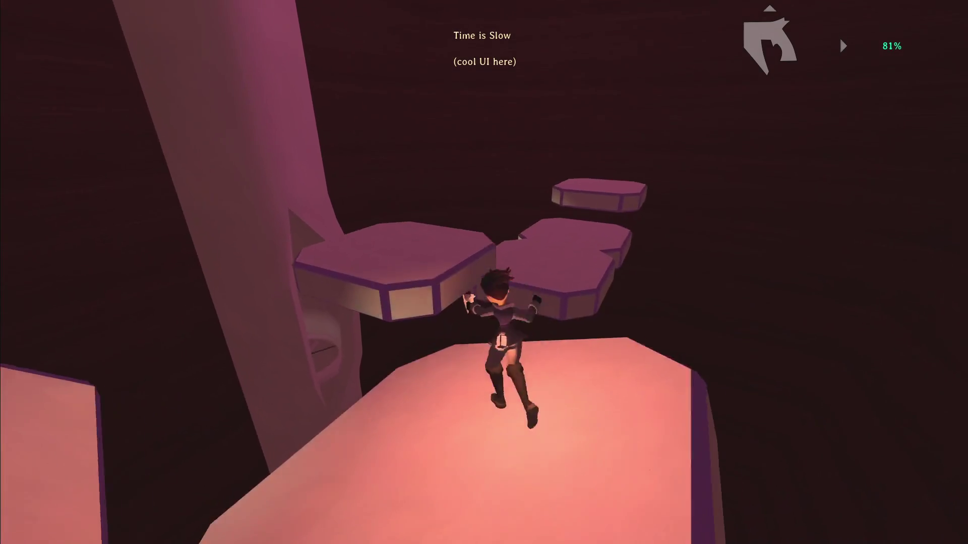
key("space")
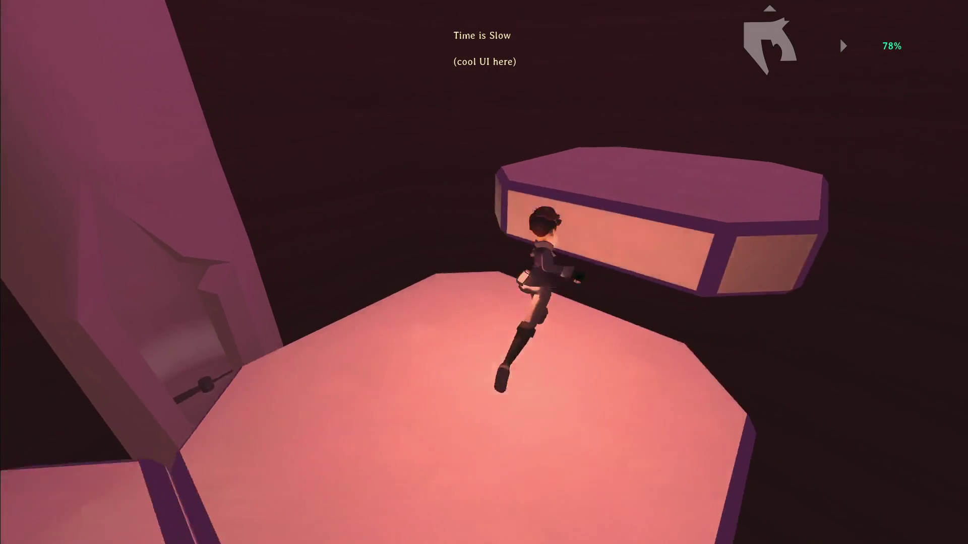
key("space")
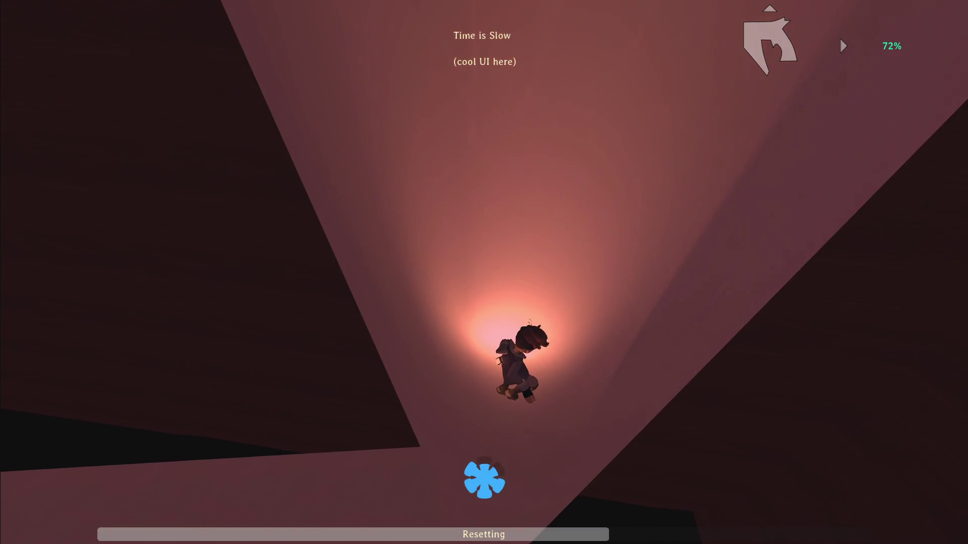
Step: After respawning, cross the platforms, drop off the ledge in slow time and pass the triangular frame
key("w")
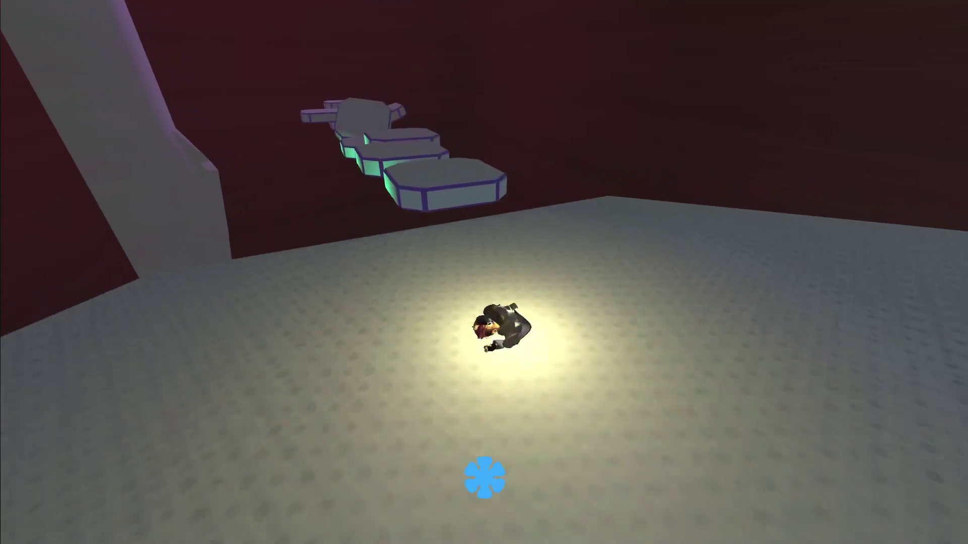
key("space")
key("w")
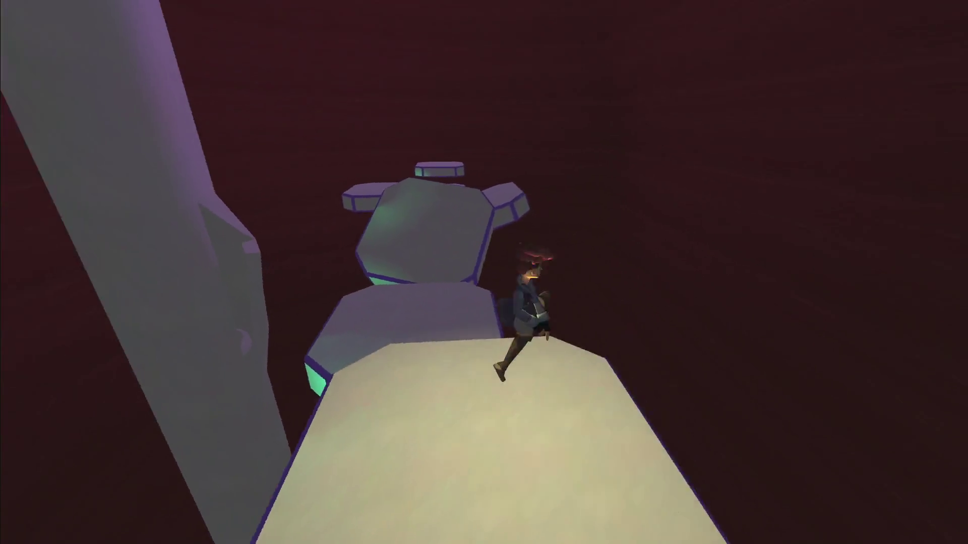
key("w")
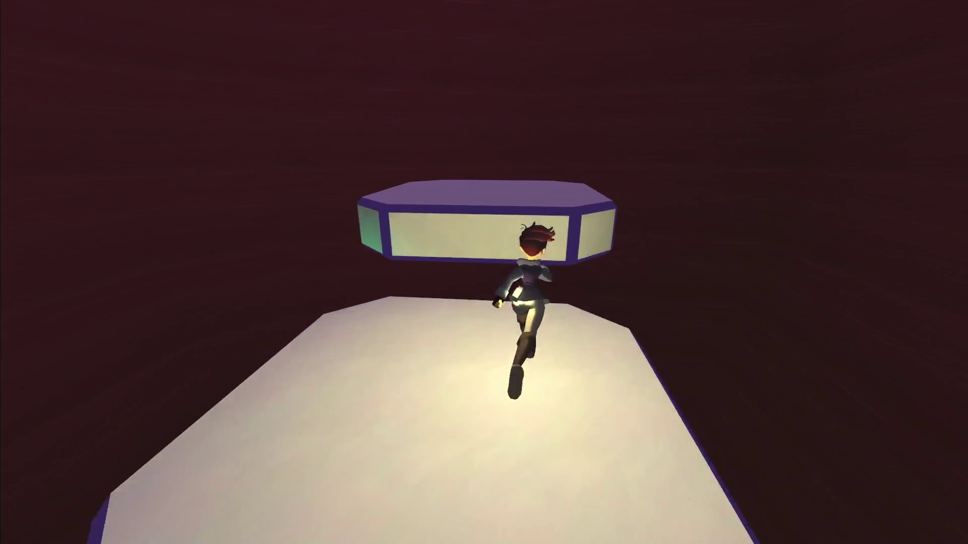
key("w")
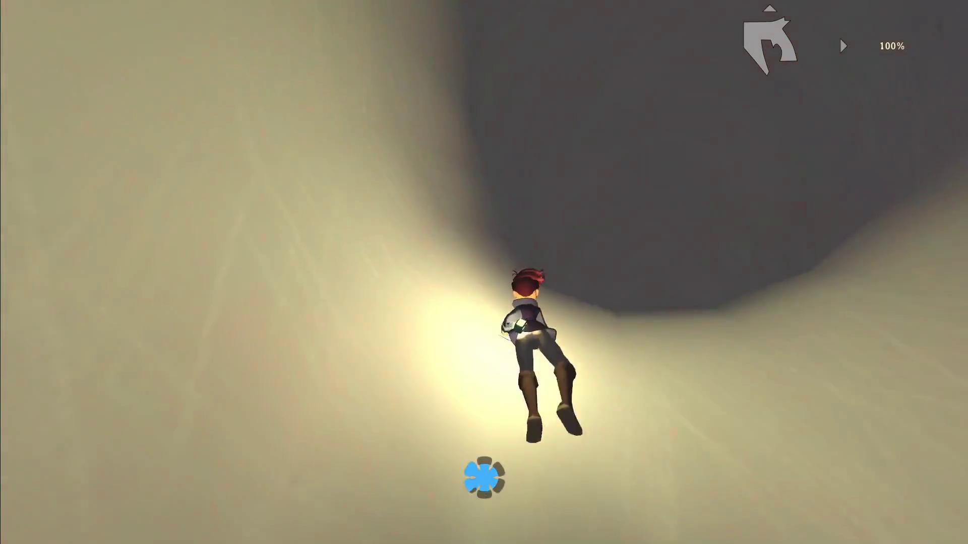
key("shift")
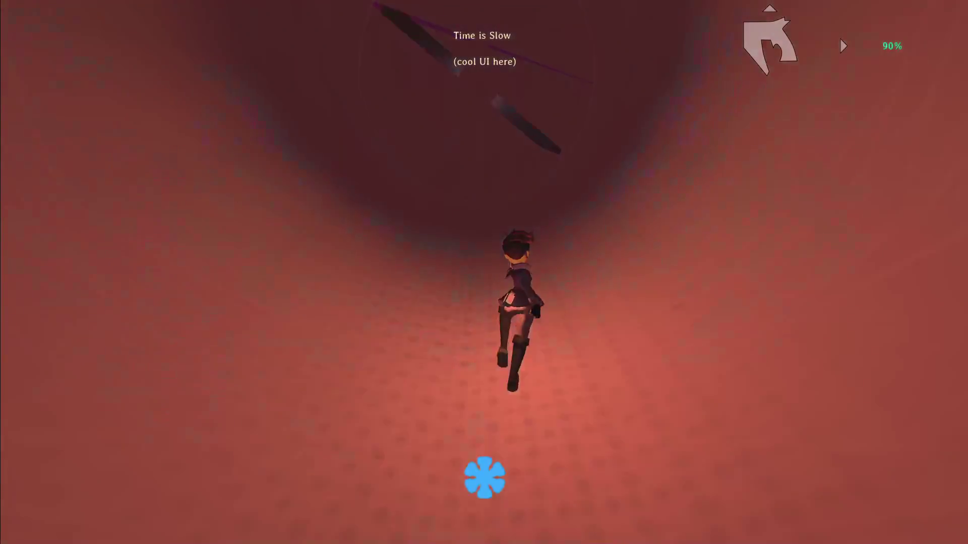
key("w")
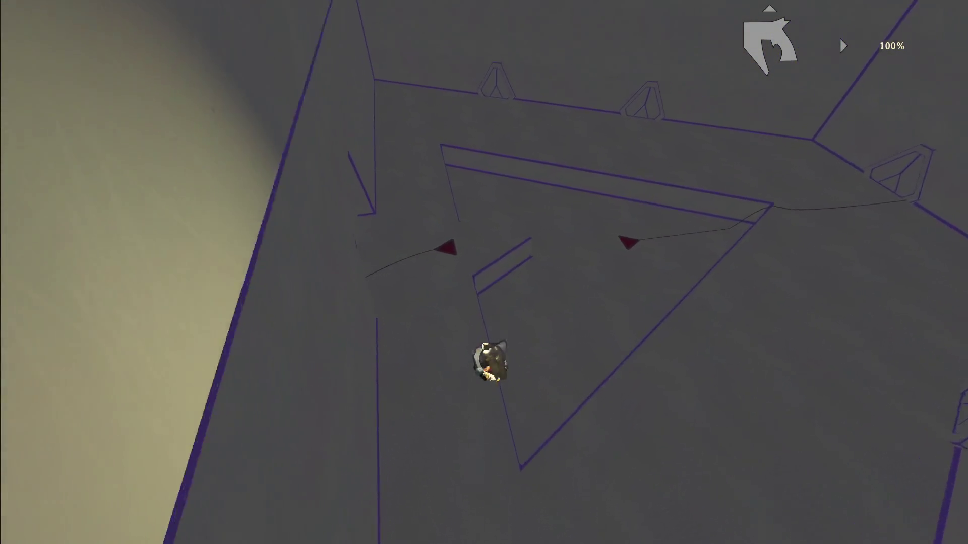
key("shift")
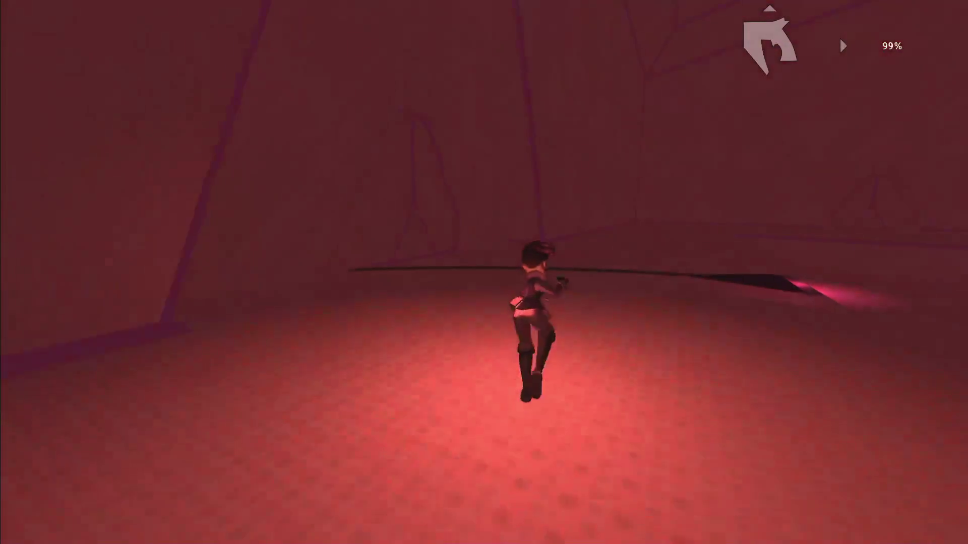
key("shift")
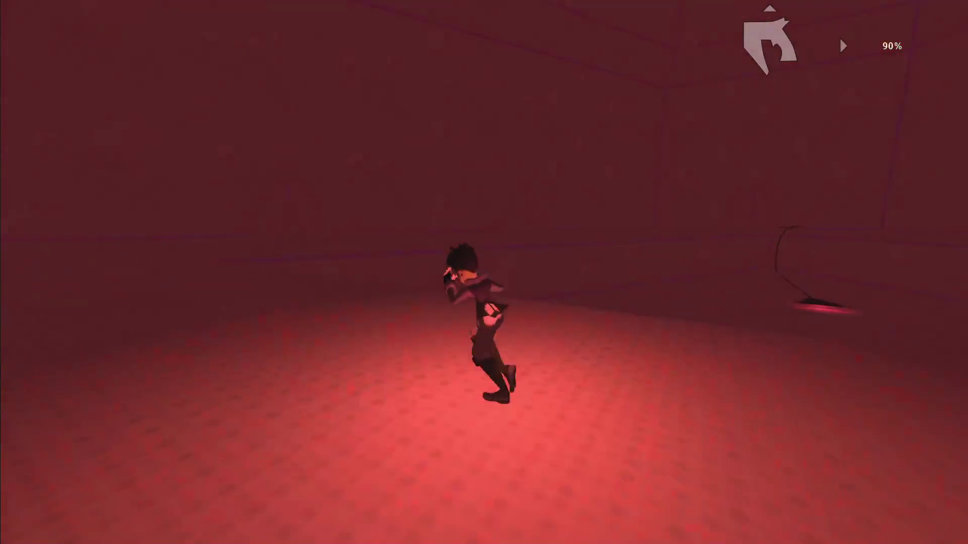
key("shift")
key("shift")
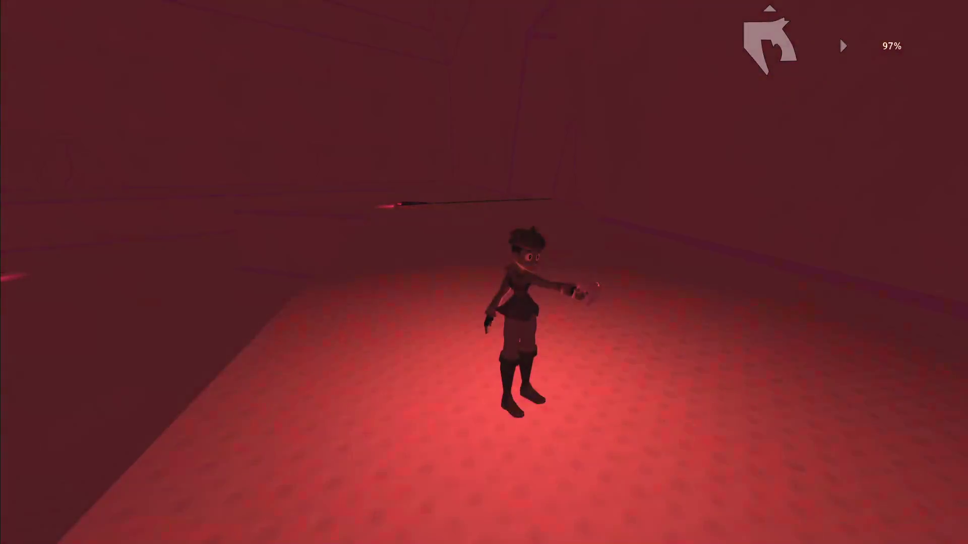
key("shift")
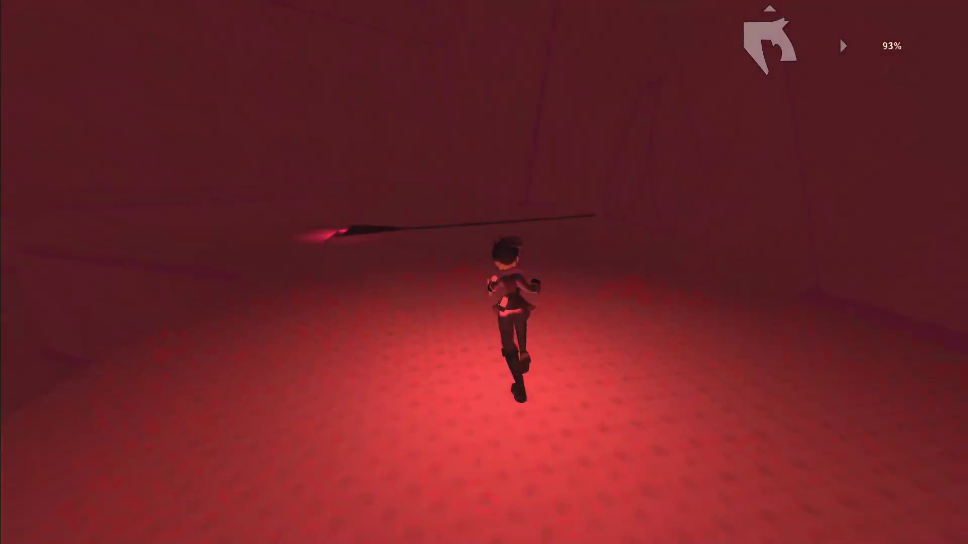
key("w")
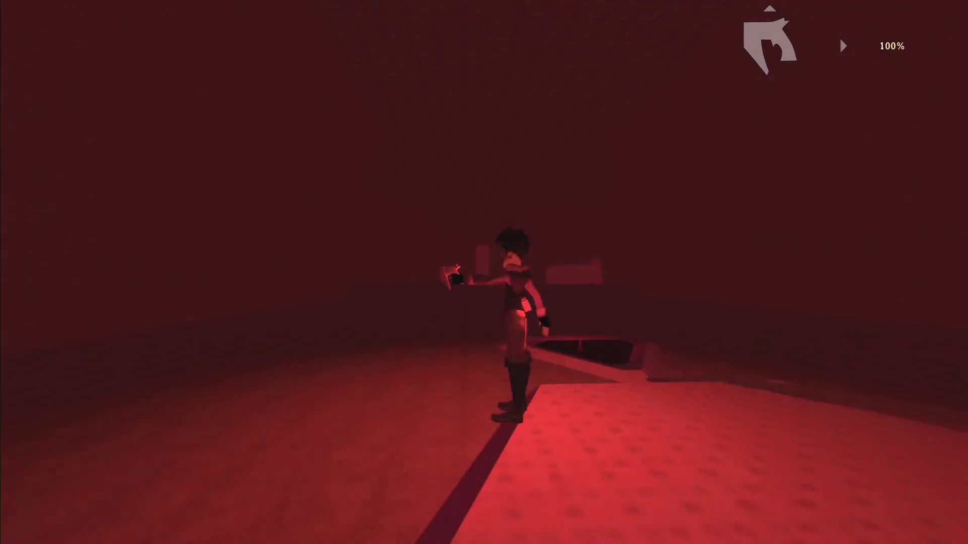
Step: Pause the game and choose Save and Quit
key("Escape")
key("Escape")
key("w")
key("Escape")
key("Down")
key("Down")
key("Down")
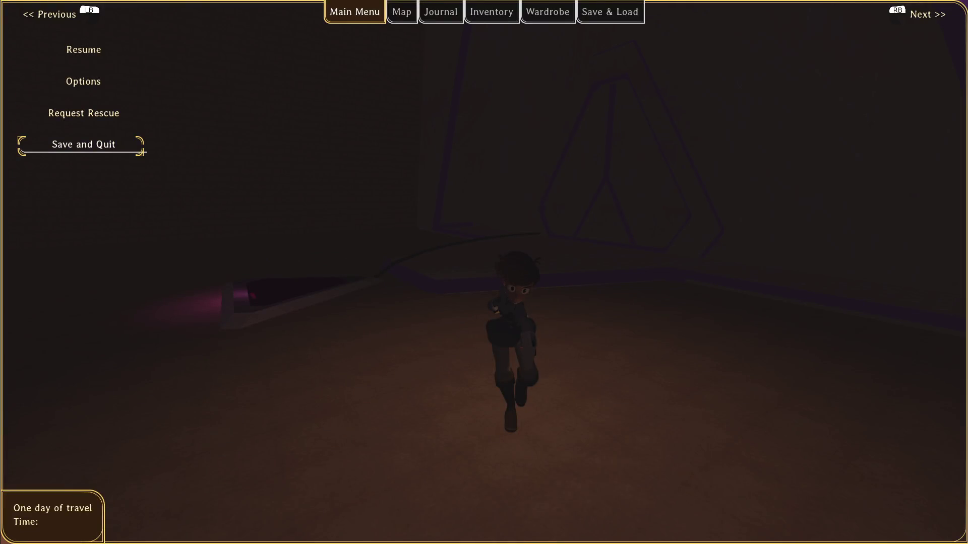
key("Return")
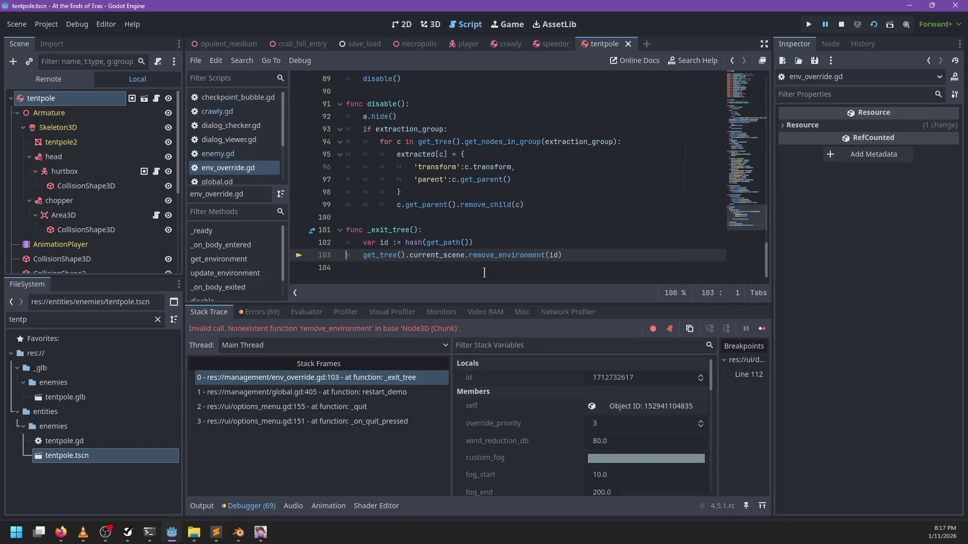
Step: Resume past two debugger errors, exit from the Demo Picker and switch to the Sublime notes
key("F12")
key("F12")
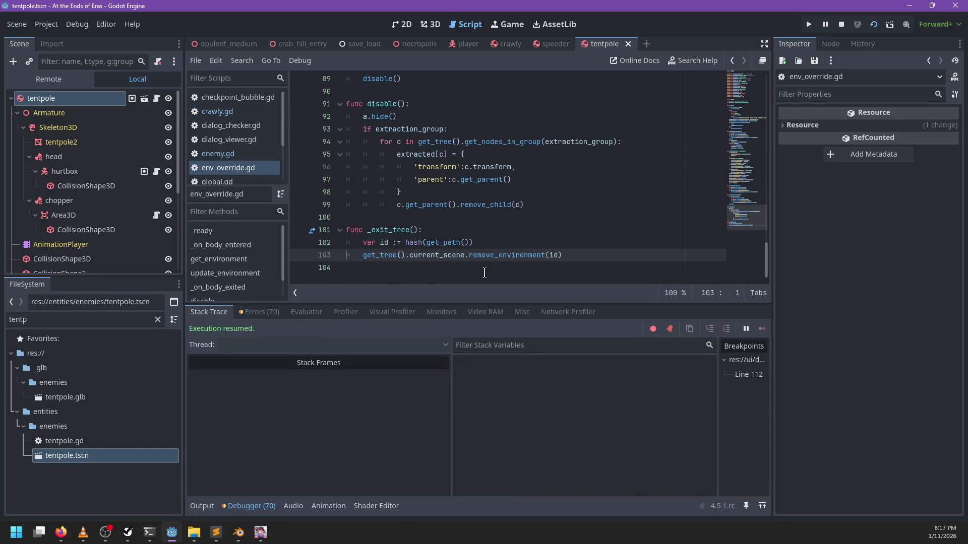
key("F12")
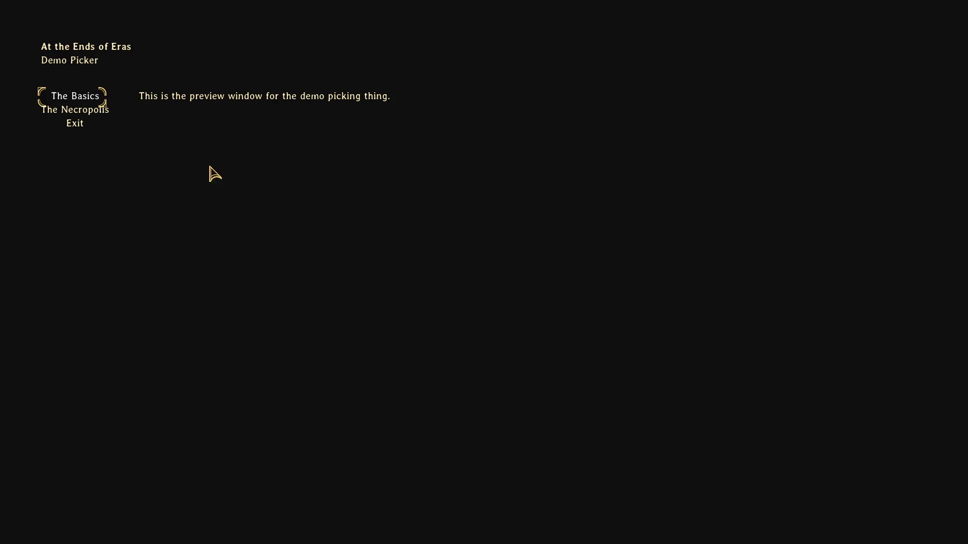
left_click(76, 129)
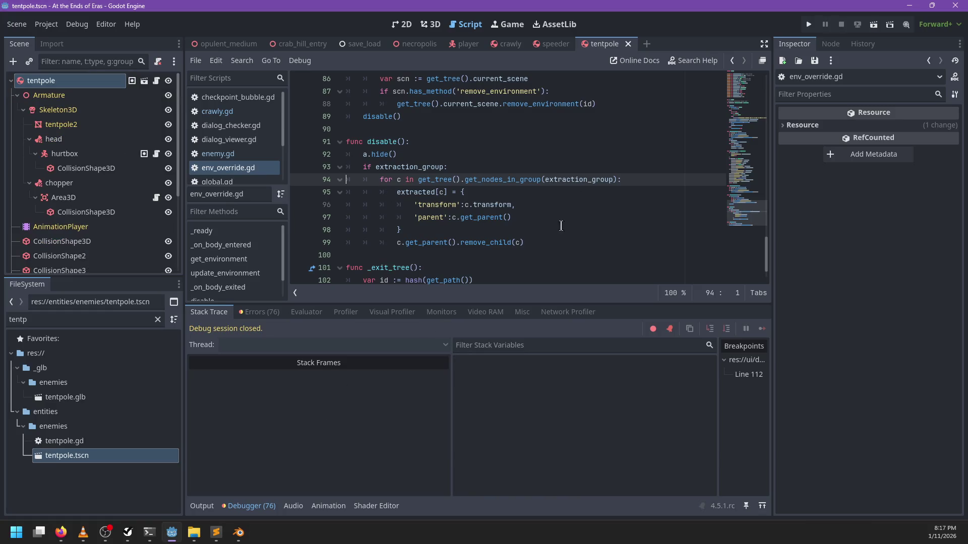
left_click(216, 533)
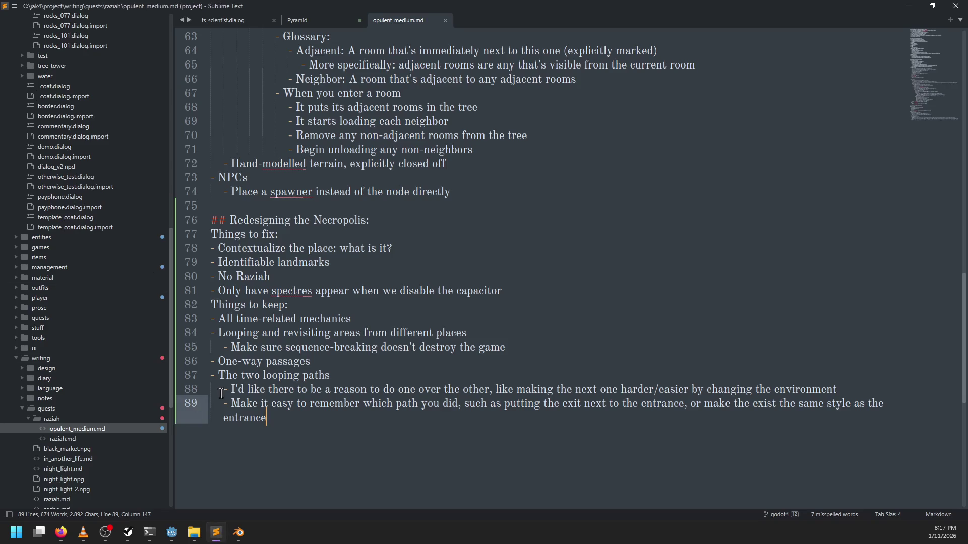
Step: Refocus the redesign notes, glance at the level model in Blender, then return to the Godot editor
key("super+2")
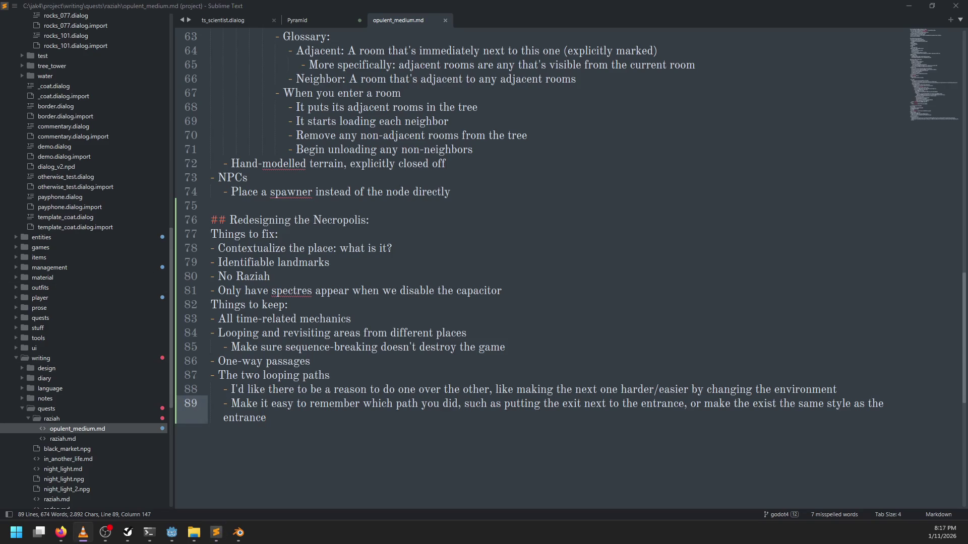
left_click(290, 439)
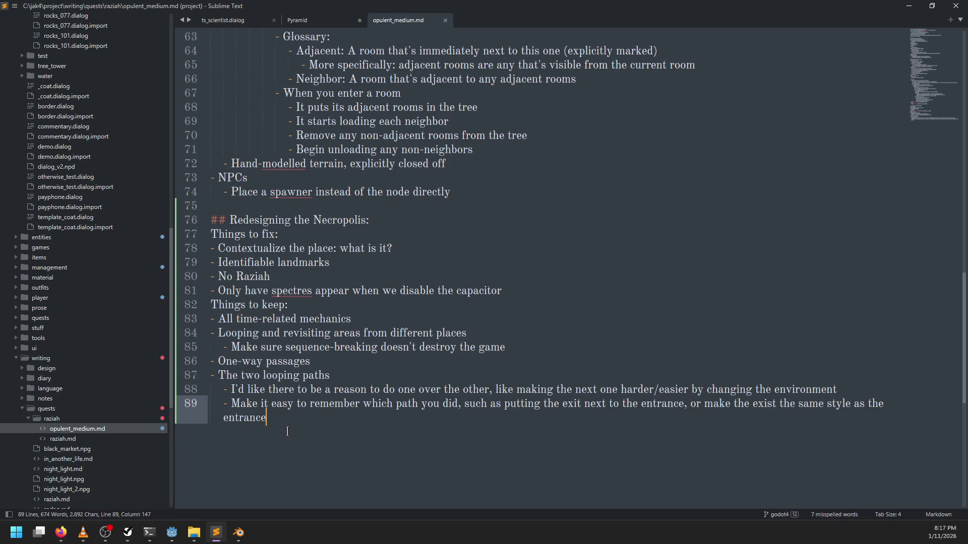
left_click(239, 532)
scroll(423, 219, "down", 3)
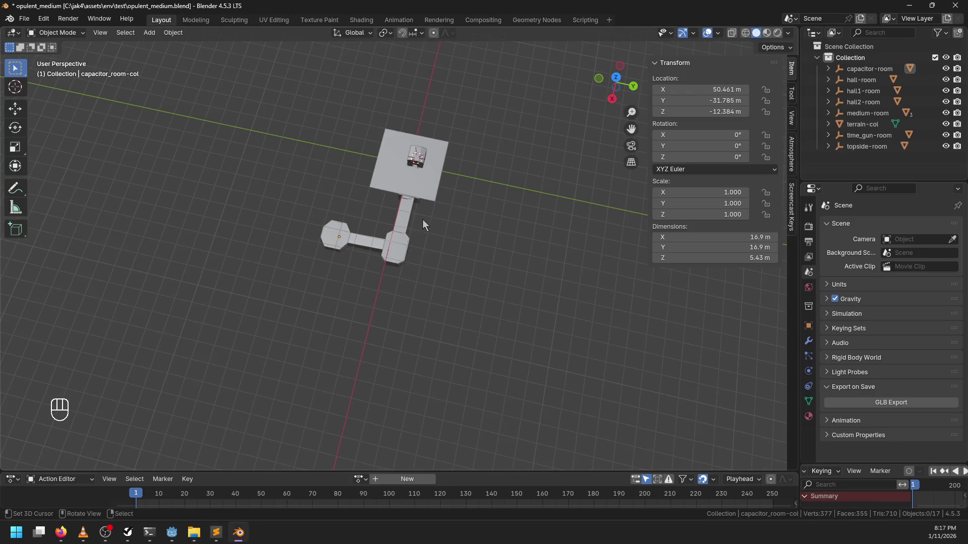
left_click(171, 533)
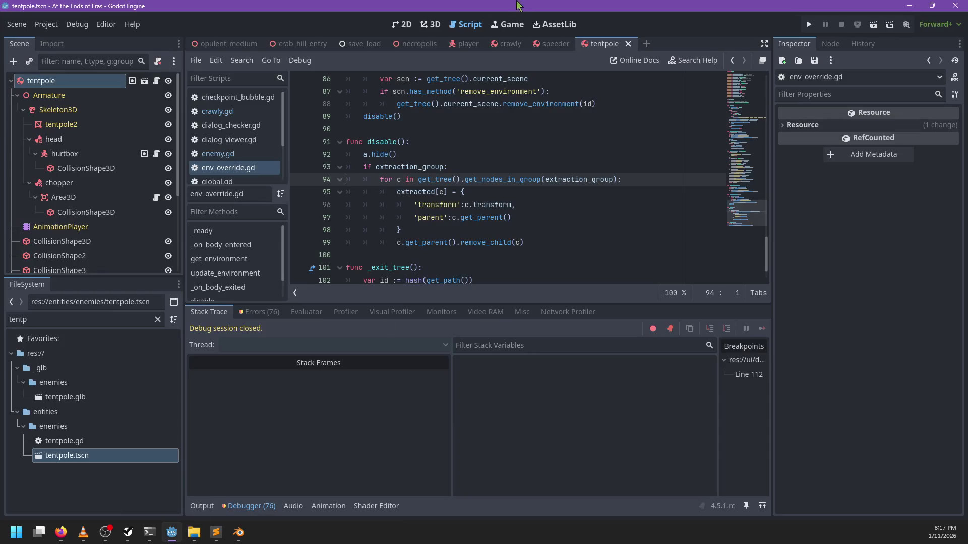
Step: Switch the editor to the 3D view and close the tentpole scene
left_click(430, 24)
scroll(474, 174, "down", 3)
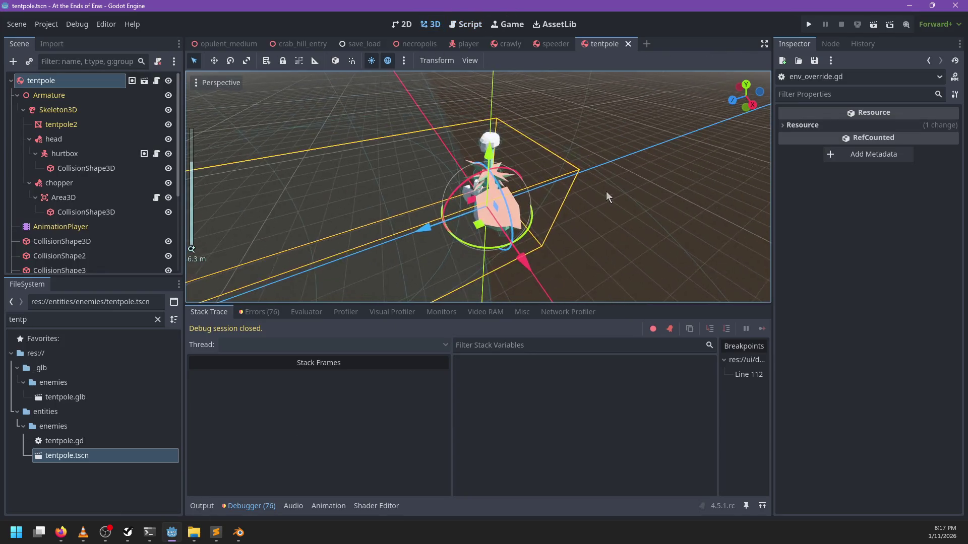
left_click(628, 44)
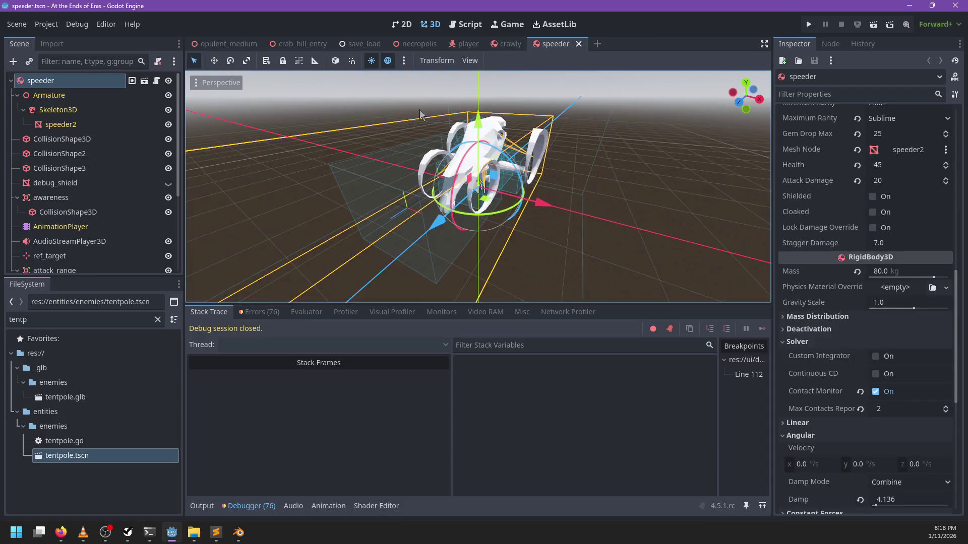
Step: Look through the opulent_medium, crab_hill_entry and player scenes, ending on the necropolis scene
left_click(217, 44)
scroll(504, 252, "down", 5)
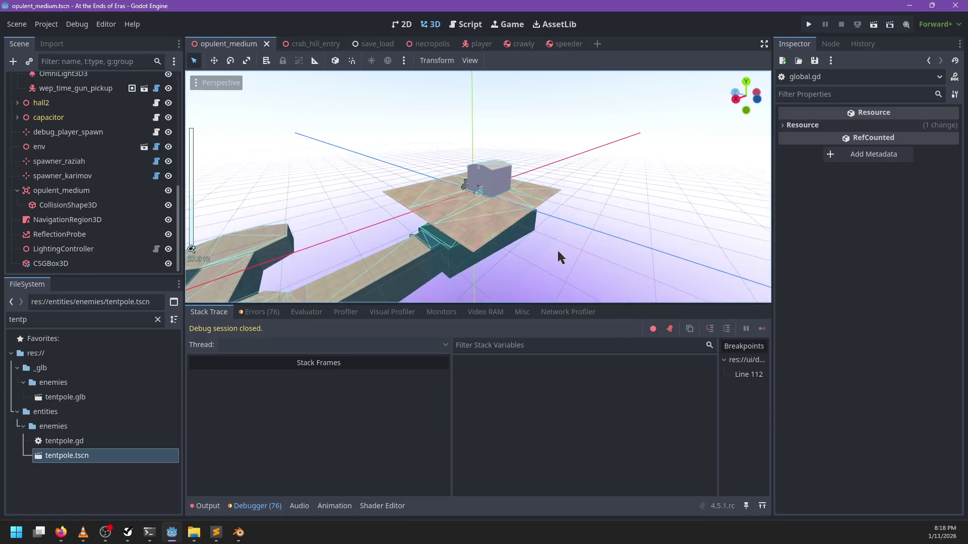
left_click_drag(430, 236, 508, 245)
scroll(509, 222, "up", 10)
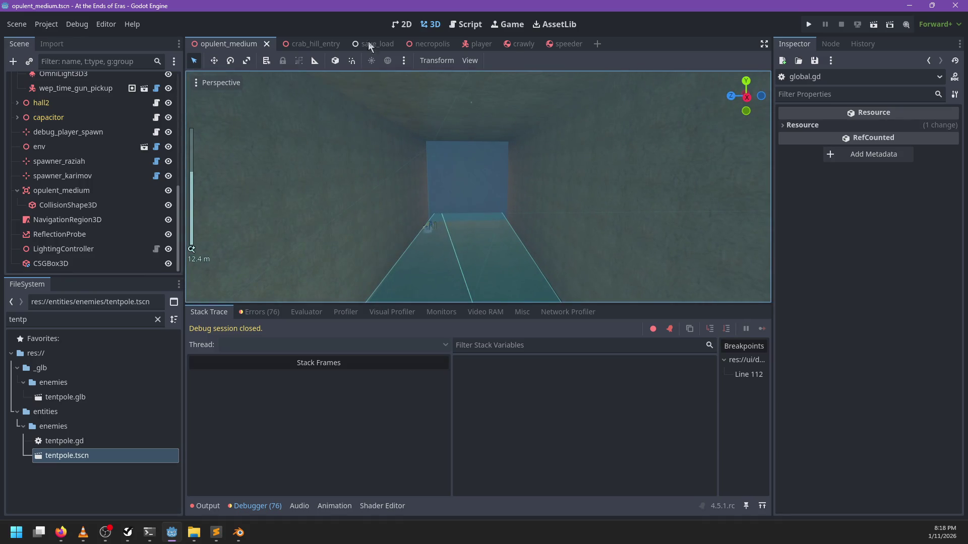
left_click(317, 45)
scroll(561, 187, "down", 5)
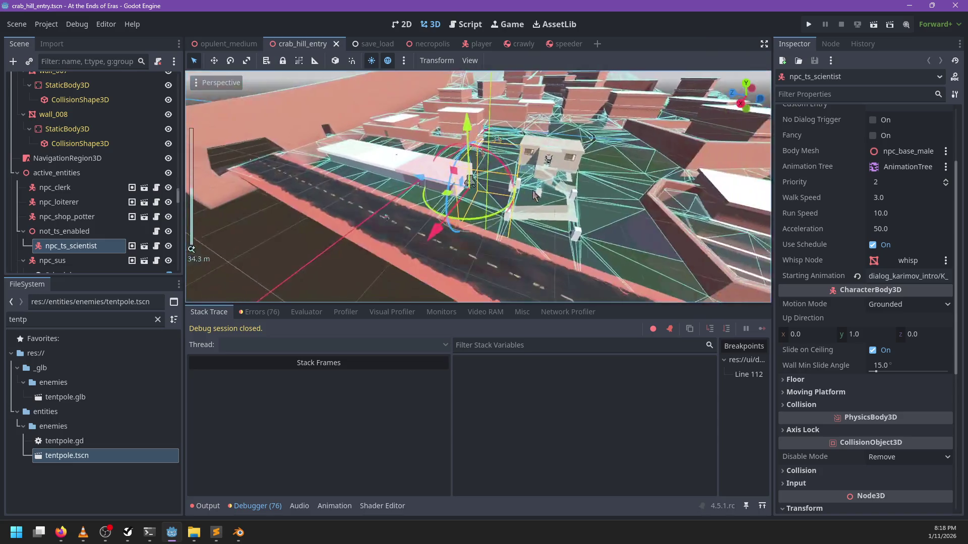
left_click(476, 44)
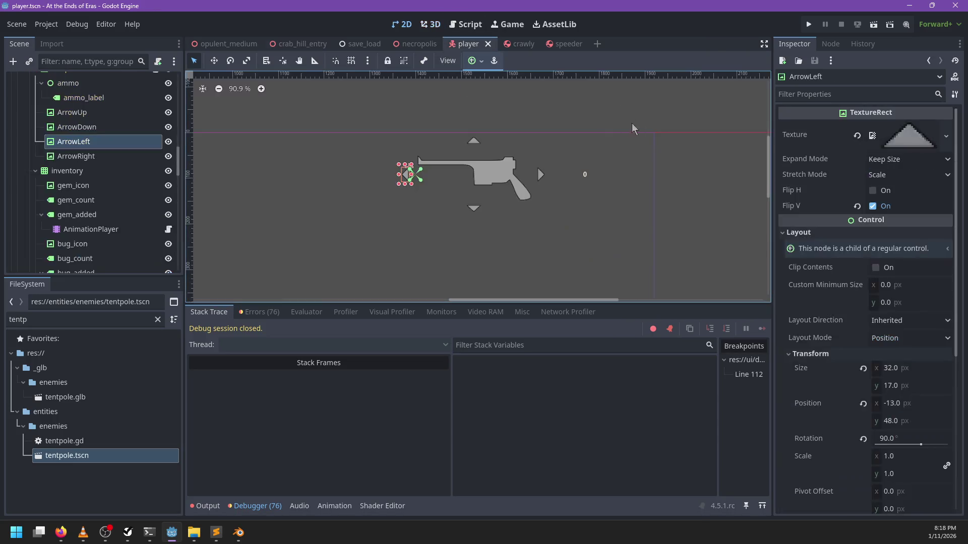
key("ctrl+shift+Tab")
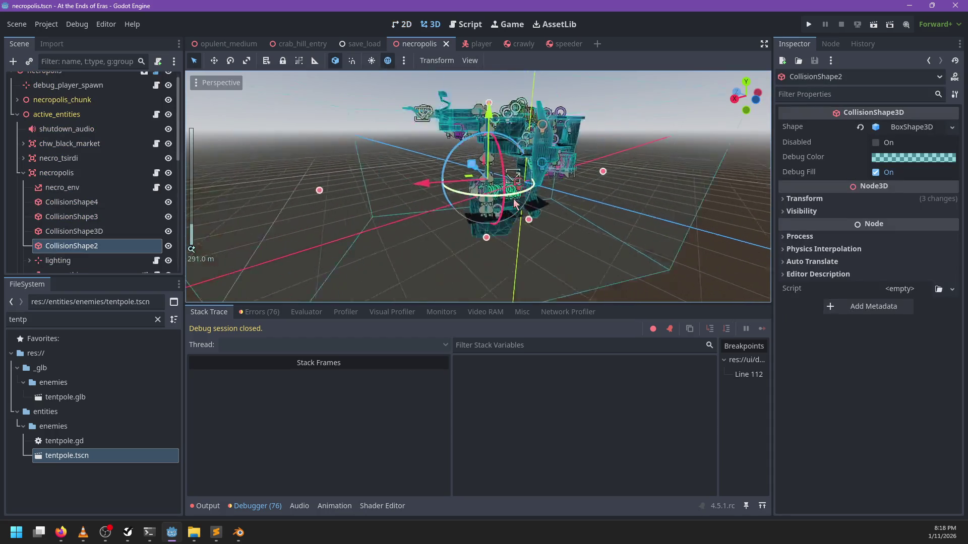
Step: Select and frame debug_player_spawn, orbit and zoom around it, then select the necropolis root node
scroll(580, 161, "up", 15)
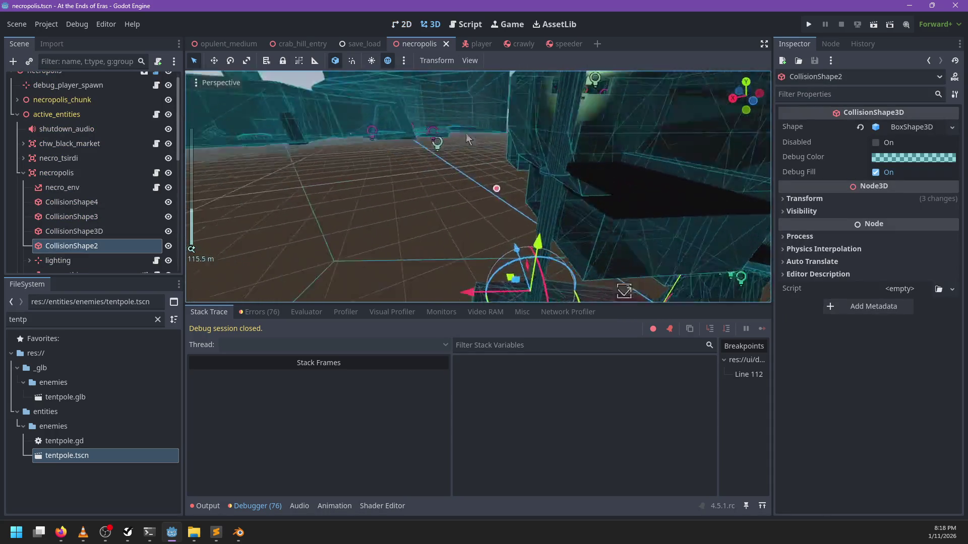
scroll(555, 227, "up", 1)
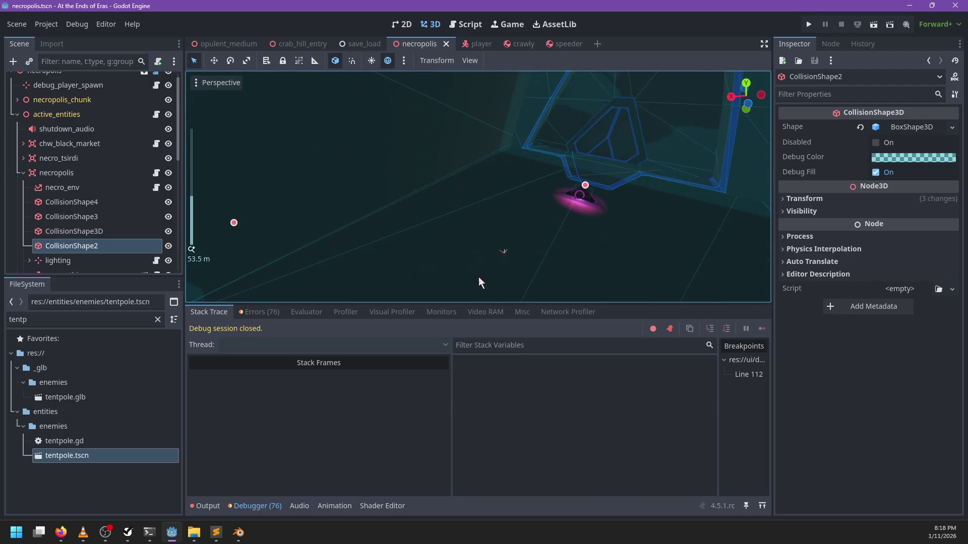
left_click(504, 253)
key("f")
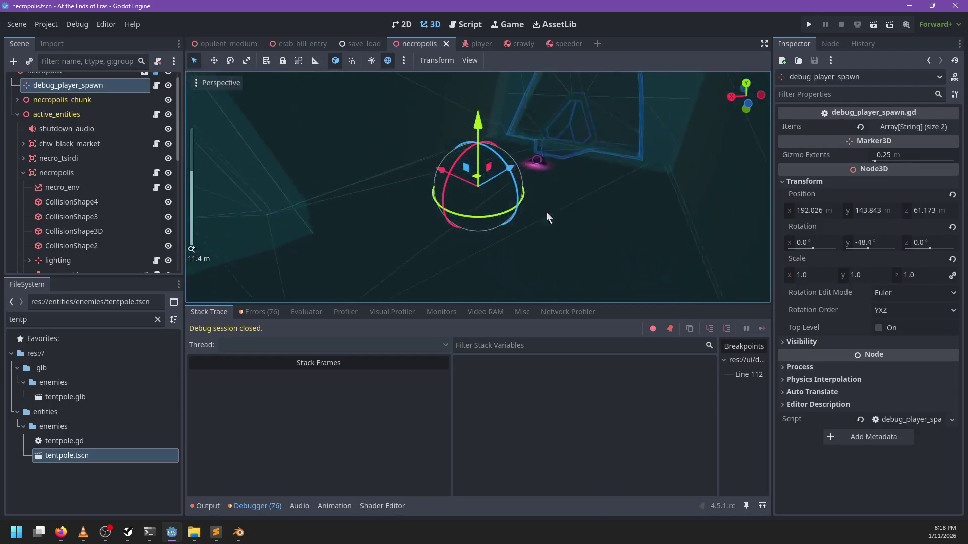
scroll(454, 201, "down", 15)
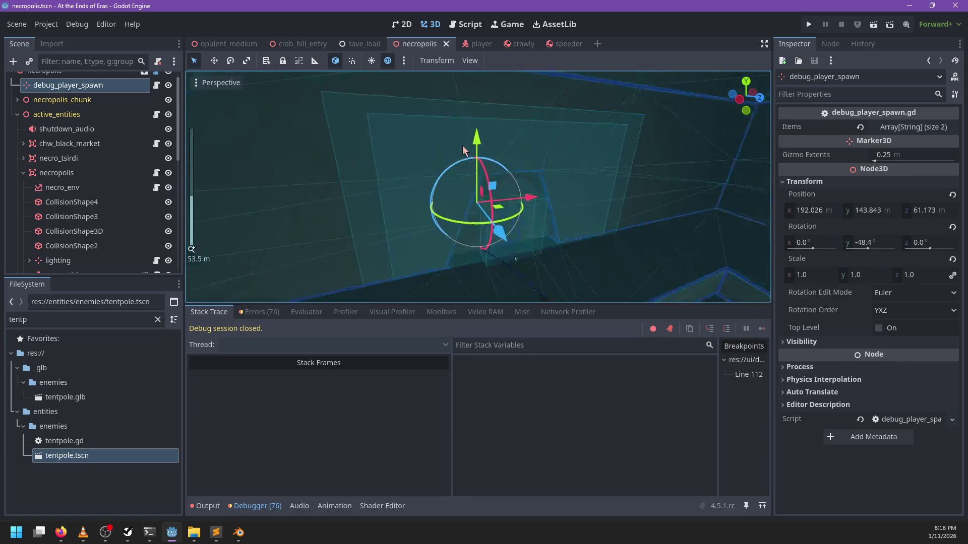
scroll(602, 182, "down", 10)
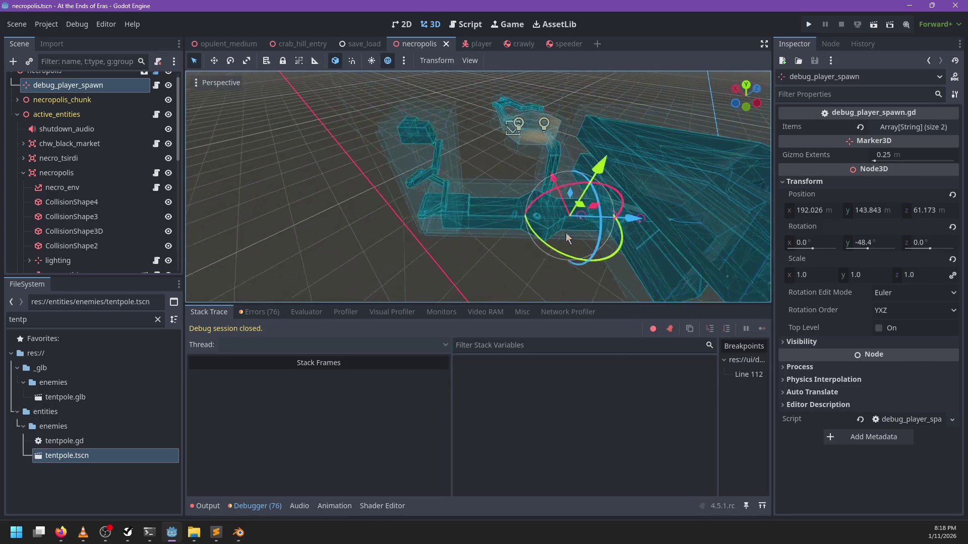
left_click_drag(465, 192, 451, 193)
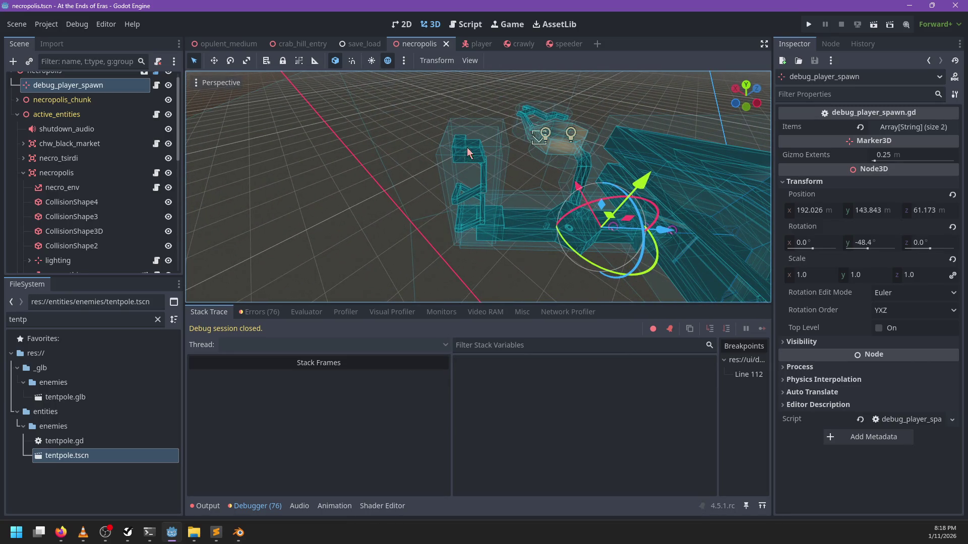
left_click_drag(467, 152, 424, 137)
scroll(423, 136, "up", 3)
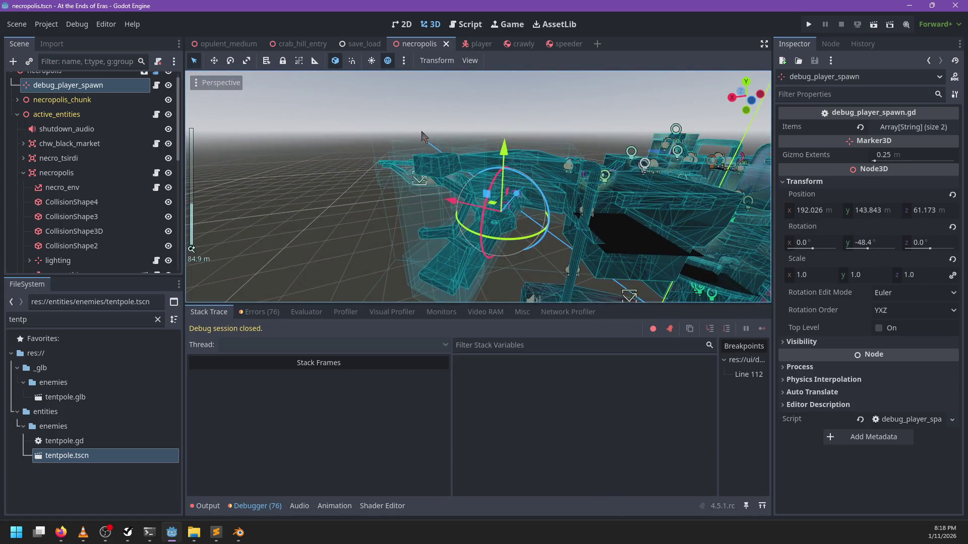
scroll(69, 96, "up", 1)
left_click(50, 81)
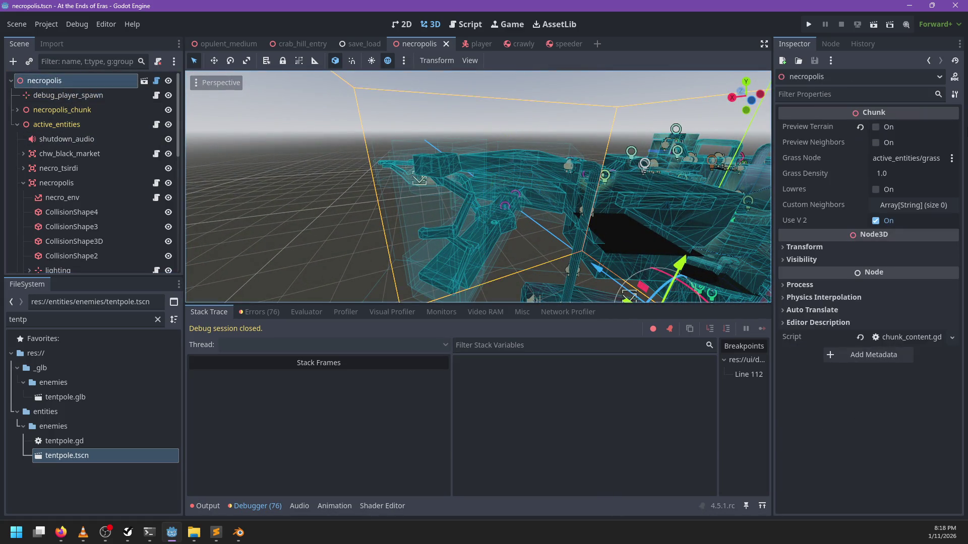
Step: Enable neighbouring-chunk and terrain previews, frame the necropolis node and orbit toward the wireframe
left_click(875, 143)
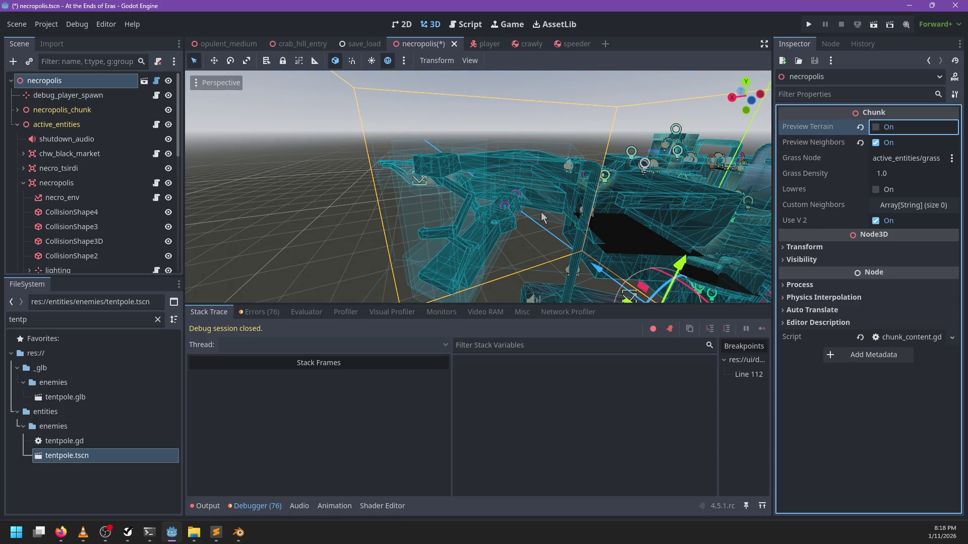
key("space")
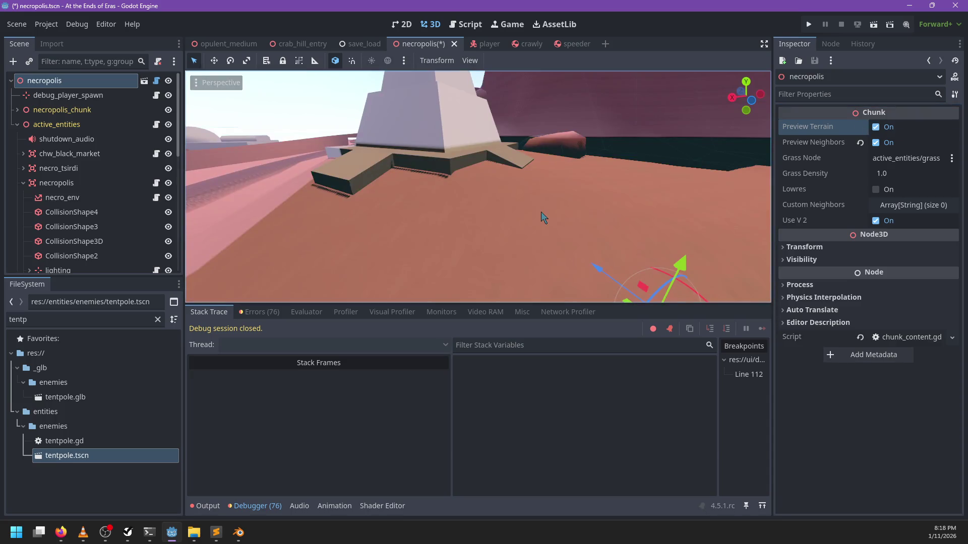
key("f")
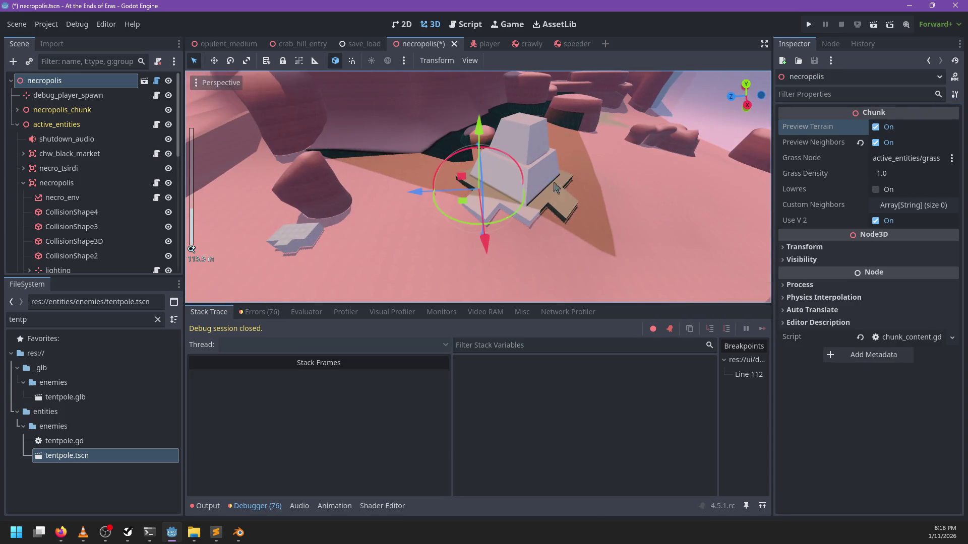
scroll(550, 214, "up", 2)
scroll(550, 214, "up", 2)
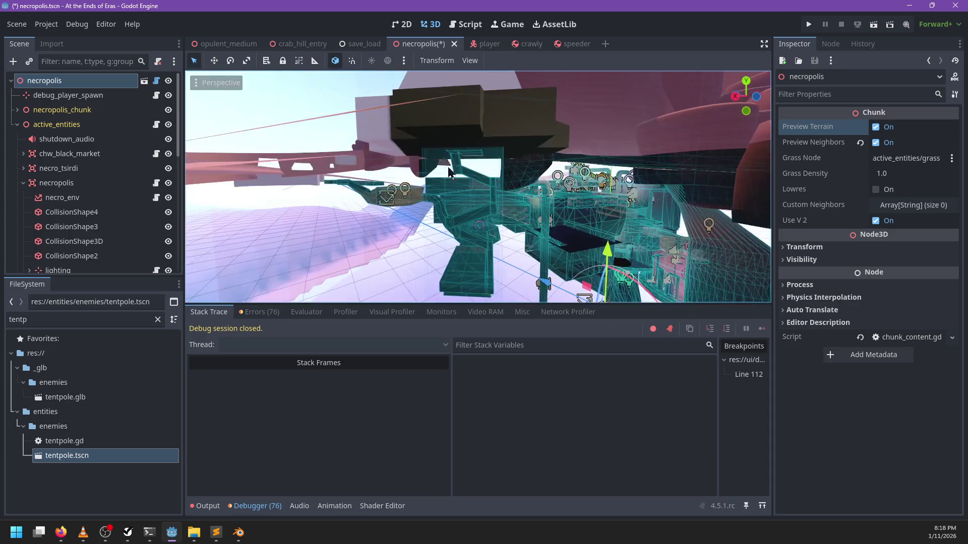
scroll(449, 142, "up", 4)
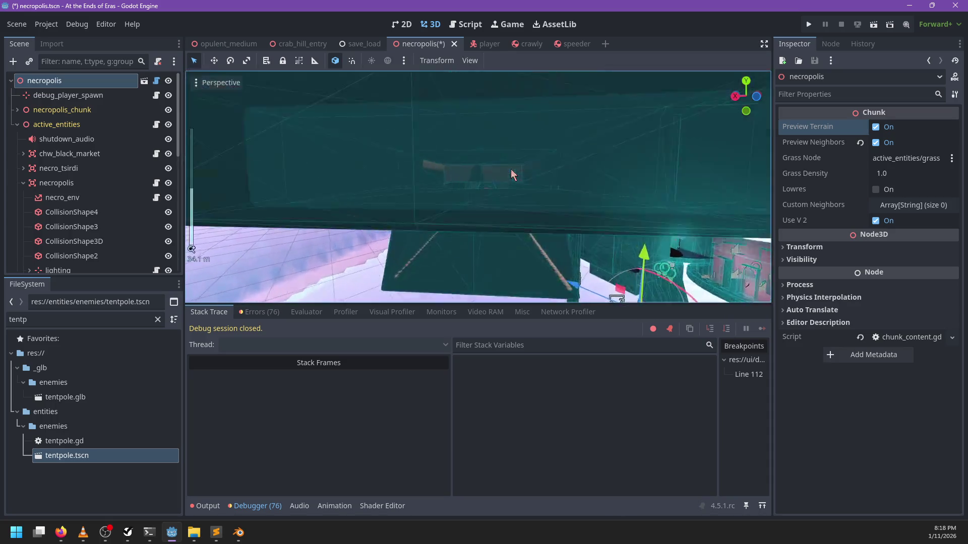
scroll(460, 249, "down", 3)
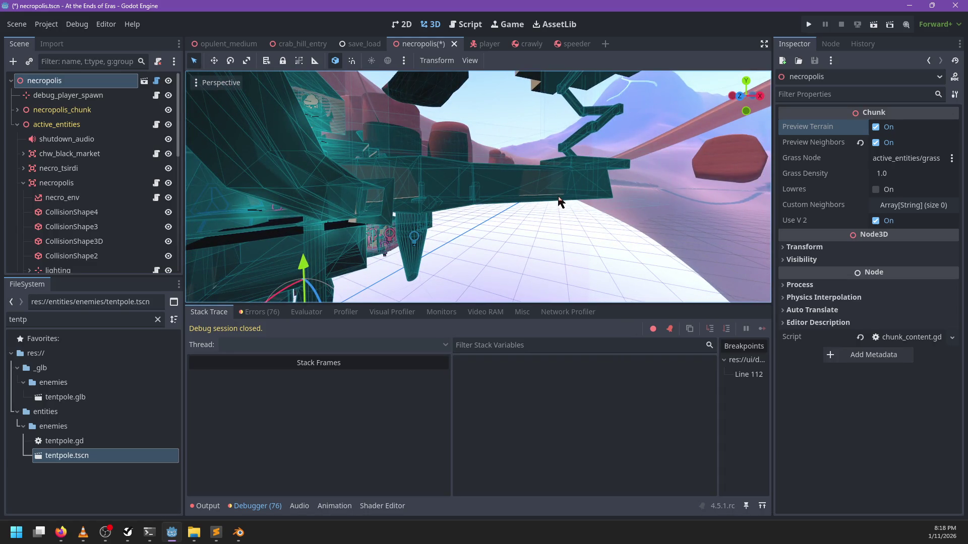
mouse_move(561, 208)
left_mouse_down()
mouse_move(427, 222)
mouse_move(623, 184)
left_mouse_up()
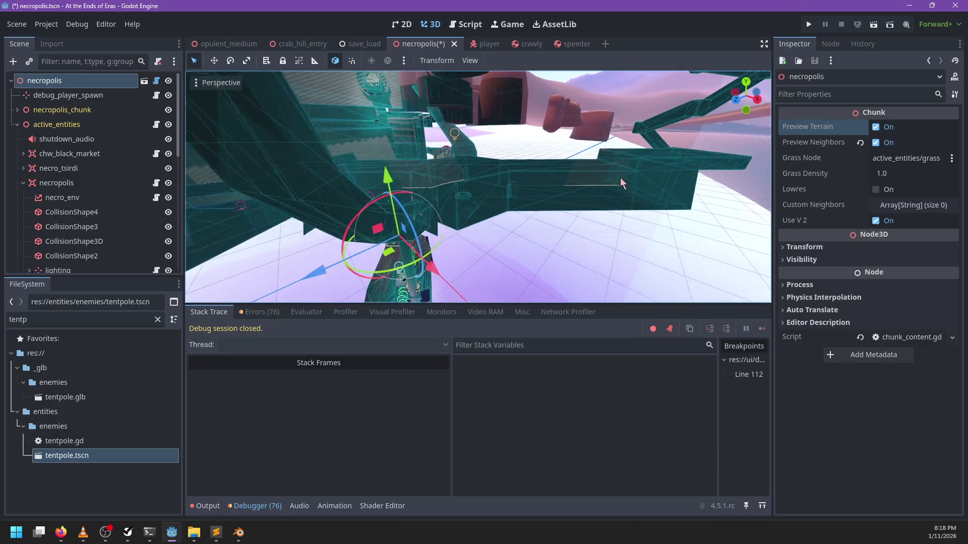
scroll(534, 187, "up", 3)
scroll(533, 188, "down", 3)
Step: Orbit and zoom around the teal wireframe structure into its interior, then return to the Sublime notes
mouse_move(533, 188)
left_mouse_down()
mouse_move(424, 170)
mouse_move(348, 188)
mouse_move(549, 188)
mouse_move(512, 214)
mouse_move(318, 205)
left_mouse_up()
scroll(424, 170, "up", 4)
scroll(551, 197, "down", 5)
left_click_drag(551, 198, 427, 81)
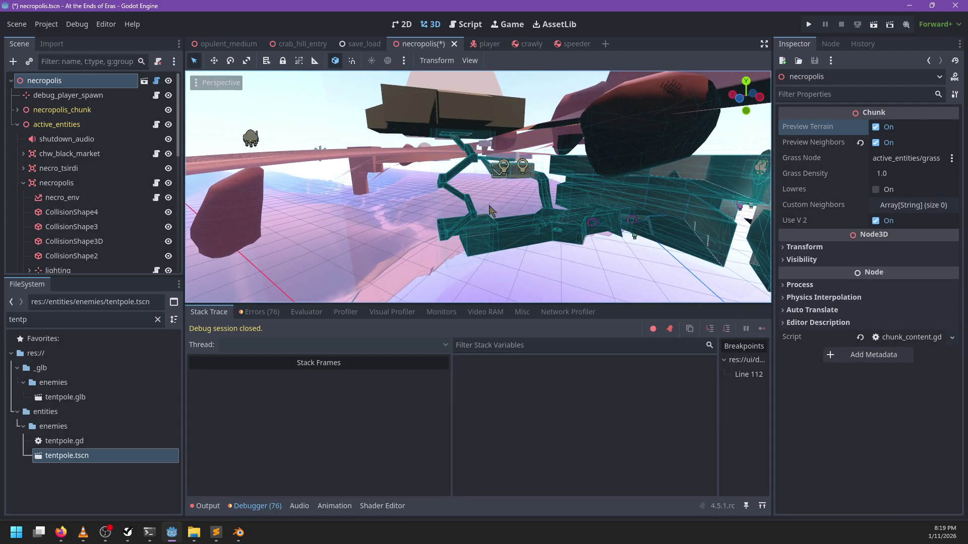
mouse_move(524, 234)
left_mouse_down()
mouse_move(484, 199)
mouse_move(529, 182)
left_mouse_up()
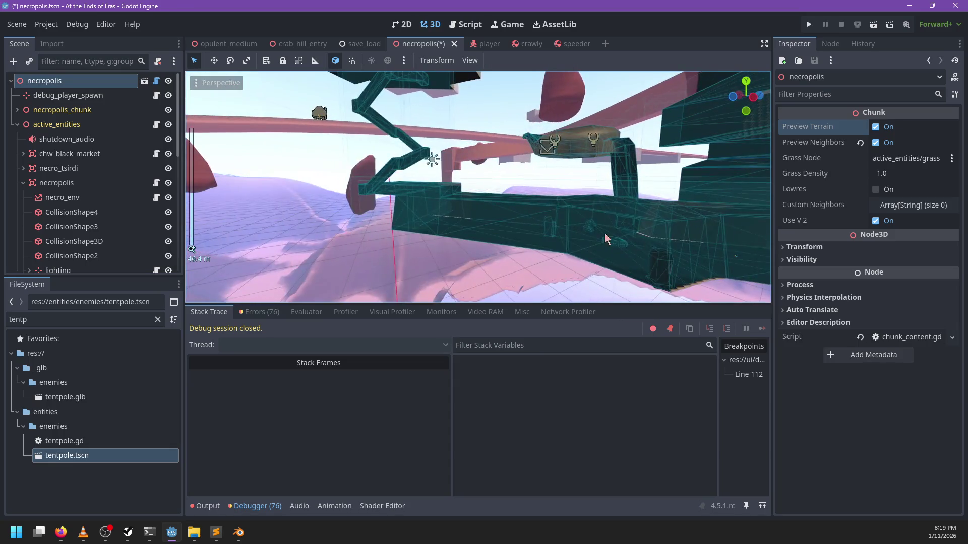
scroll(430, 234, "up", 3)
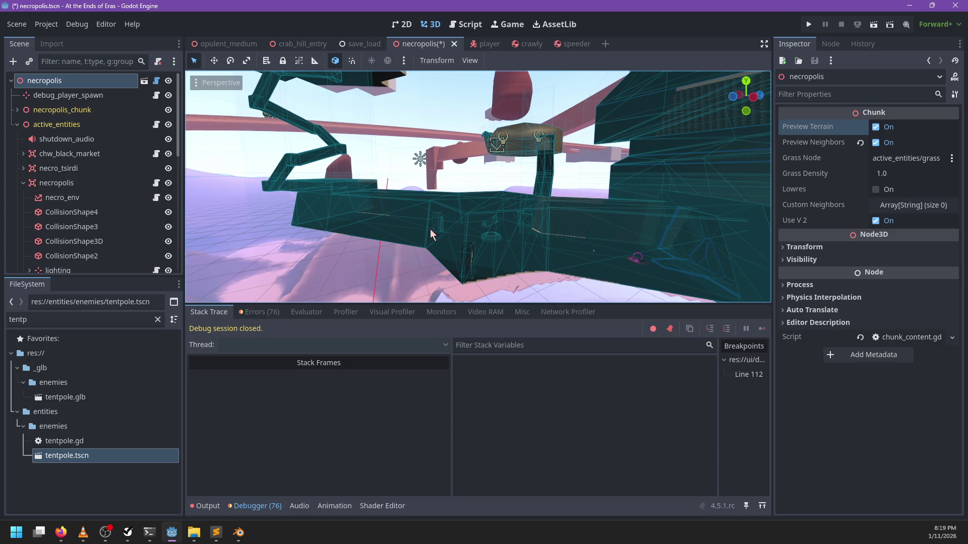
scroll(431, 229, "up", 3)
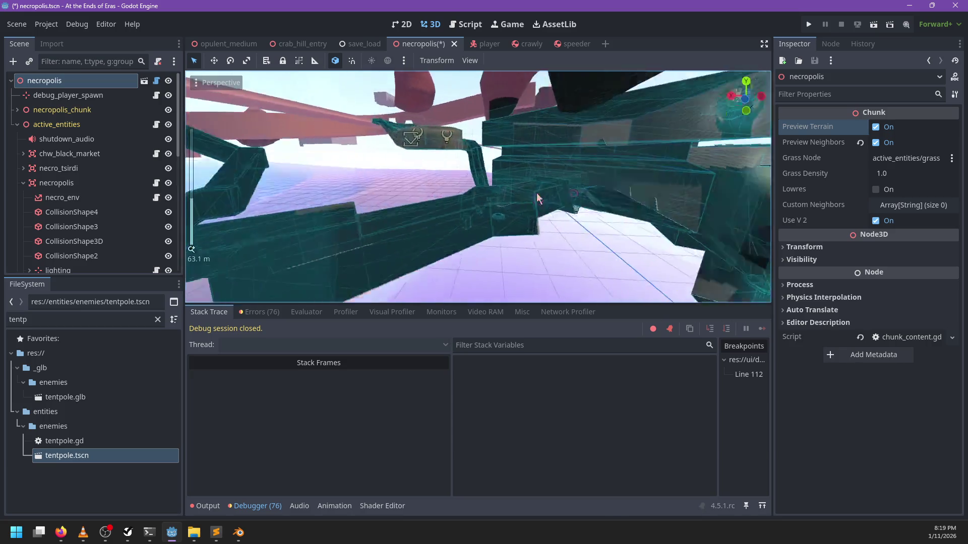
scroll(498, 220, "up", 4)
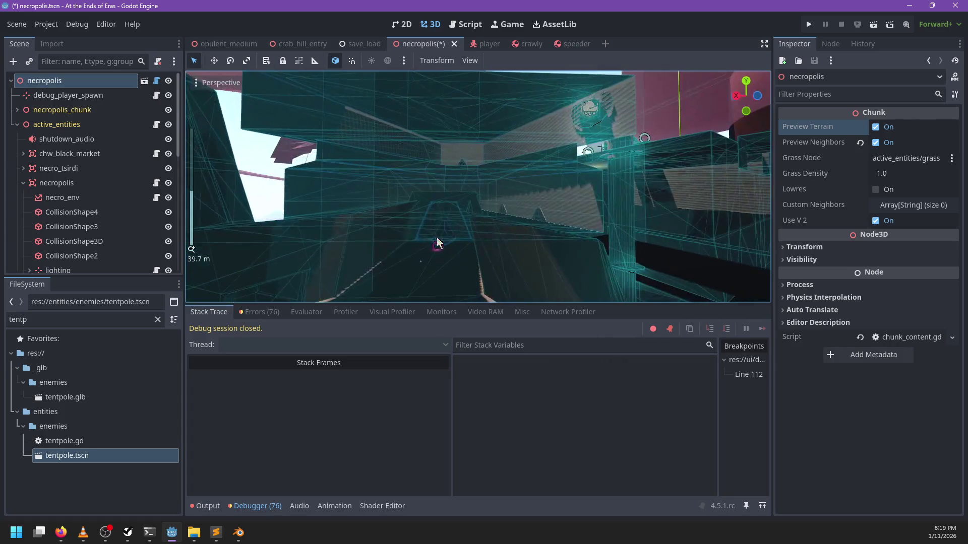
scroll(538, 201, "down", 6)
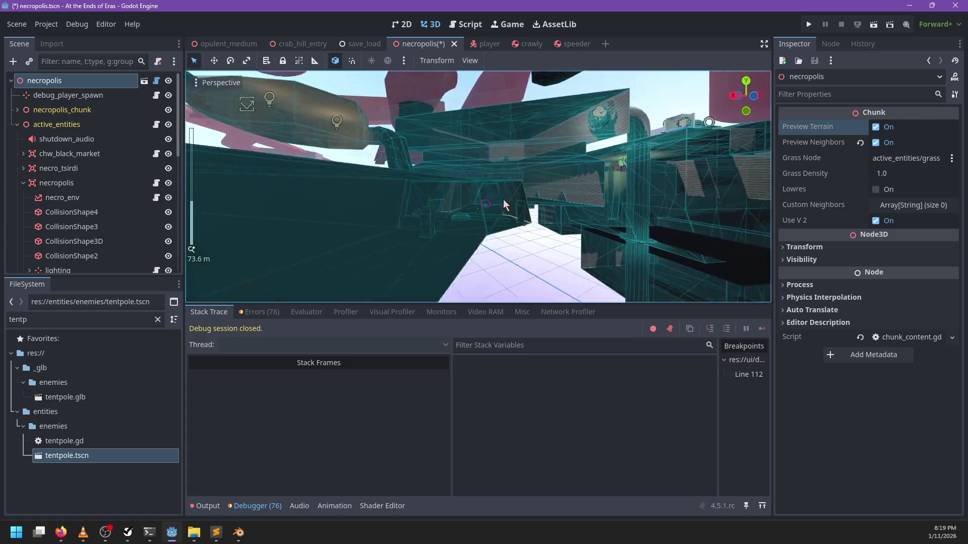
mouse_move(460, 216)
left_mouse_down()
mouse_move(426, 227)
mouse_move(346, 184)
mouse_move(473, 201)
left_mouse_up()
scroll(524, 223, "up", 4)
mouse_move(398, 202)
left_mouse_down()
mouse_move(441, 210)
mouse_move(334, 197)
mouse_move(417, 186)
mouse_move(528, 206)
mouse_move(373, 201)
mouse_move(418, 197)
mouse_move(460, 244)
mouse_move(439, 226)
mouse_move(533, 222)
mouse_move(503, 188)
mouse_move(496, 194)
mouse_move(502, 166)
mouse_move(538, 197)
mouse_move(506, 148)
left_mouse_up()
scroll(530, 221, "up", 4)
scroll(400, 246, "down", 5)
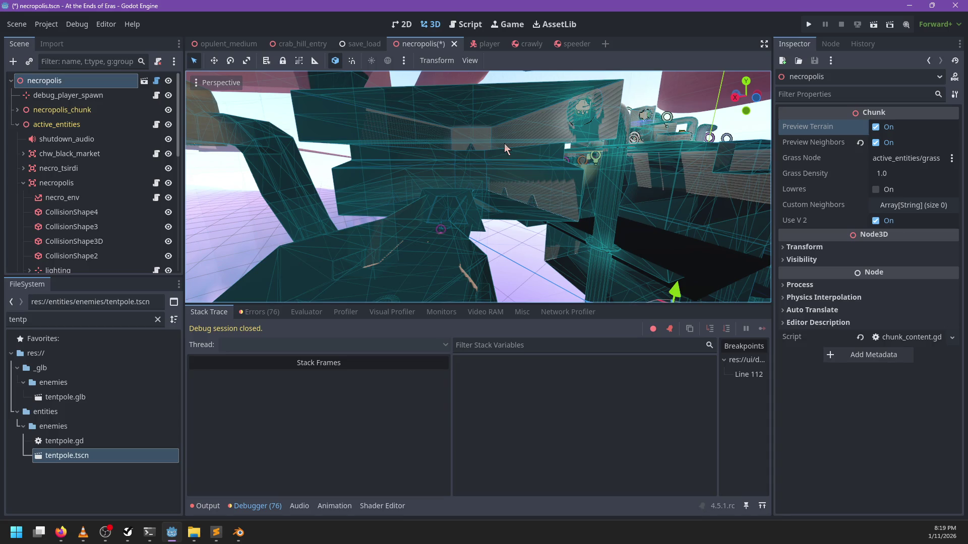
left_click(218, 538)
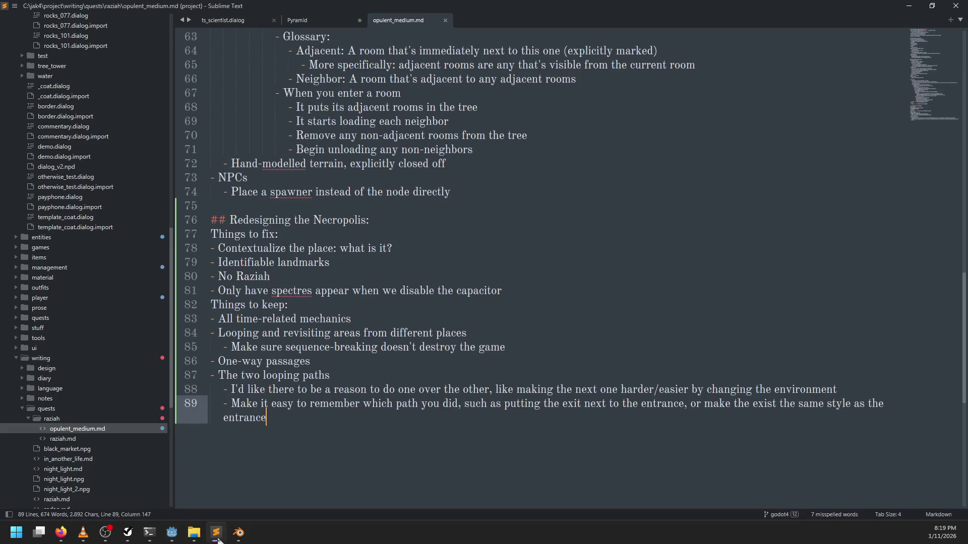
Step: Add a new entry line reading 'The black market tunnels' after the last note
key("Return")
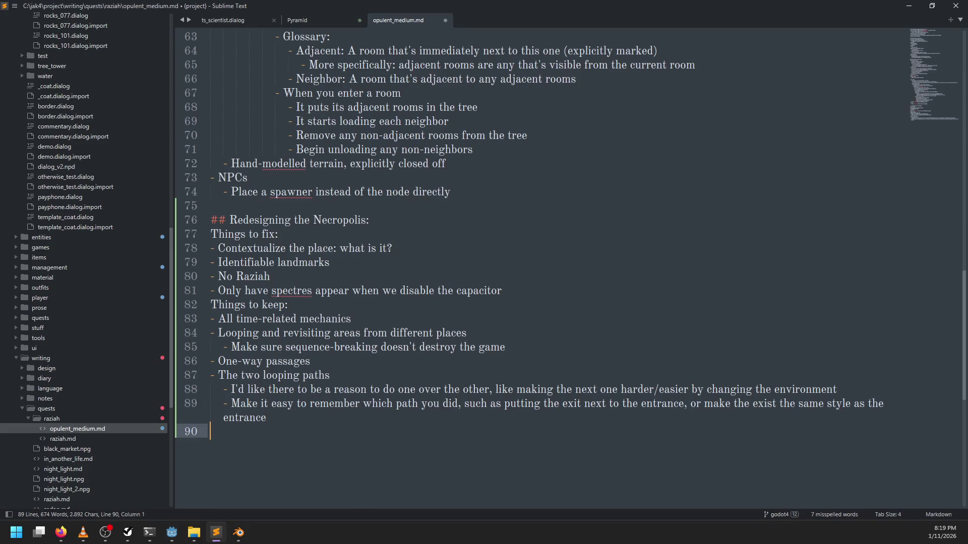
key("Return")
type("Three")
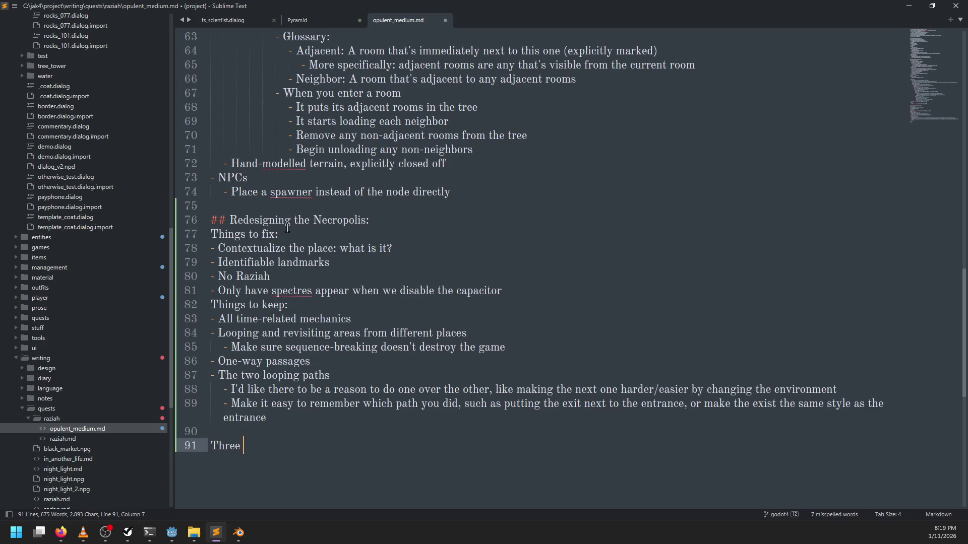
left_click_drag(280, 234, 275, 234)
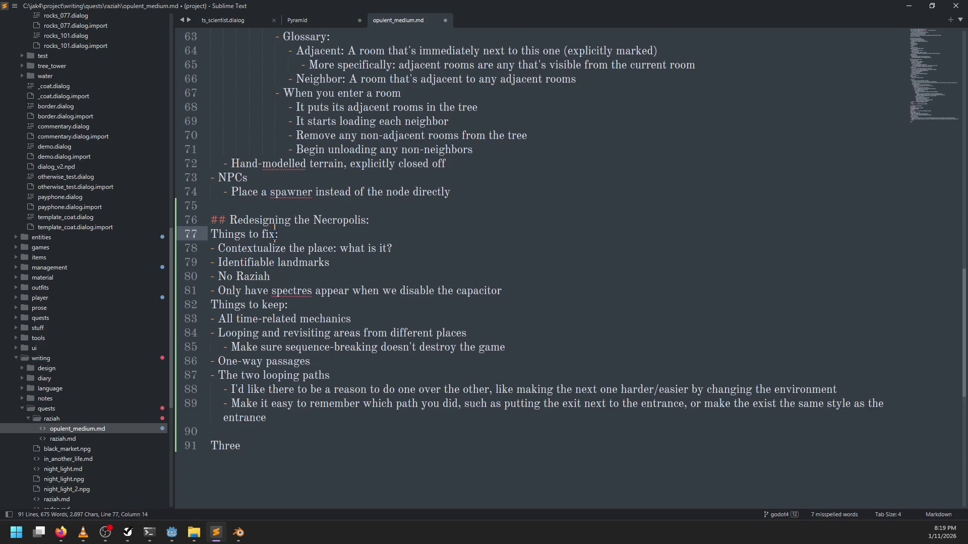
key("Left")
left_click(283, 455)
key("BackSpace")
key("BackSpace")
key("BackSpace")
key("ctrl+BackSpace")
key("ctrl+BackSpace")
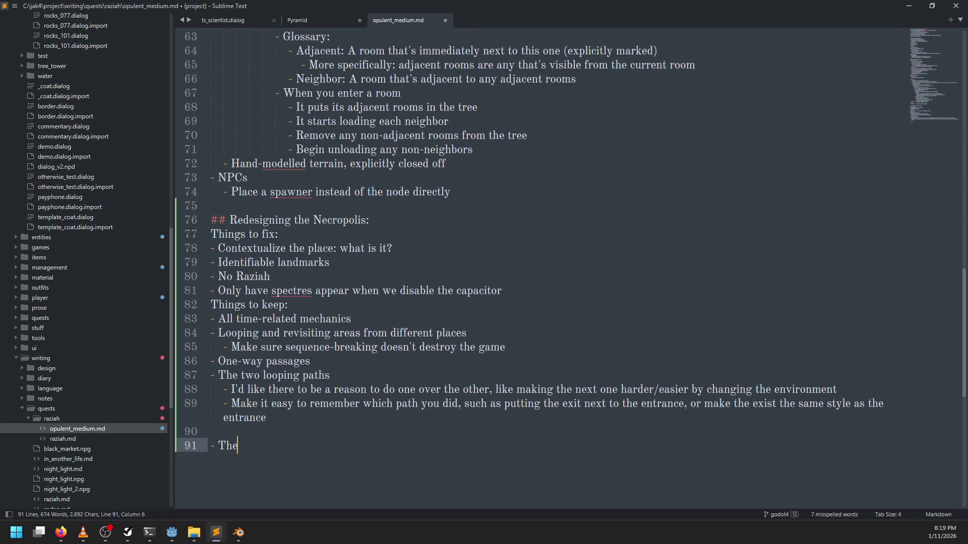
key("ctrl+Left")
type("black market")
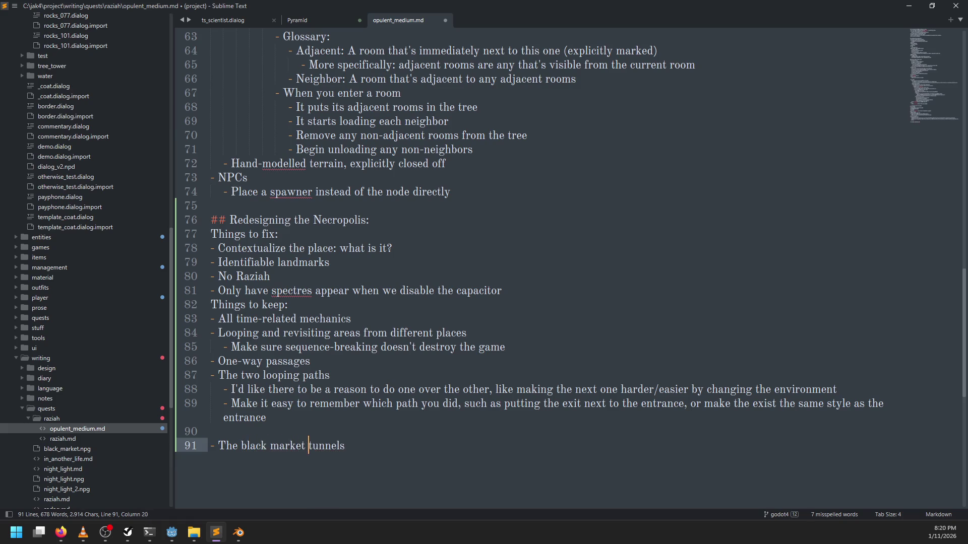
Step: Start an indented empty sub-bullet under the tunnels entry and go back to Godot
key("Return")
key("Tab")
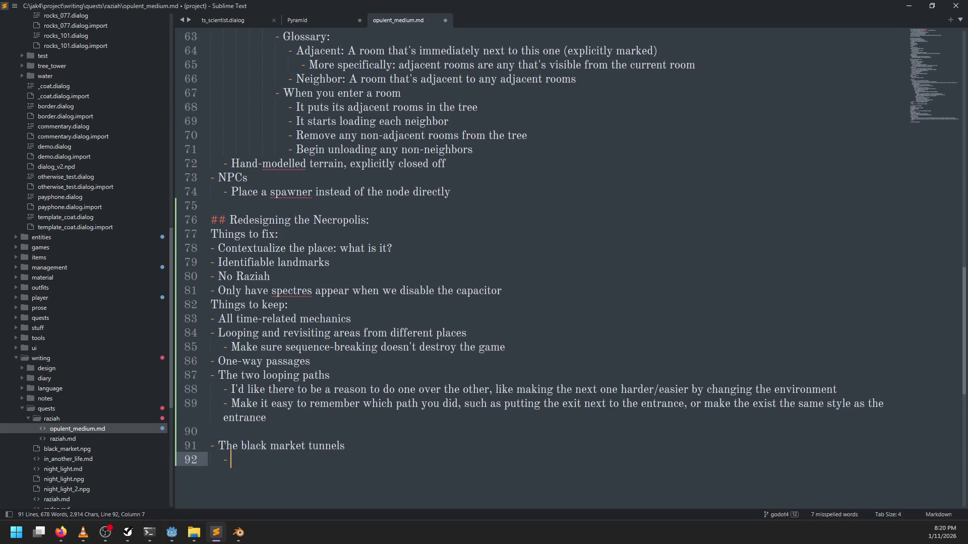
key("alt+Tab")
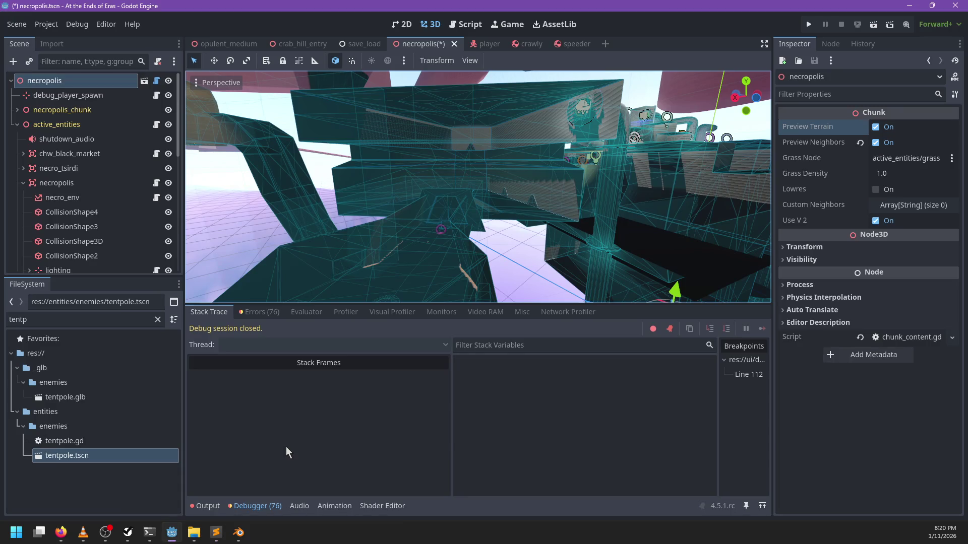
Step: Scroll the level view once more, then return to the Sublime Text notes
scroll(488, 222, "down", 5)
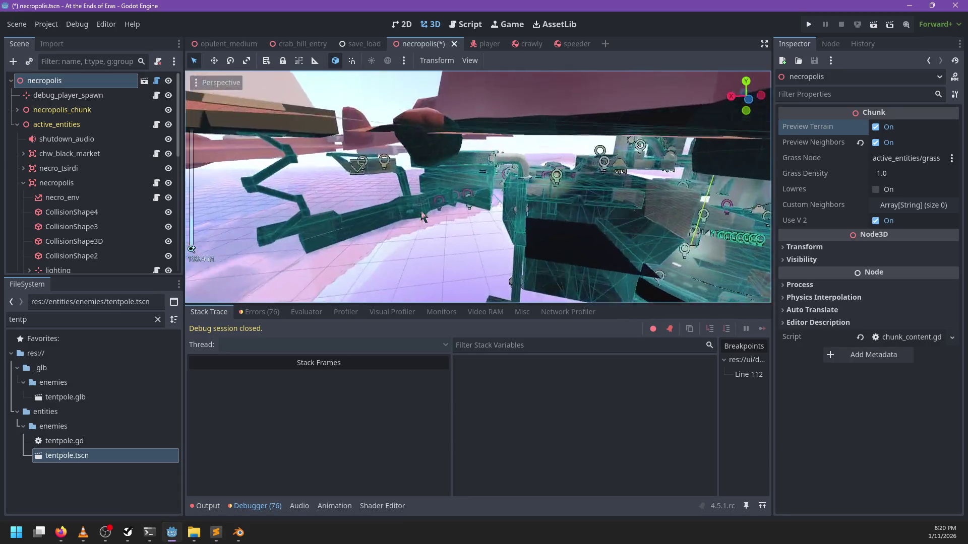
key("alt+Tab")
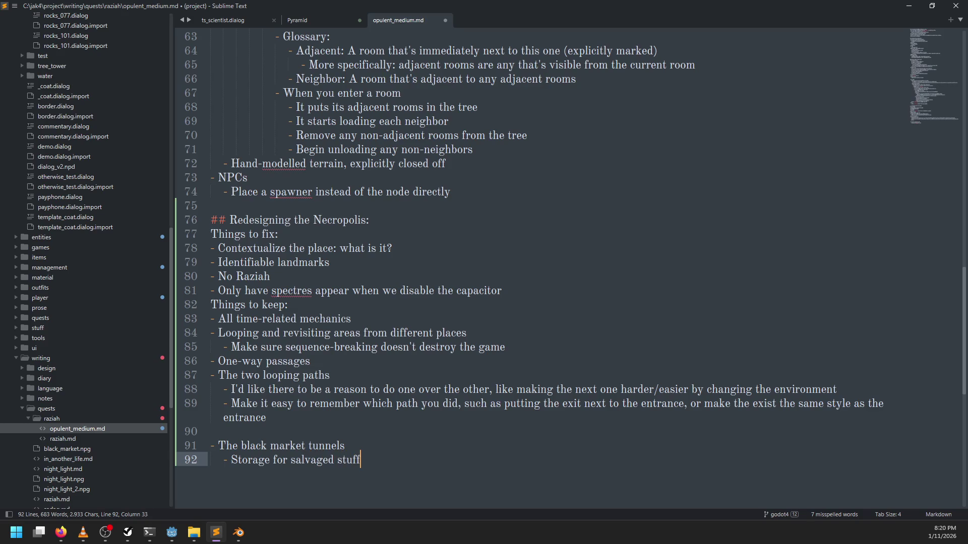
Step: Add a 'things to thwart the emirate' sub-bullet below the storage note
key("Return")
type("- Dead")
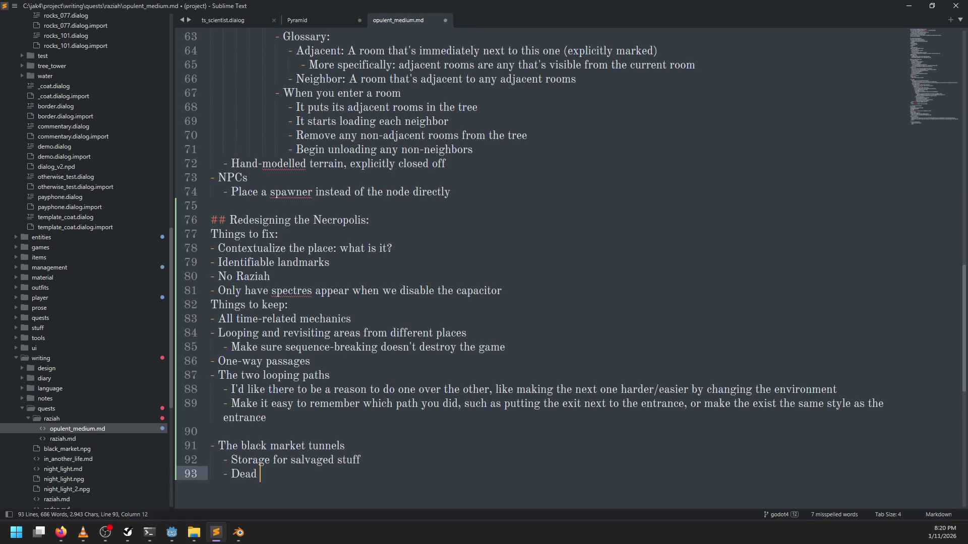
type("things to ")
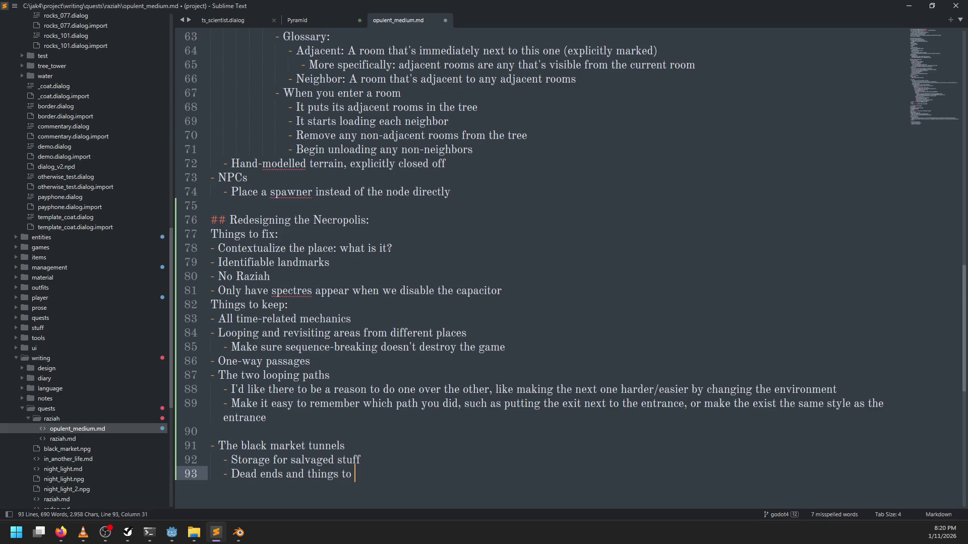
type("thward the")
key("BackSpace")
key("BackSpace")
type("t the emirate")
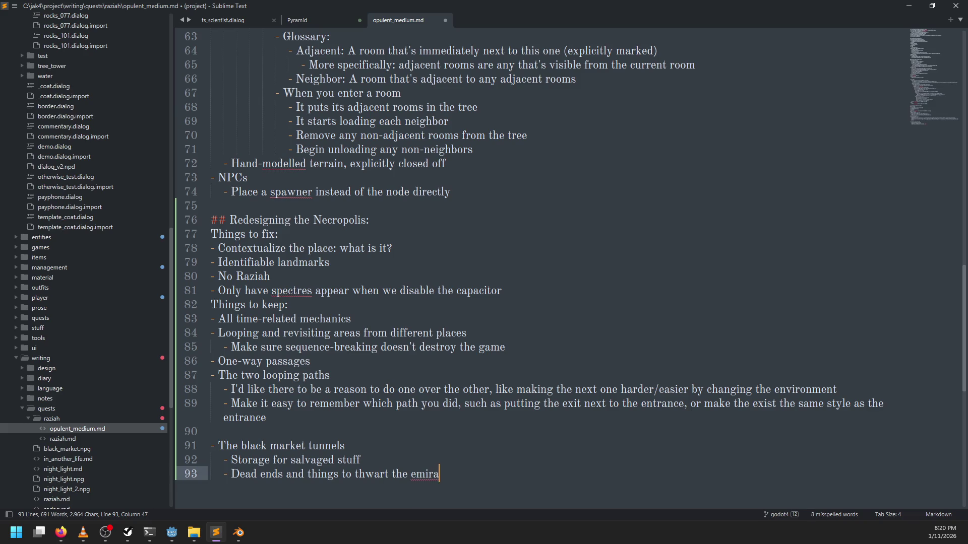
key("Return")
type("- The Tsirdi Ruins")
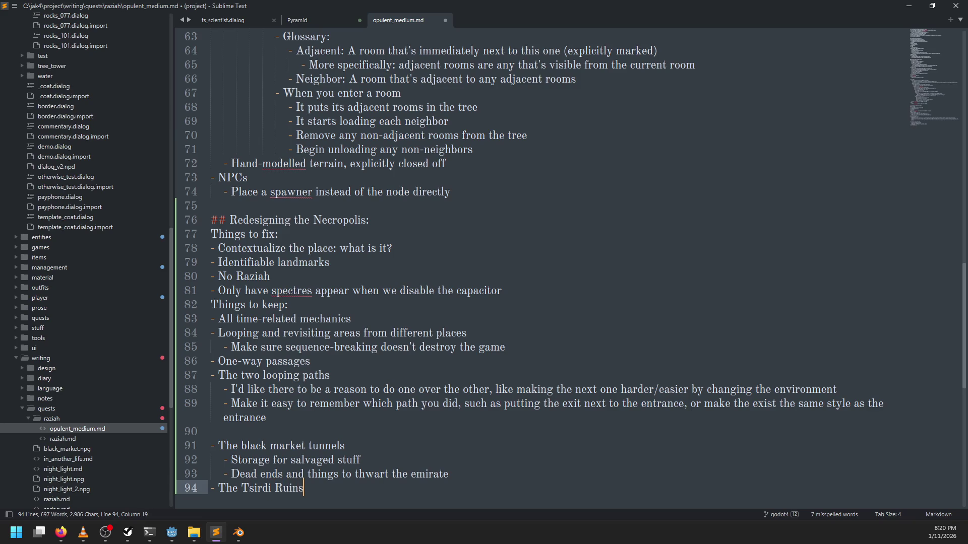
Step: Delete the Tsirdi Ruins line and extend the tunnels entry with 'and Stone Ruins'
key("ctrl+shift+Left")
key("ctrl+shift+Left")
key("ctrl+shift+Left")
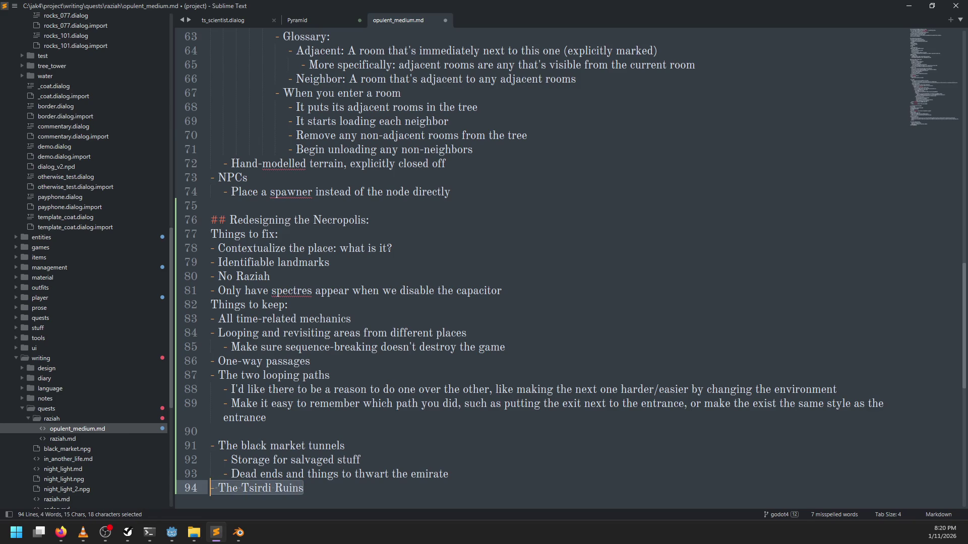
key("BackSpace")
key("BackSpace")
key("Up")
key("Up")
type("an")
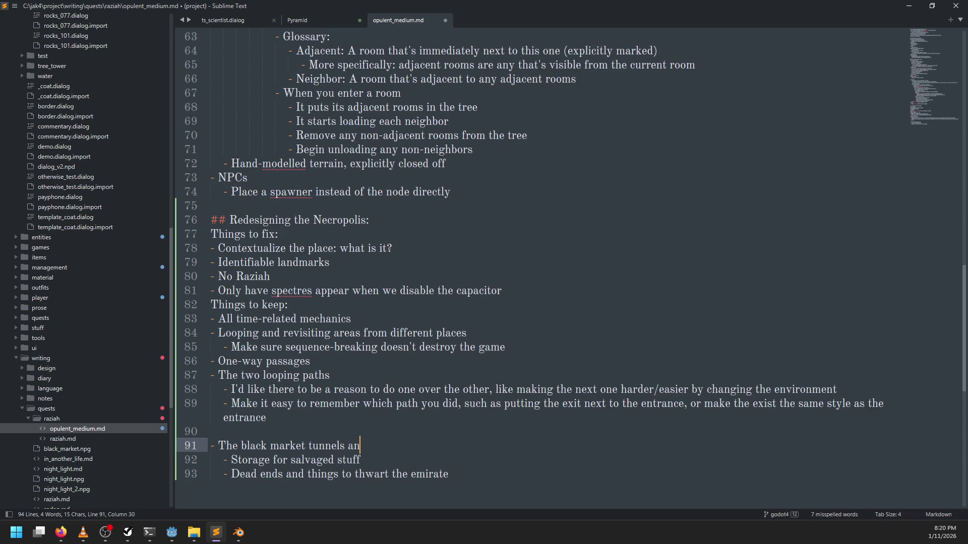
type("d Stone Ruin")
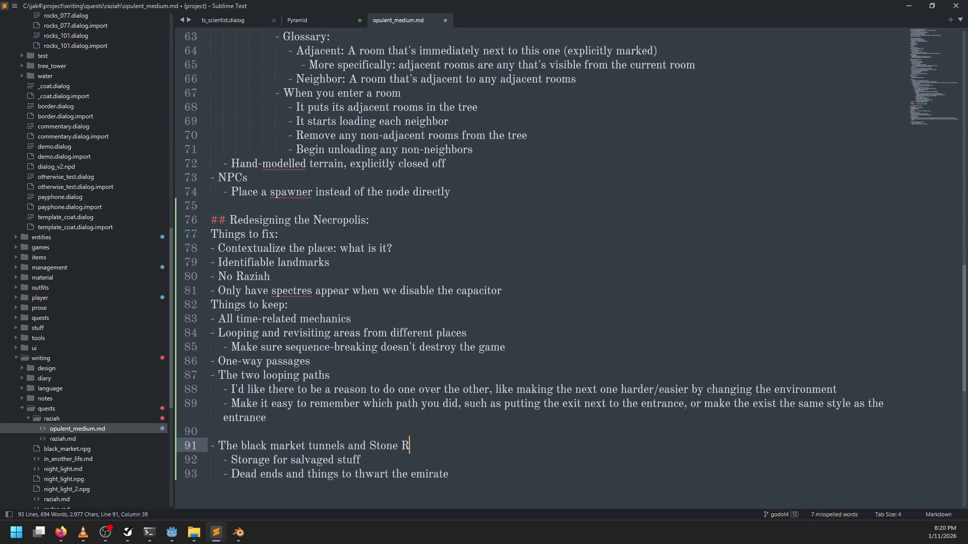
Step: Add a 'Using the stone ruins' sub-bullet below the emirate note
left_click(460, 487)
key("Return")
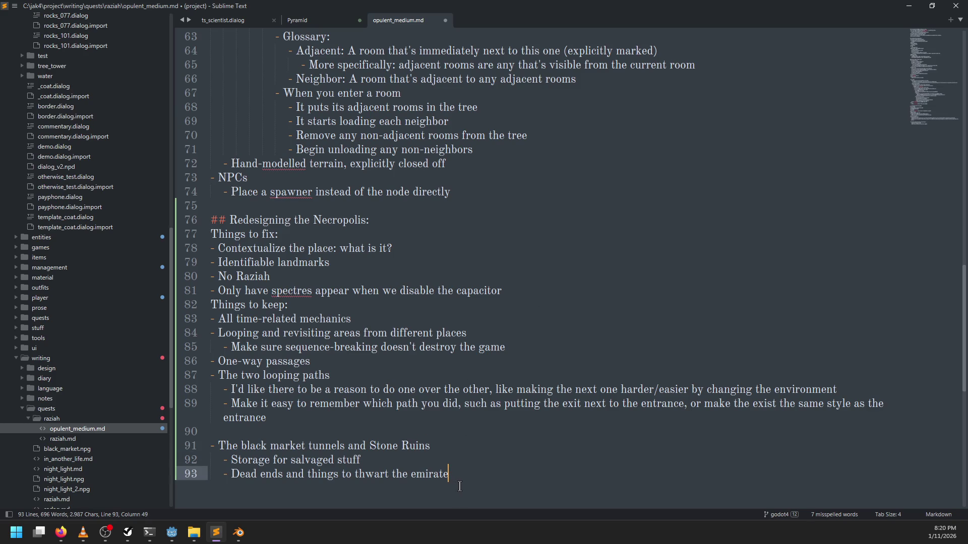
type("Using the")
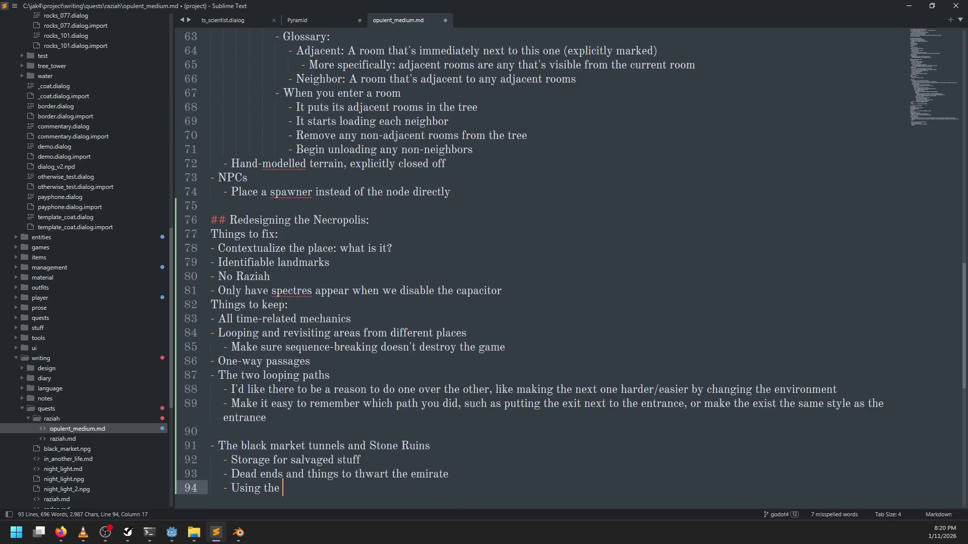
key("BackSpace")
key("BackSpace")
key("BackSpace")
type("o")
key("BackSpace")
key("BackSpace")
key("BackSpace")
type("stne ")
type("ns")
key("alt+Tab")
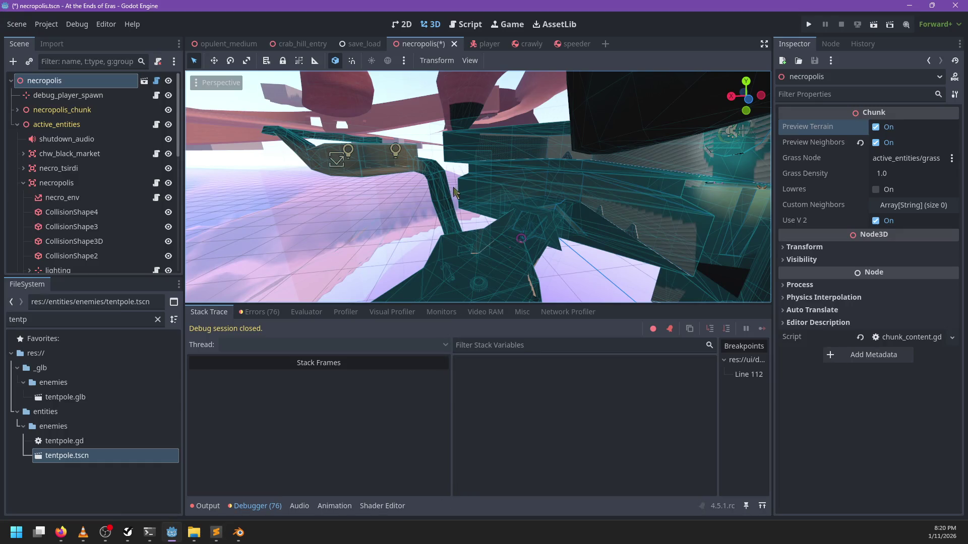
Step: Zoom and orbit around the tentpole room from several angles, then return to the notes
scroll(454, 192, "up", 5)
scroll(443, 167, "up", 10)
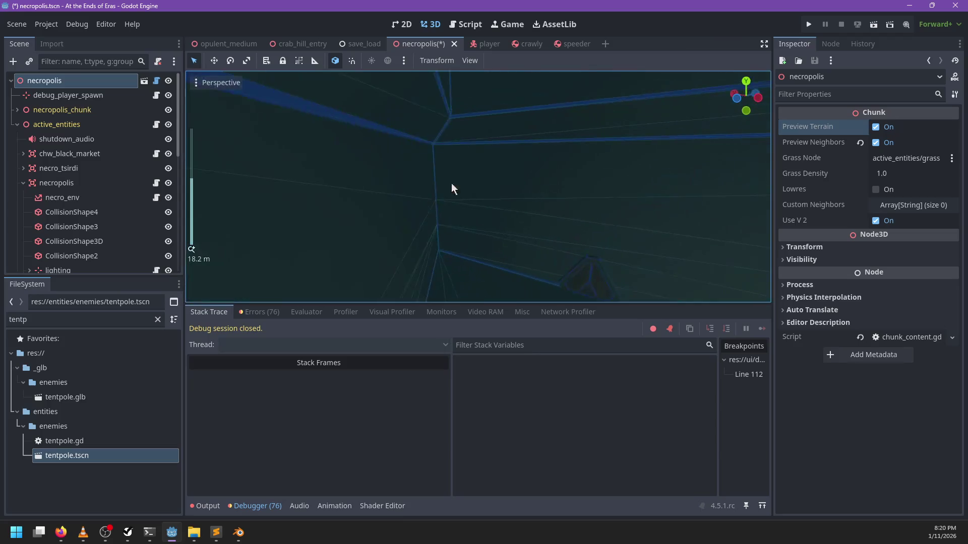
scroll(451, 183, "down", 5)
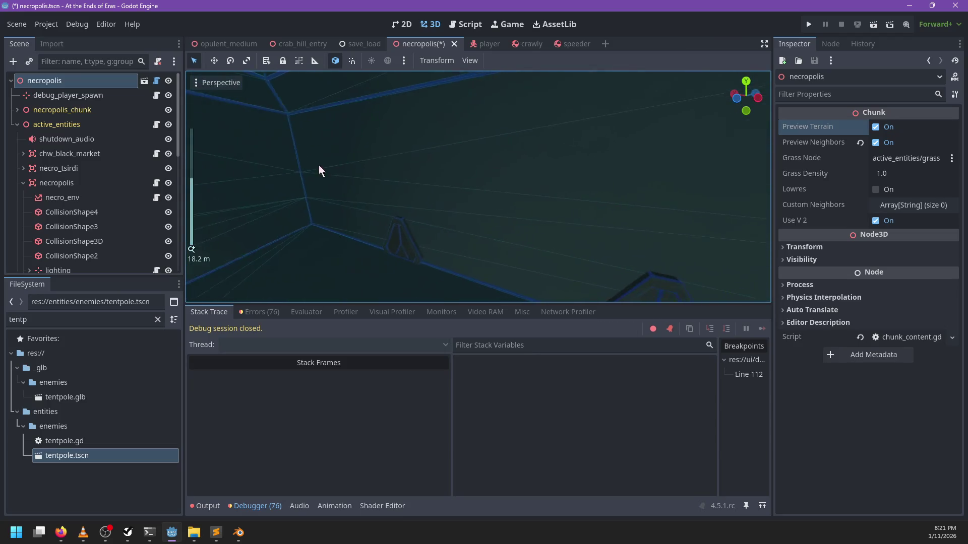
scroll(398, 182, "down", 6)
mouse_move(398, 182)
left_mouse_down()
mouse_move(577, 221)
mouse_move(362, 182)
mouse_move(525, 167)
mouse_move(568, 225)
mouse_move(443, 213)
mouse_move(480, 190)
mouse_move(448, 192)
mouse_move(441, 201)
mouse_move(527, 196)
mouse_move(513, 189)
mouse_move(511, 173)
mouse_move(435, 177)
mouse_move(472, 176)
left_mouse_up()
scroll(525, 166, "up", 6)
scroll(480, 189, "up", 3)
scroll(512, 189, "down", 2)
scroll(434, 177, "up", 2)
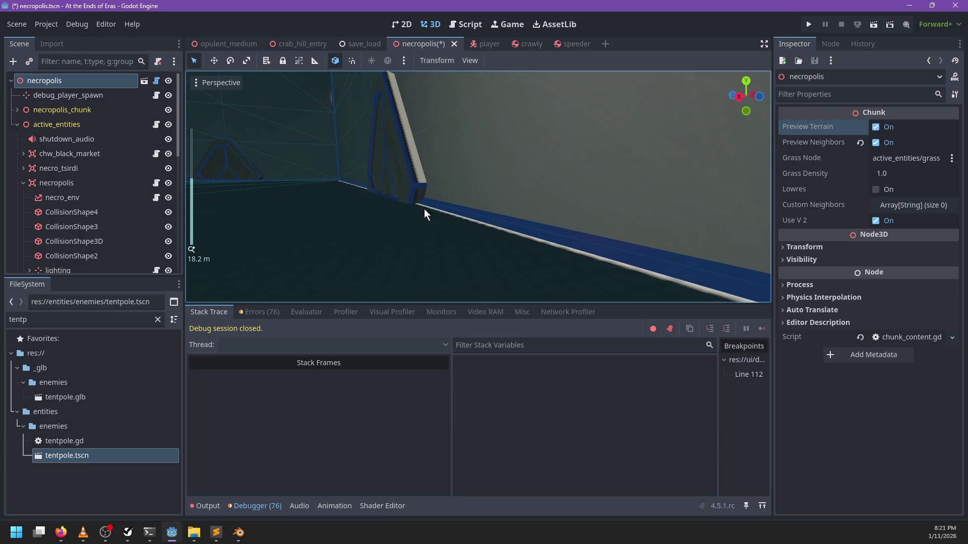
mouse_move(425, 208)
left_mouse_down()
mouse_move(464, 199)
mouse_move(377, 234)
mouse_move(320, 234)
mouse_move(505, 208)
mouse_move(484, 180)
mouse_move(433, 168)
mouse_move(567, 162)
mouse_move(542, 179)
mouse_move(559, 173)
mouse_move(429, 183)
mouse_move(491, 165)
mouse_move(529, 180)
mouse_move(443, 170)
mouse_move(446, 199)
mouse_move(469, 175)
mouse_move(512, 212)
mouse_move(537, 137)
mouse_move(440, 199)
left_mouse_up()
key("alt+Tab")
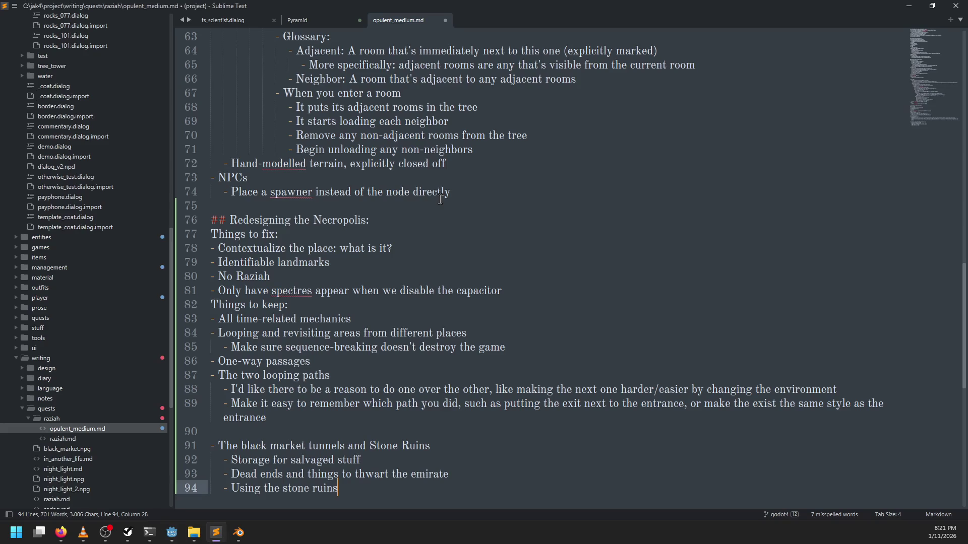
Step: Complete line 94 as 'space for the market and business'
scroll(438, 199, "down", 4)
type("as")
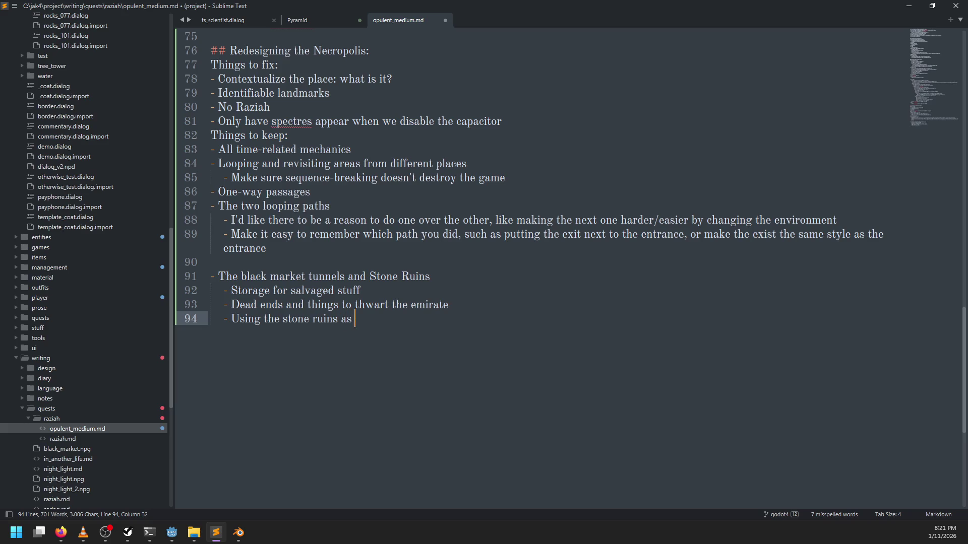
type("space for the ma")
type("rket and things")
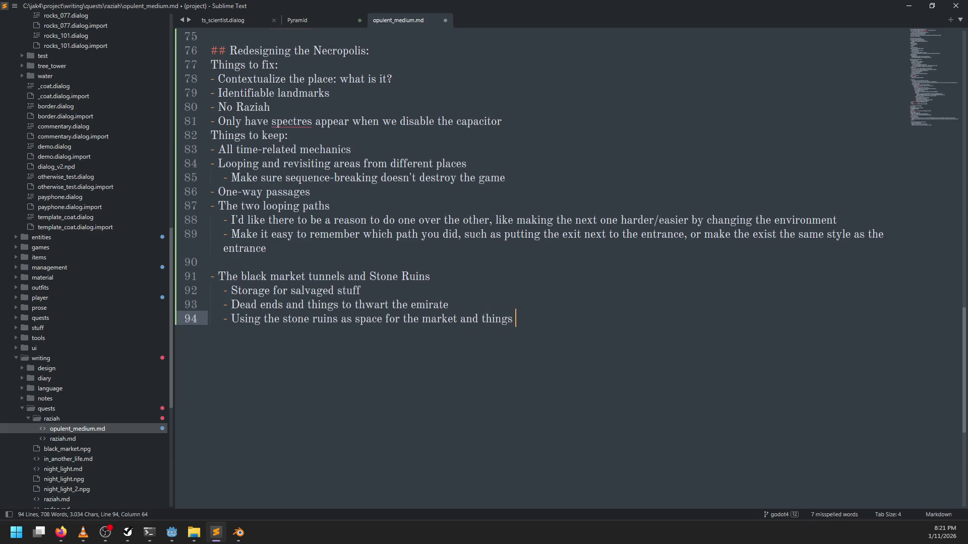
key("ctrl+BackSpace")
type("iness")
key("Return")
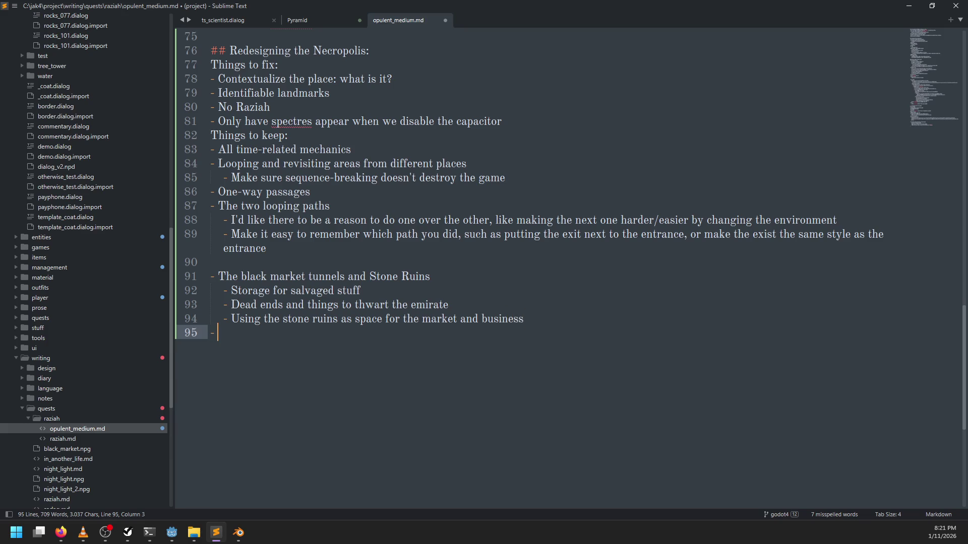
Step: Add a 'Stripped Ruins' bullet with sub-bullets on foraged metal and things falling apart and dangerous
type("Stripped R")
type("uins")
key("Return")
key("Tab")
type("rui")
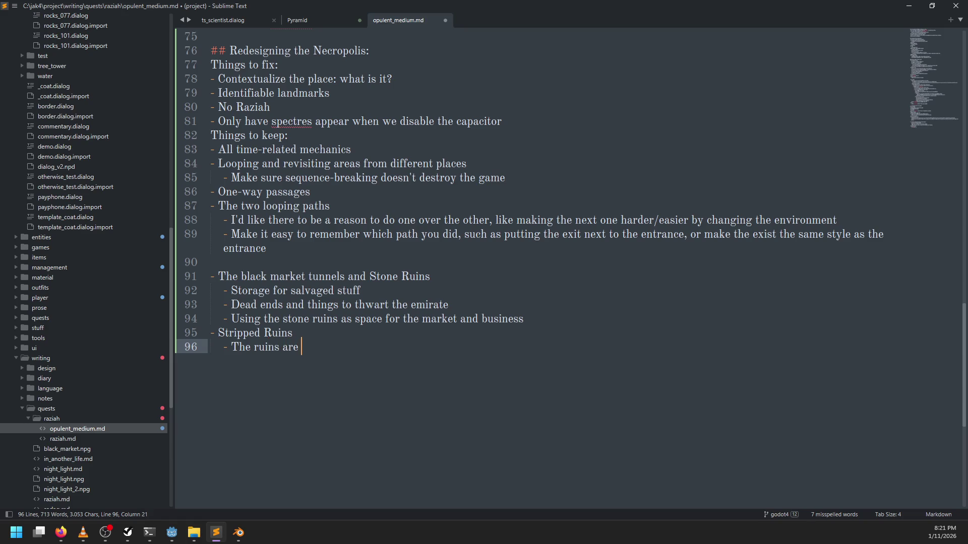
key("ctrl+BackSpace")
key("ctrl+BackSpace")
key("ctrl+BackSpace")
type("metal ")
type("being dest")
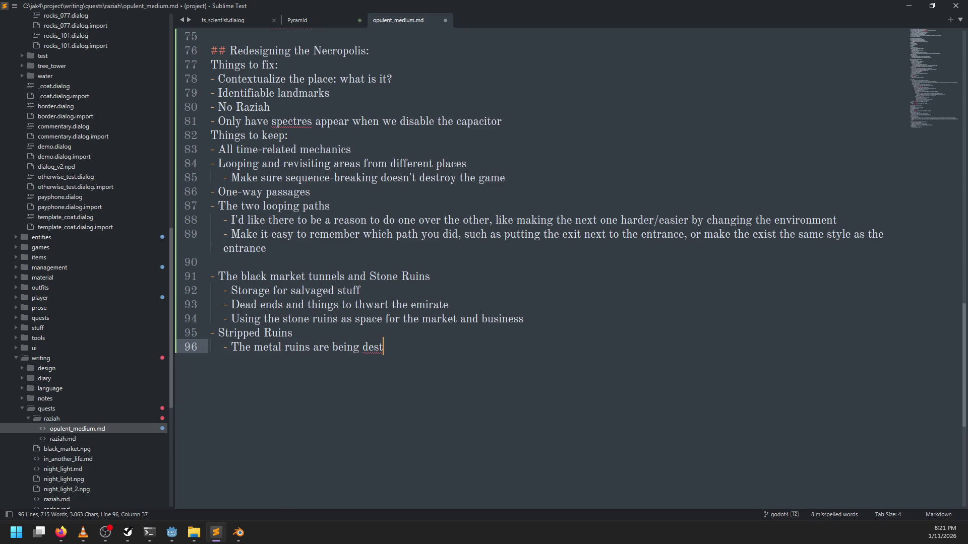
type("d for salv")
type("aged parts")
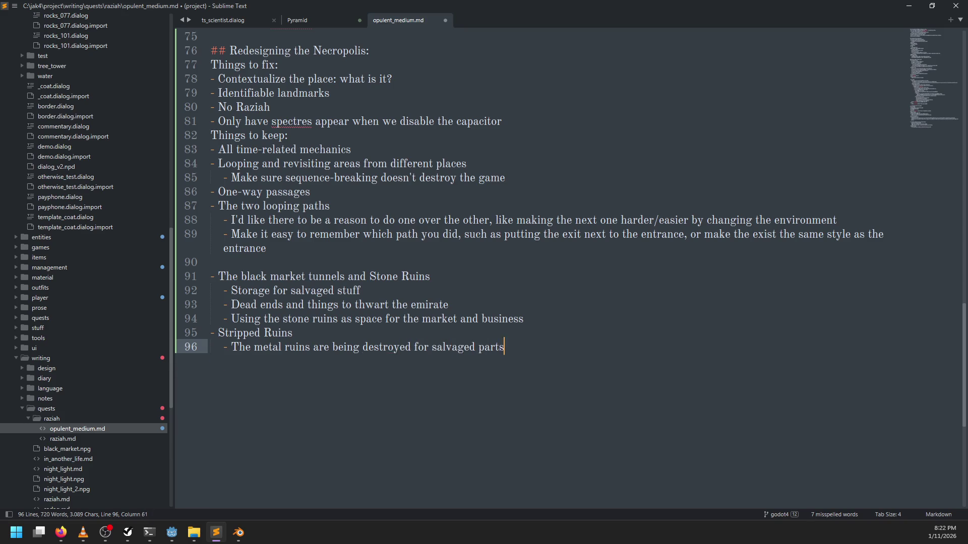
key("Return")
type("hings fallin")
type("g p")
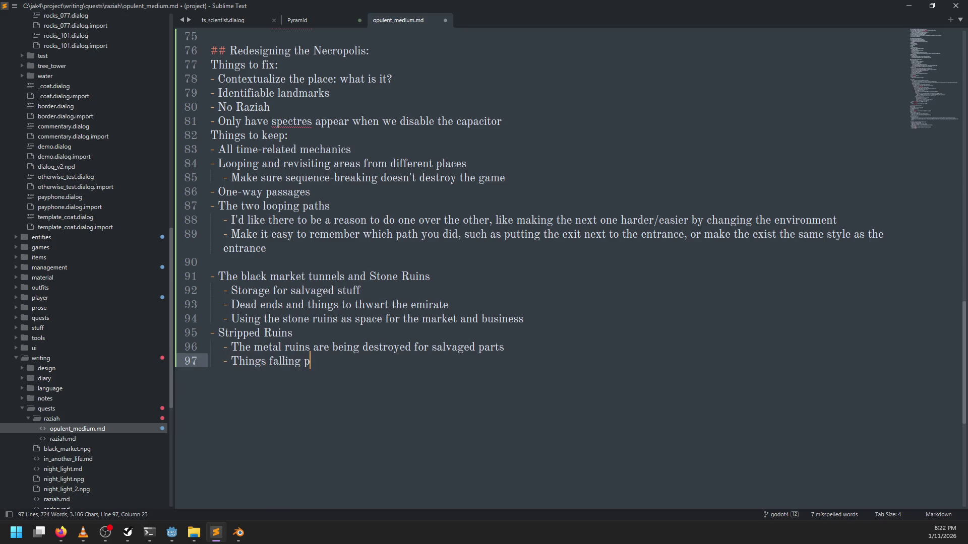
key("BackSpace")
type("apart and dangerous")
key("Return")
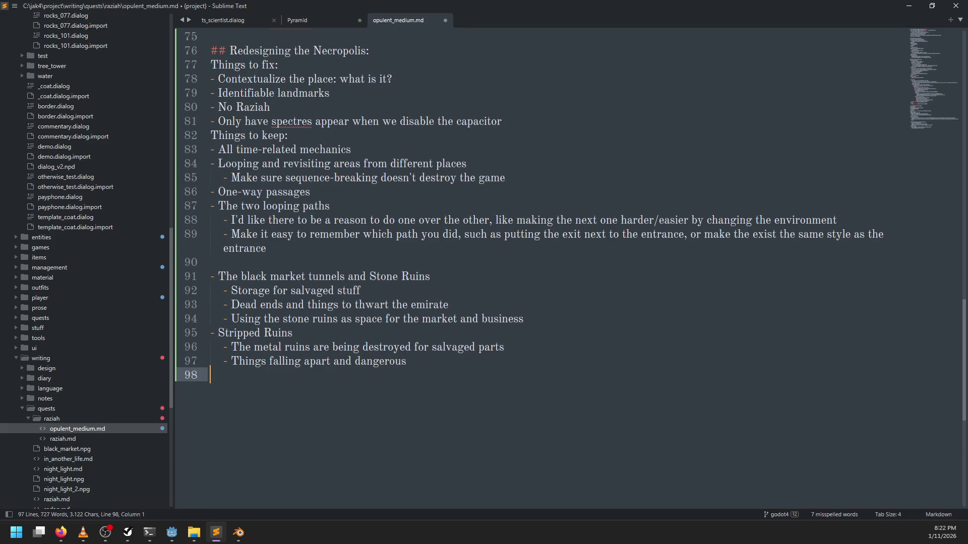
key("alt+Tab")
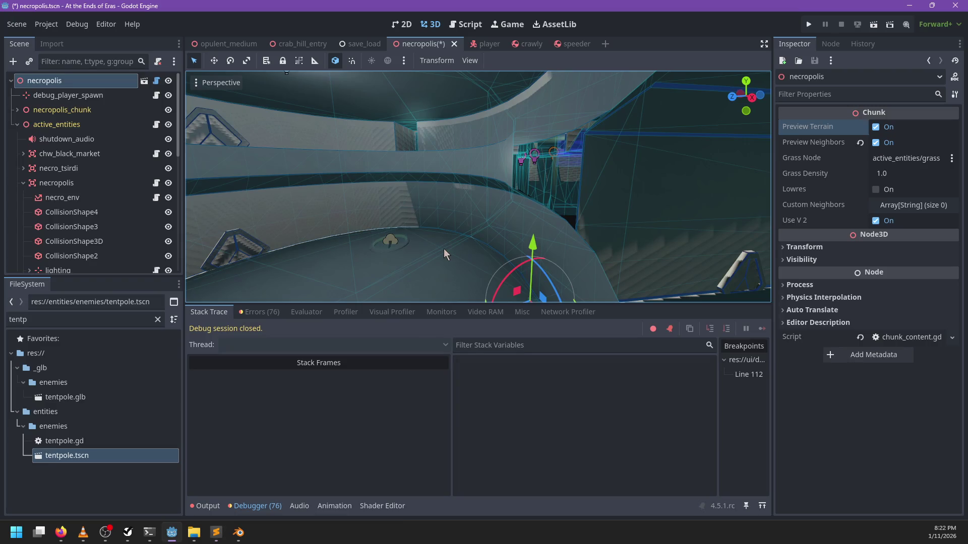
Step: Open the opulent_medium scene and frame the spawner_raziah node in the viewport
scroll(443, 219, "up", 5)
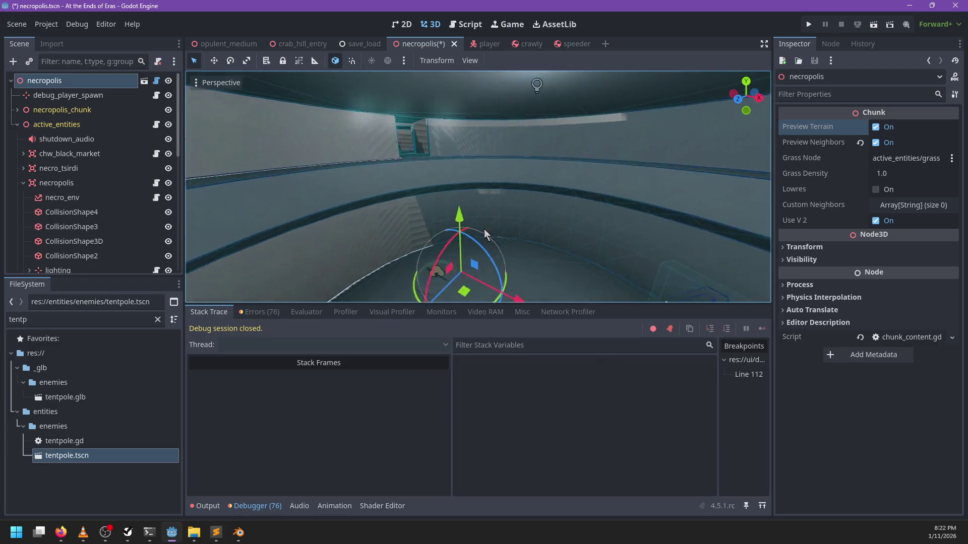
scroll(576, 197, "down", 8)
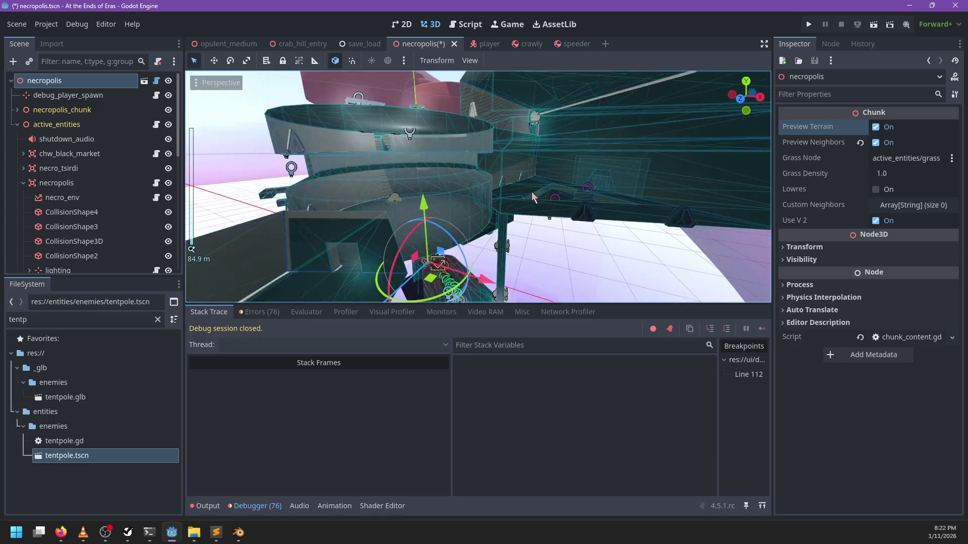
scroll(531, 192, "up", 5)
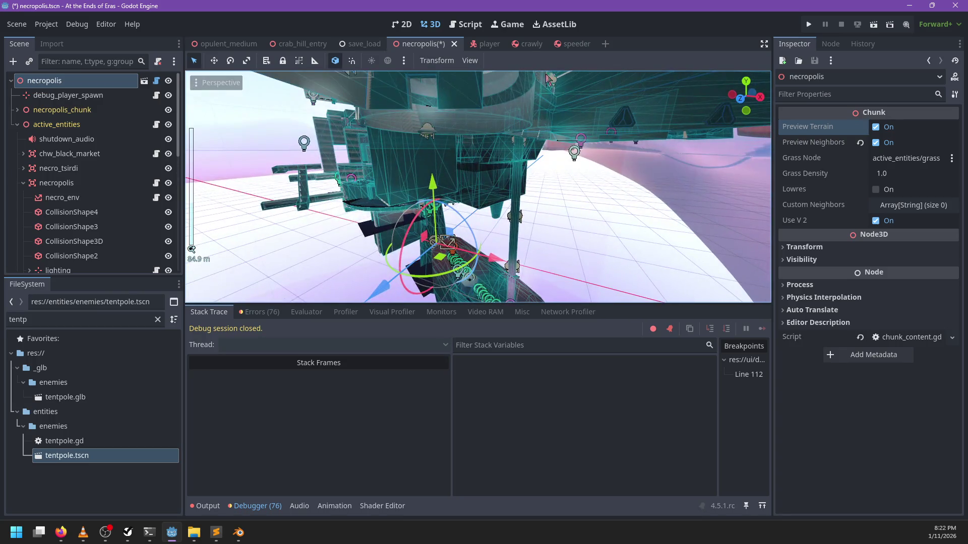
mouse_move(301, 55)
left_click(224, 44)
scroll(540, 218, "down", 5)
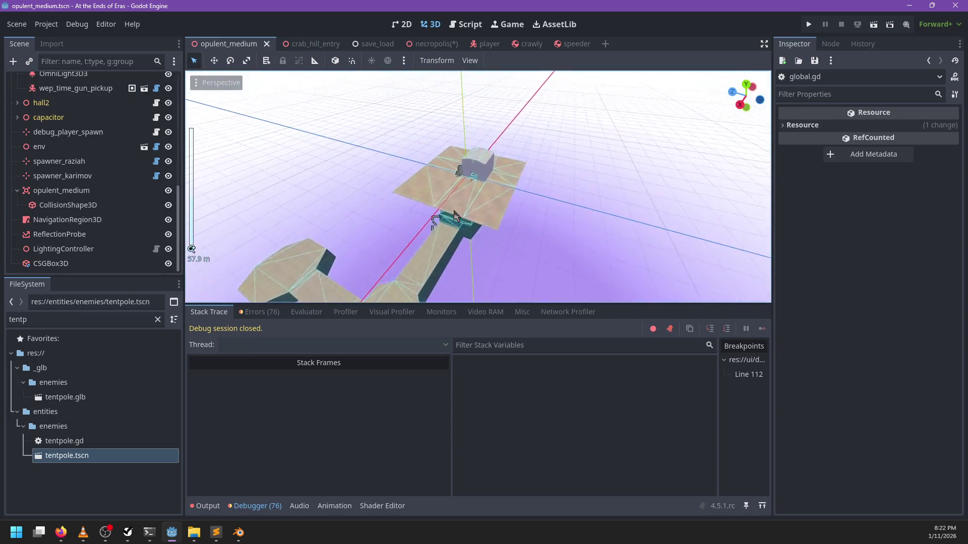
scroll(432, 218, "up", 15)
left_click(382, 209)
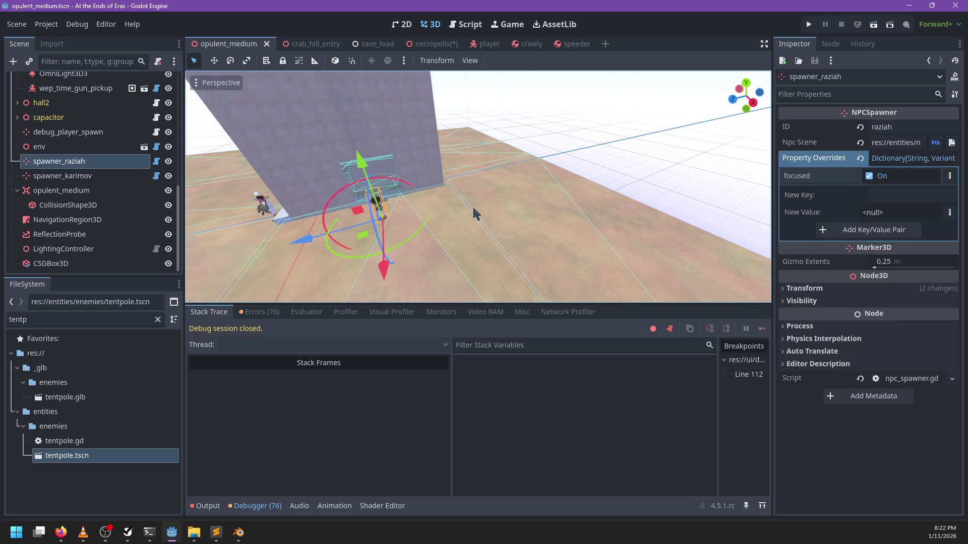
key("f")
Step: Return to the necropolis scene and save it
scroll(507, 199, "down", 5)
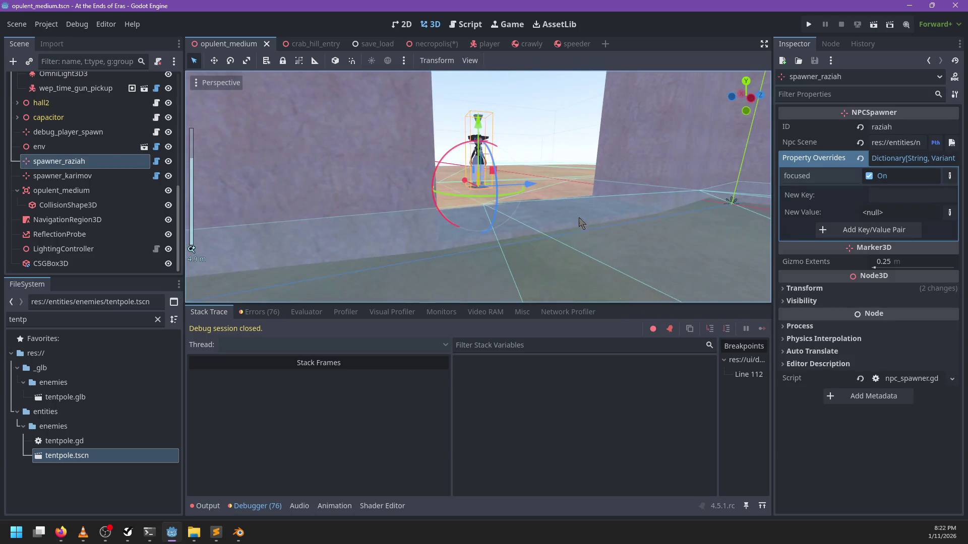
mouse_move(431, 54)
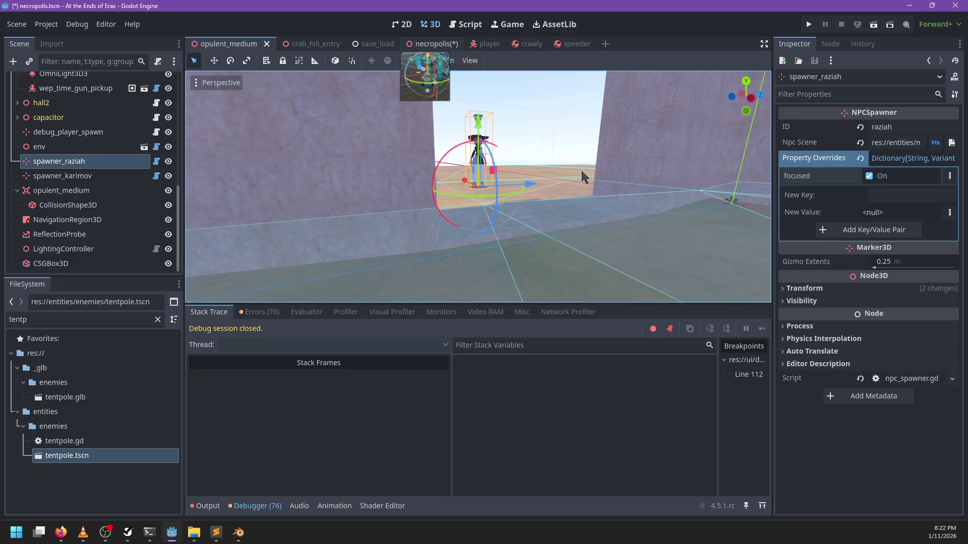
key("ctrl+s")
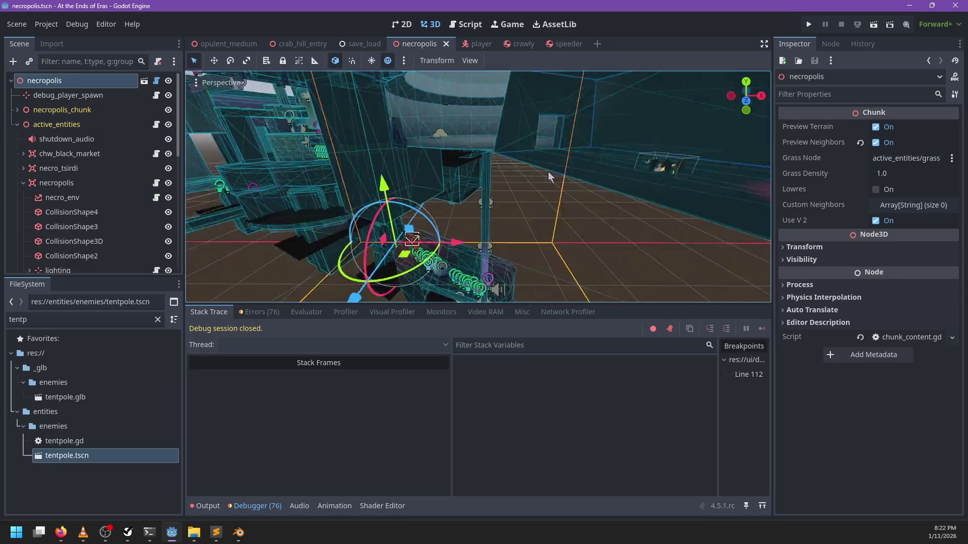
scroll(549, 171, "down", 10)
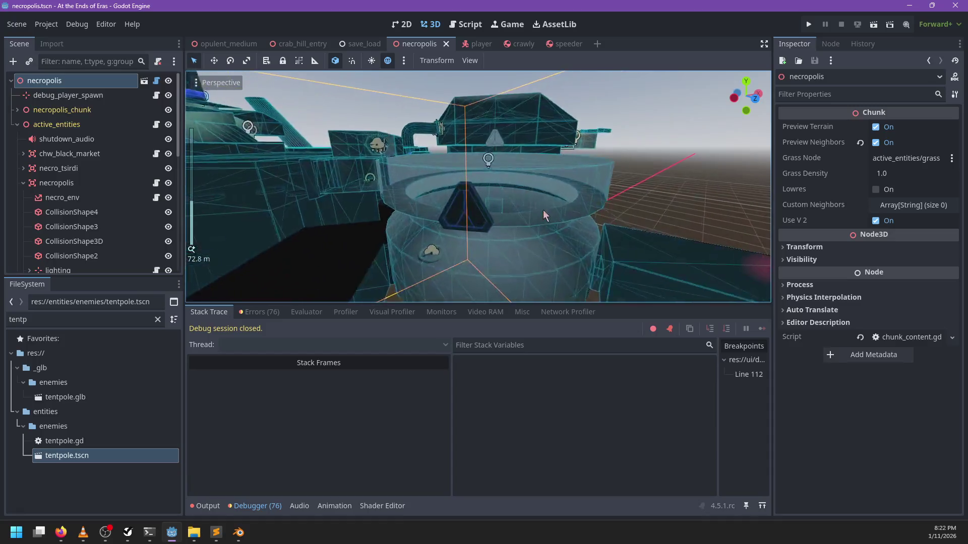
scroll(546, 215, "up", 5)
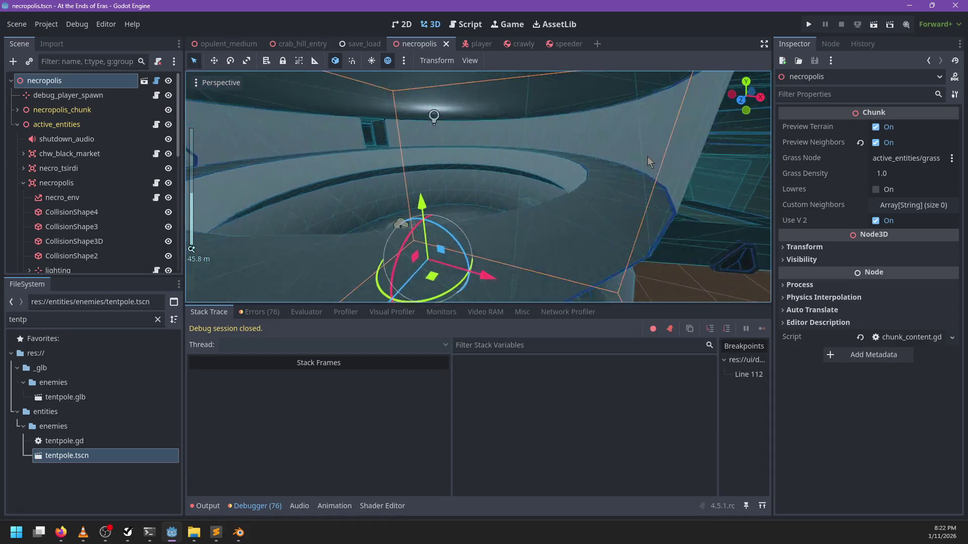
scroll(648, 161, "up", 5)
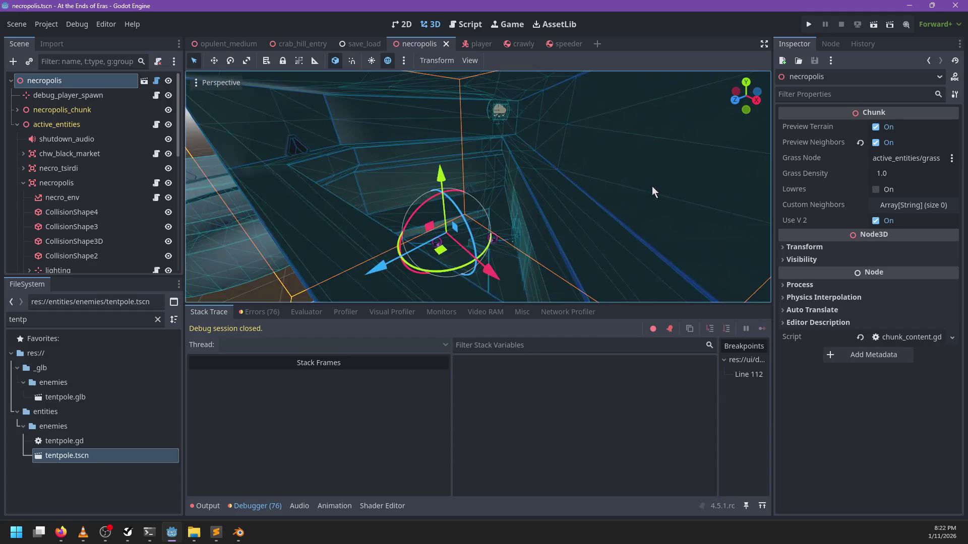
scroll(654, 191, "down", 10)
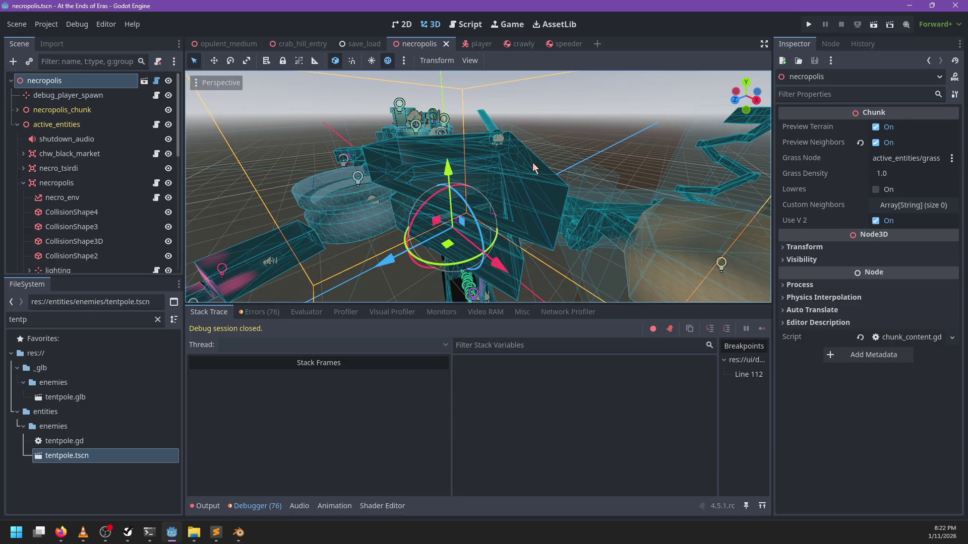
scroll(529, 161, "up", 5)
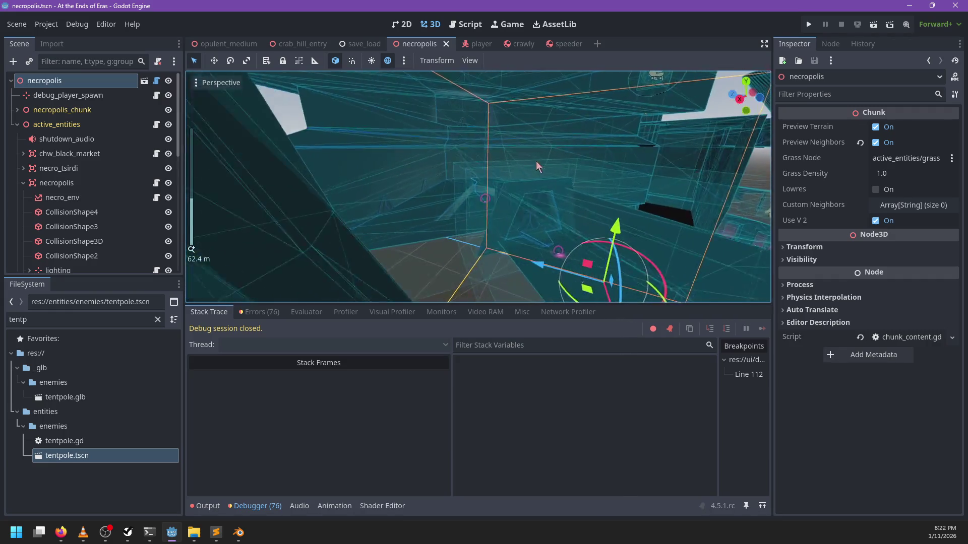
mouse_move(537, 162)
left_mouse_down()
mouse_move(652, 175)
mouse_move(643, 153)
mouse_move(392, 206)
mouse_move(668, 192)
mouse_move(676, 202)
mouse_move(411, 161)
mouse_move(539, 167)
mouse_move(522, 233)
mouse_move(491, 151)
mouse_move(461, 120)
mouse_move(493, 174)
mouse_move(513, 177)
mouse_move(525, 224)
mouse_move(540, 237)
mouse_move(477, 216)
mouse_move(476, 241)
mouse_move(476, 187)
mouse_move(518, 151)
mouse_move(551, 173)
mouse_move(562, 163)
mouse_move(563, 180)
mouse_move(549, 174)
mouse_move(554, 192)
mouse_move(469, 211)
left_mouse_up()
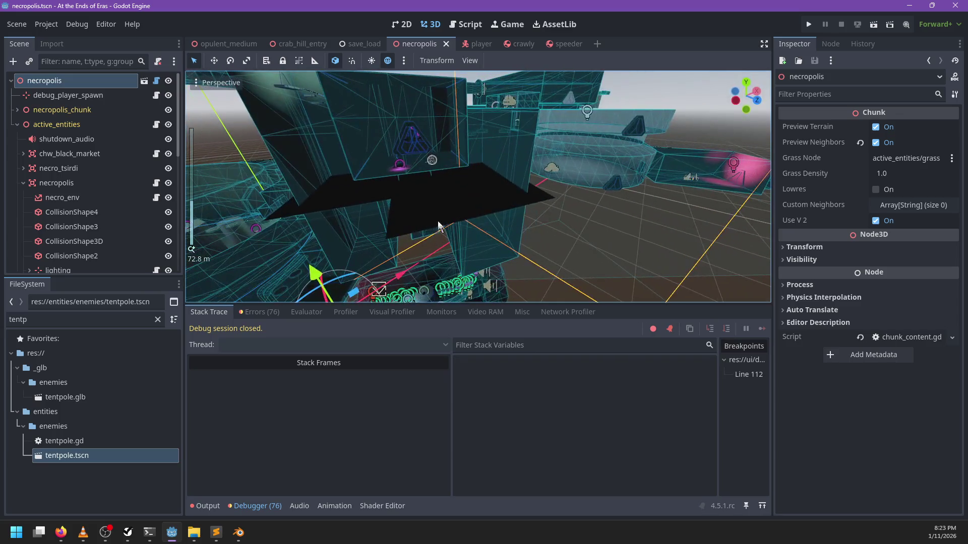
Step: Open the death_plane mesh's slot 0 override material shader for editing
left_click(469, 212)
left_click(919, 168)
left_click(906, 205)
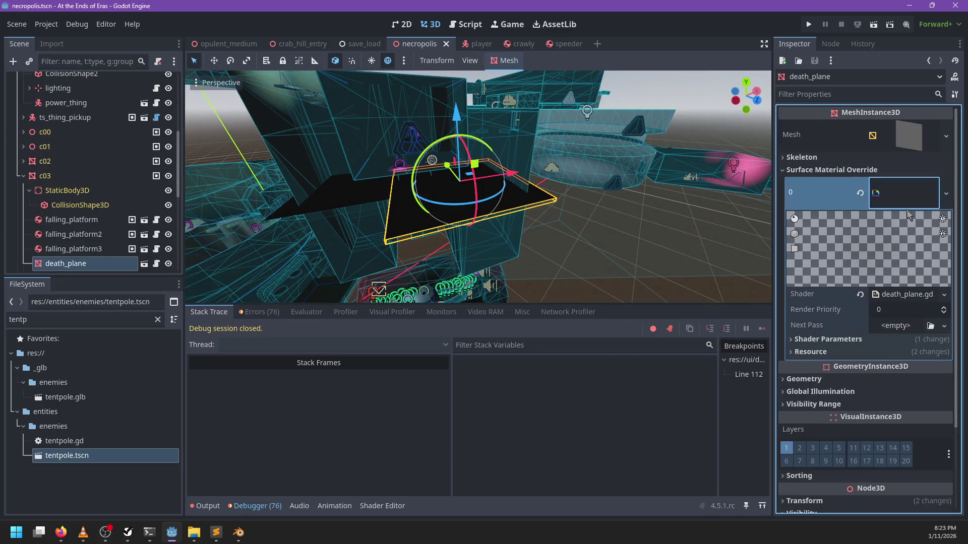
left_click(914, 295)
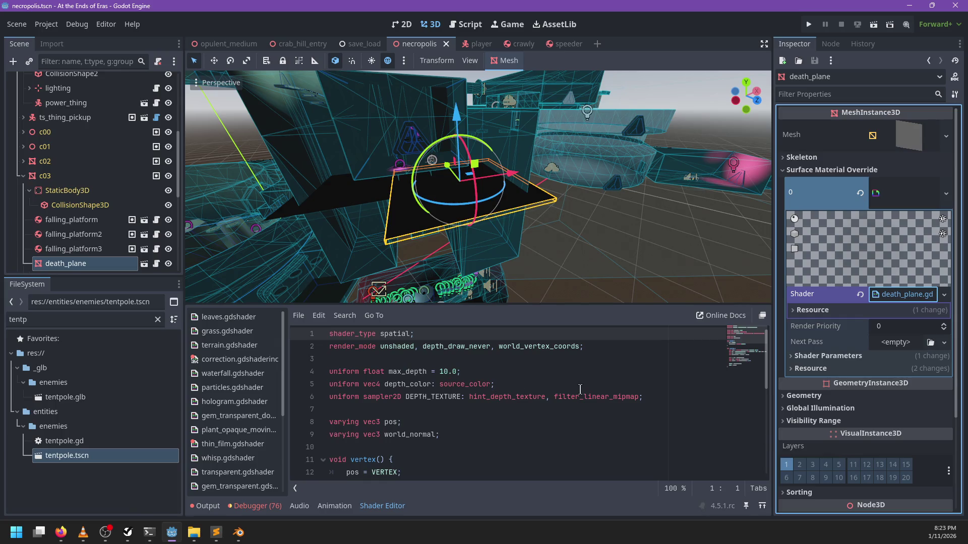
Step: Remove the existing world_vertex_coords entry from the render mode line and save
scroll(511, 393, "down", 4)
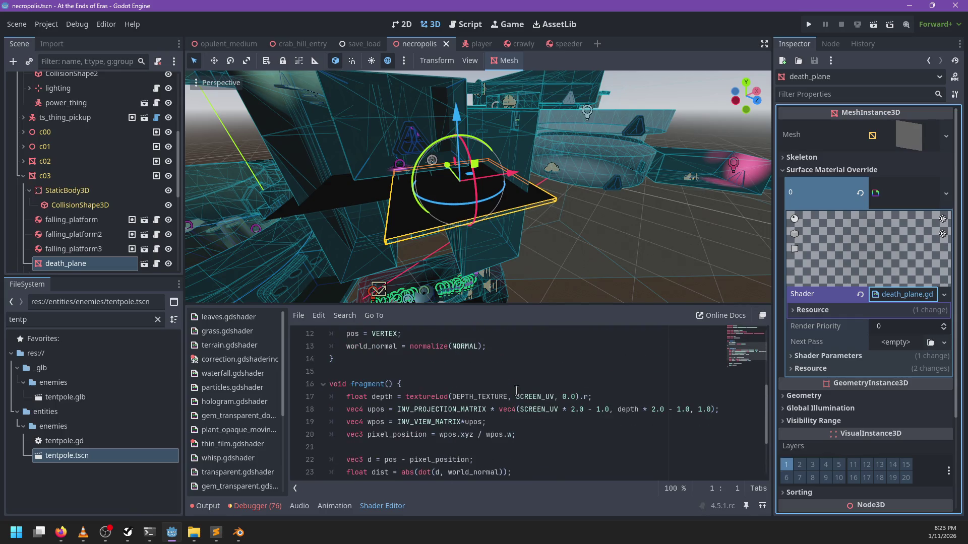
double_click(431, 410)
scroll(552, 414, "down", 1)
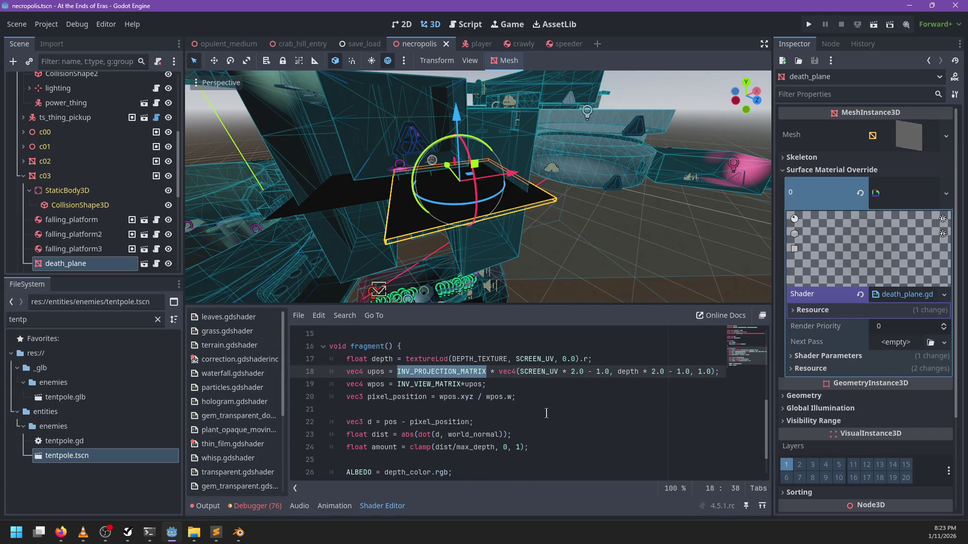
scroll(540, 413, "down", 1)
scroll(539, 412, "up", 6)
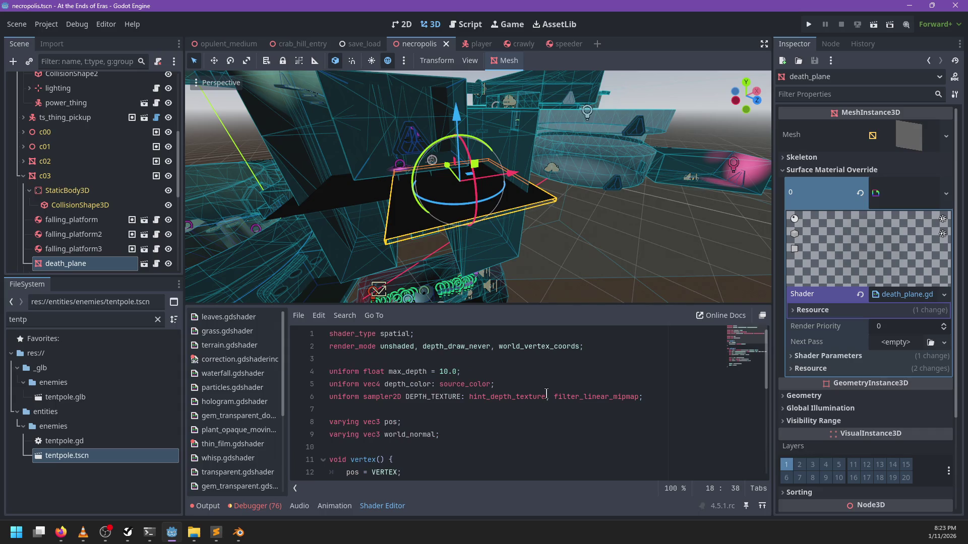
double_click(533, 348)
key("BackSpace")
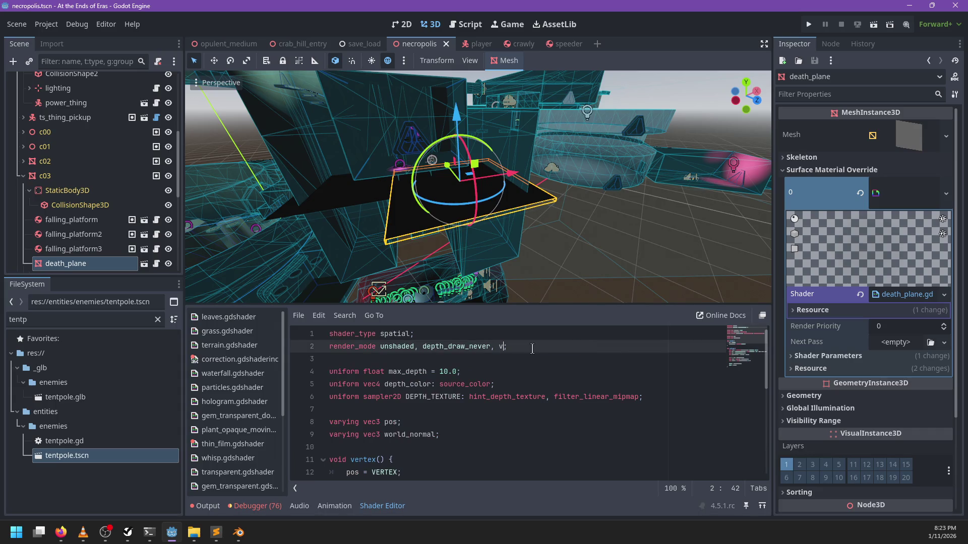
type("ver")
key("BackSpace")
key("BackSpace")
key("BackSpace")
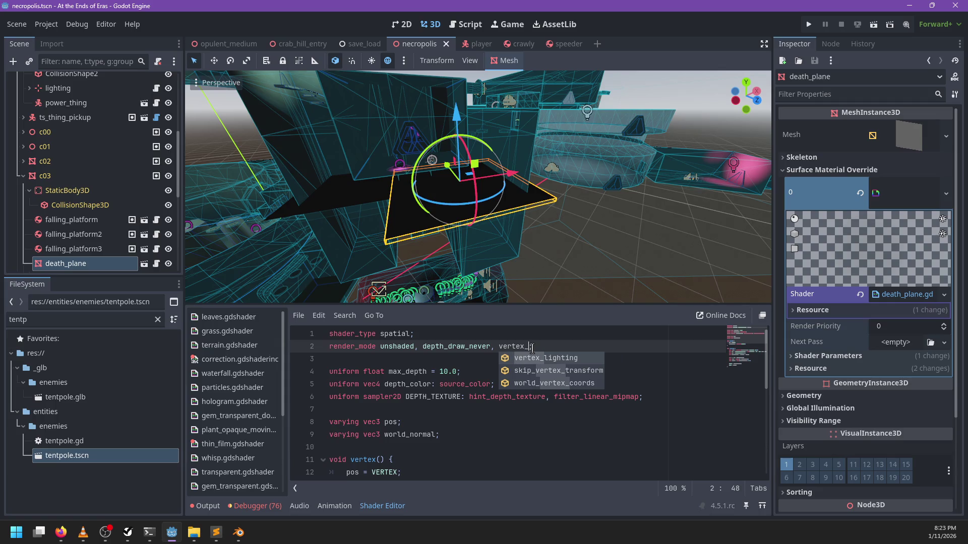
key("ctrl+s")
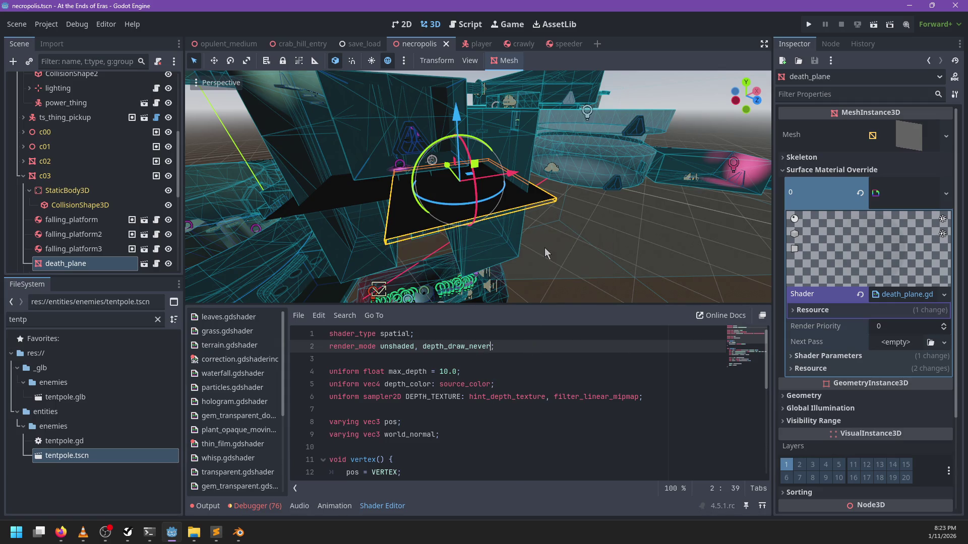
Step: Add ', world_vertex_coords' to the render mode via autocomplete and save the scene
scroll(544, 258, "up", 5)
mouse_move(545, 259)
left_mouse_down()
mouse_move(570, 225)
mouse_move(603, 244)
left_mouse_up()
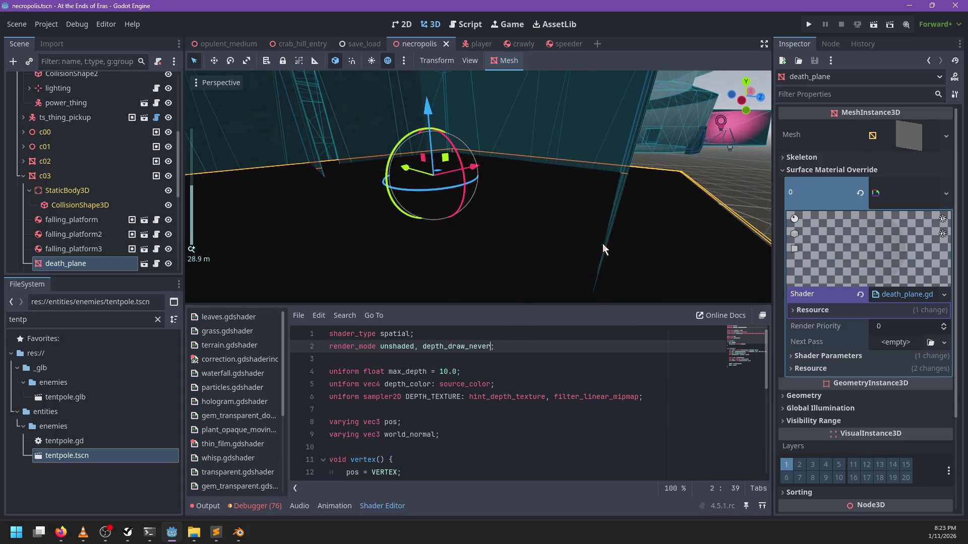
type(", vertex_")
key("Return")
key("ctrl+s")
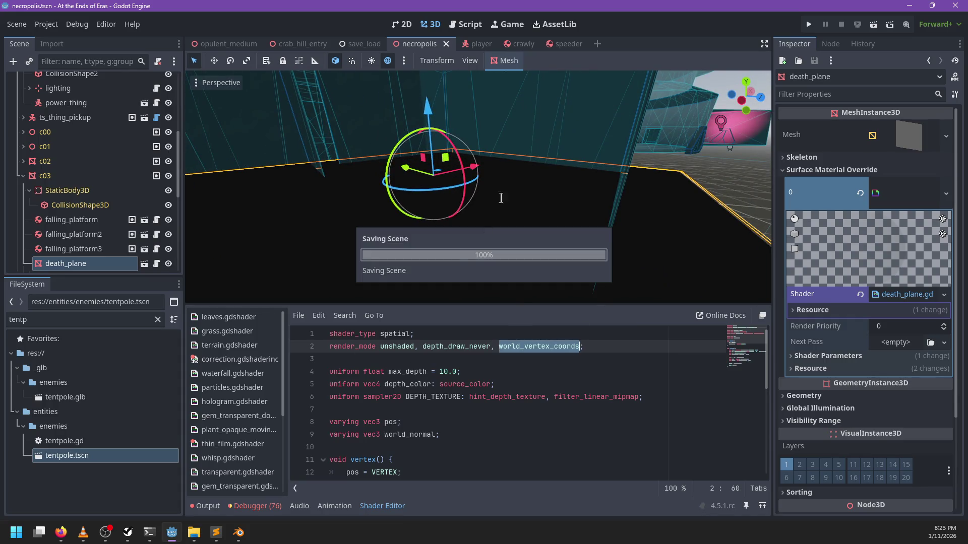
Step: Orbit and zoom around the death plane, viewing it from above and other angles
scroll(480, 222, "down", 4)
scroll(504, 227, "up", 5)
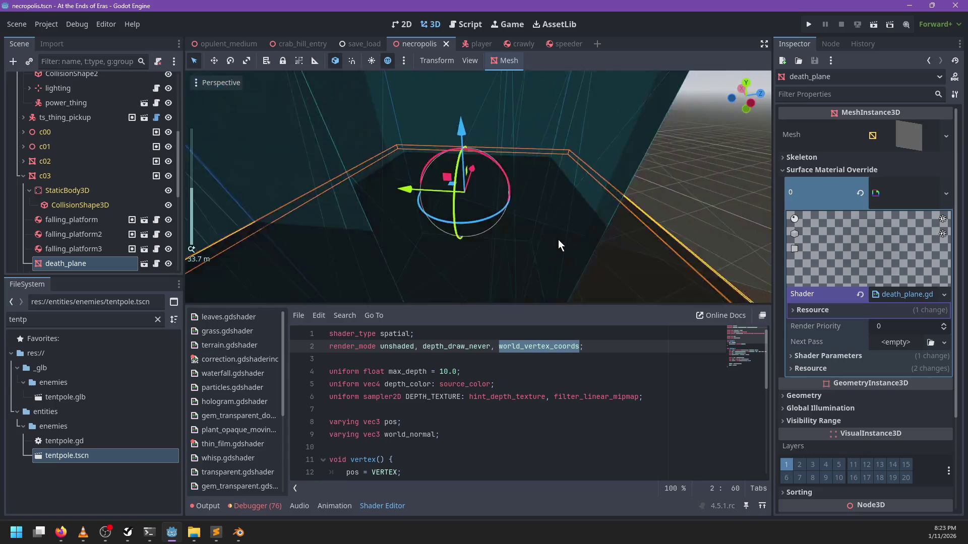
mouse_move(576, 191)
left_mouse_down()
mouse_move(563, 304)
mouse_move(578, 138)
mouse_move(510, 120)
mouse_move(467, 92)
mouse_move(419, 278)
mouse_move(536, 182)
mouse_move(522, 152)
mouse_move(538, 243)
left_mouse_up()
scroll(510, 120, "down", 3)
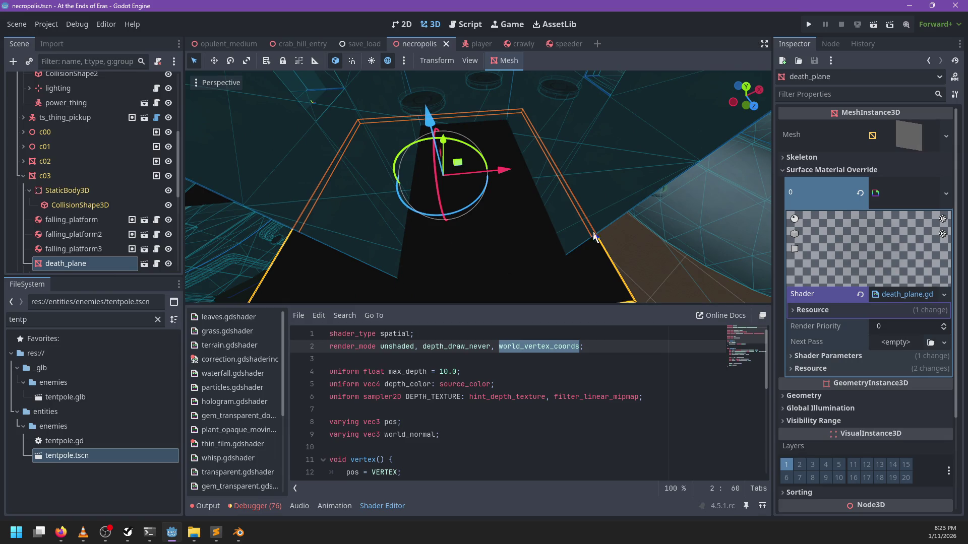
mouse_move(521, 161)
left_mouse_down()
mouse_move(507, 192)
mouse_move(474, 170)
mouse_move(570, 249)
mouse_move(560, 224)
mouse_move(520, 229)
mouse_move(582, 220)
mouse_move(499, 143)
mouse_move(361, 231)
mouse_move(380, 245)
mouse_move(407, 128)
mouse_move(559, 109)
mouse_move(508, 137)
mouse_move(432, 153)
mouse_move(538, 168)
mouse_move(458, 157)
left_mouse_up()
scroll(361, 232, "up", 2)
scroll(538, 168, "down", 2)
scroll(458, 157, "down", 4)
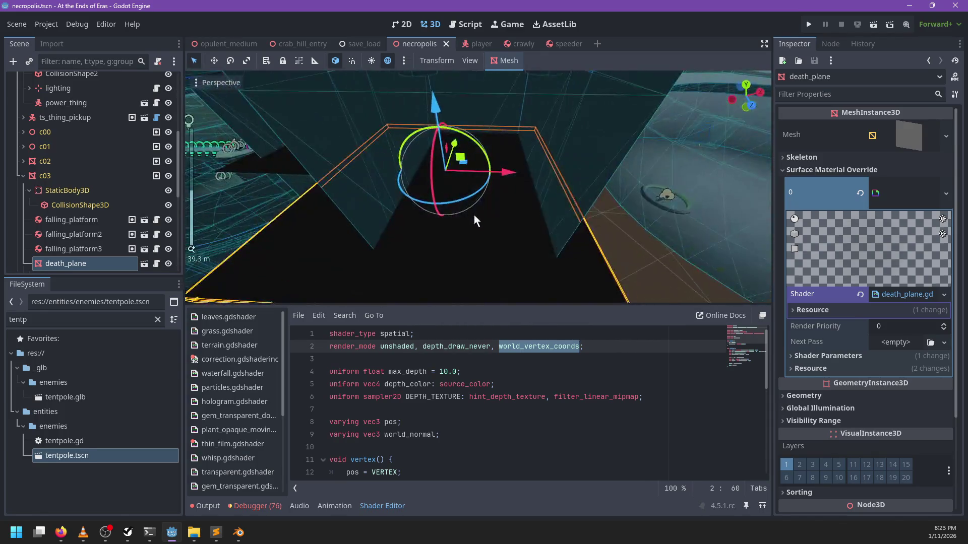
Step: Add bullets 'Raziah doesn't like these guys' and 'Ruins are defaced, filled with concrete, etc'
key("alt+Tab")
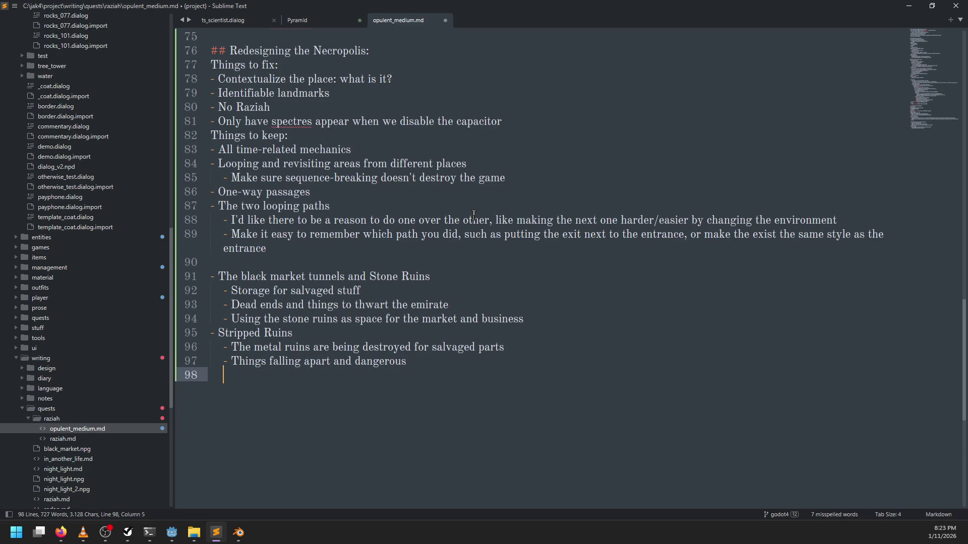
type("- ")
type("Raziah do")
type("esn't ")
type("like these guys")
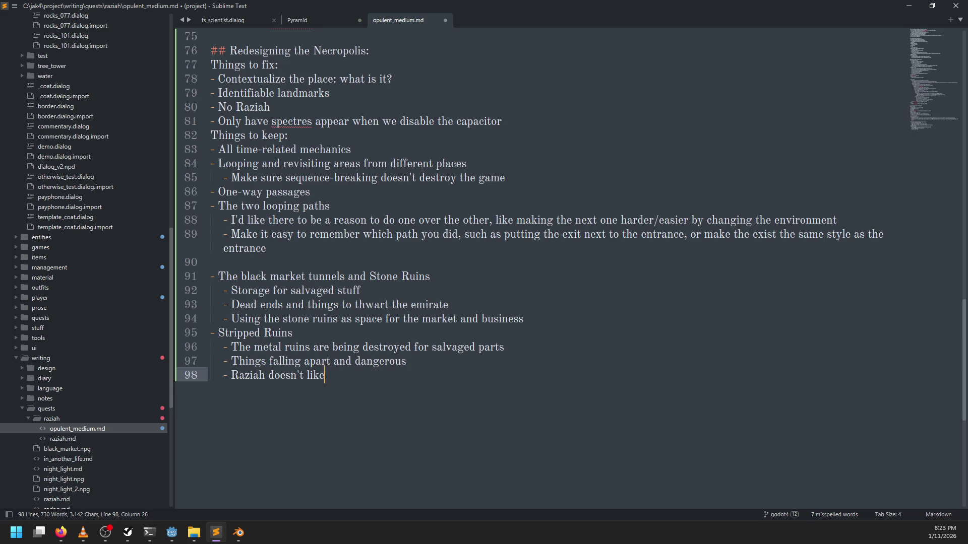
key("Up")
key("Up")
key("Up")
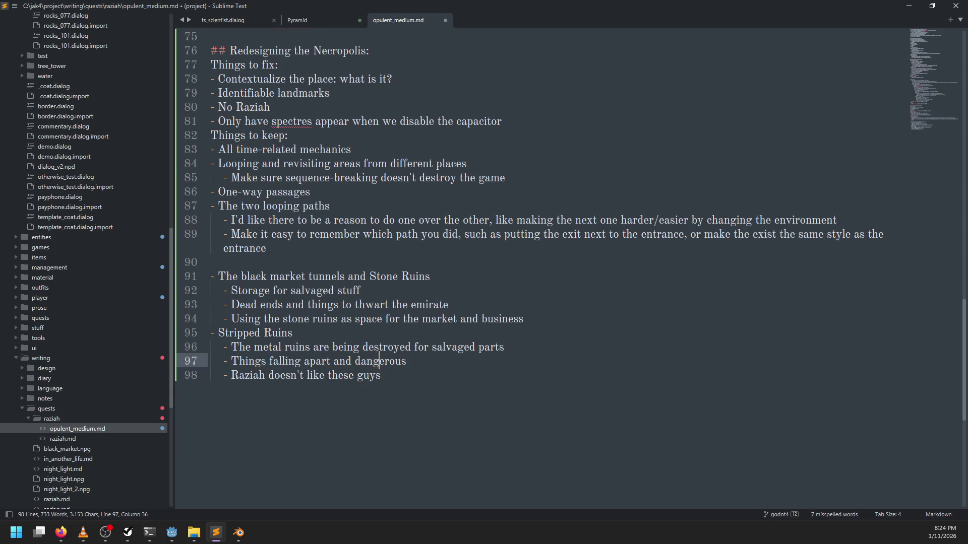
key("End")
key("Return")
type("- Ruins are defaced ")
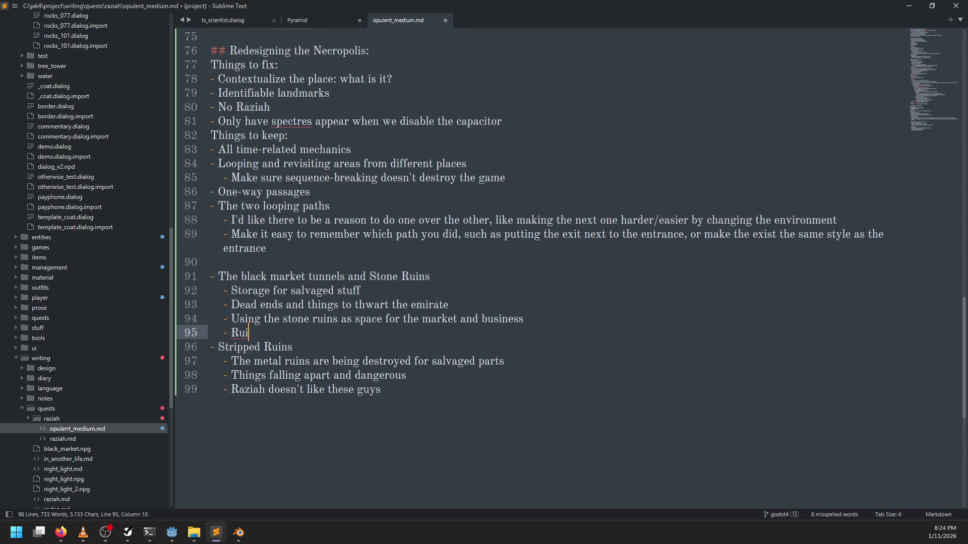
type("andf")
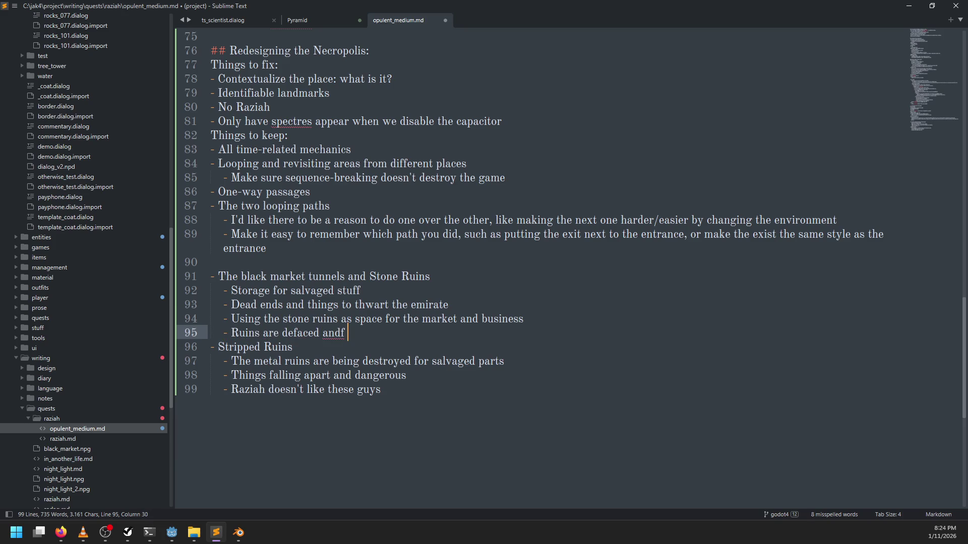
key("BackSpace")
key("BackSpace")
key("BackSpace")
type(", filled with")
type(" concrete, etc")
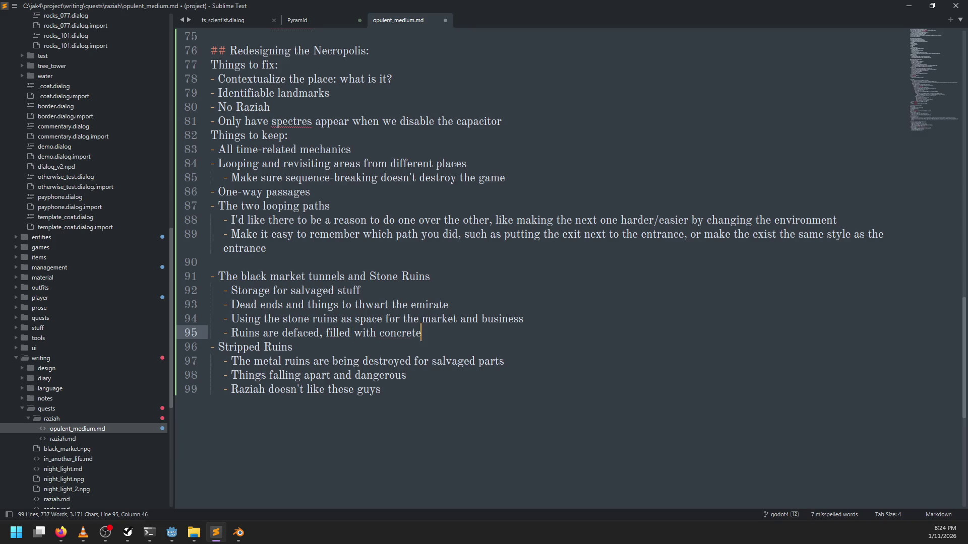
Step: Add a 'Raziah's mad at this' bullet and save the notes
key("Return")
type("- Ra")
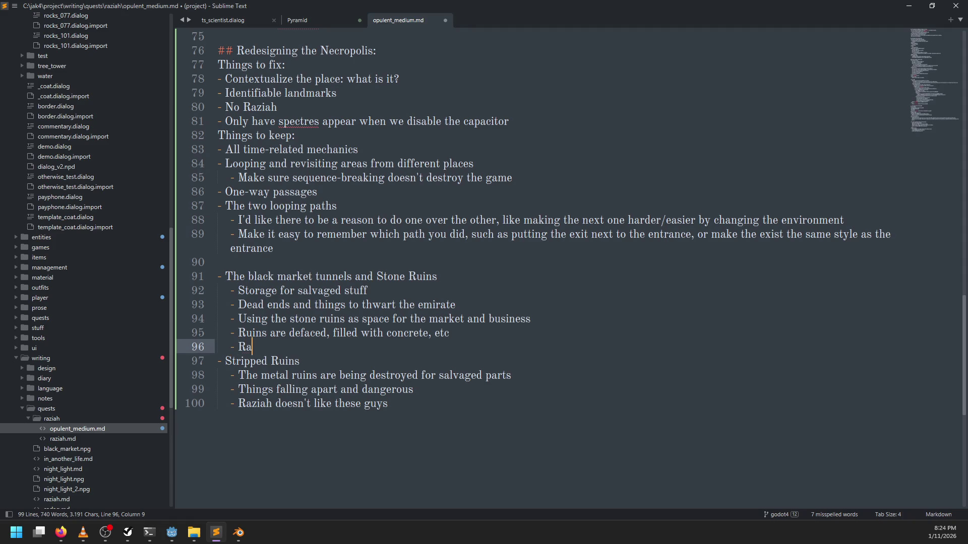
type("ziah's mad at this")
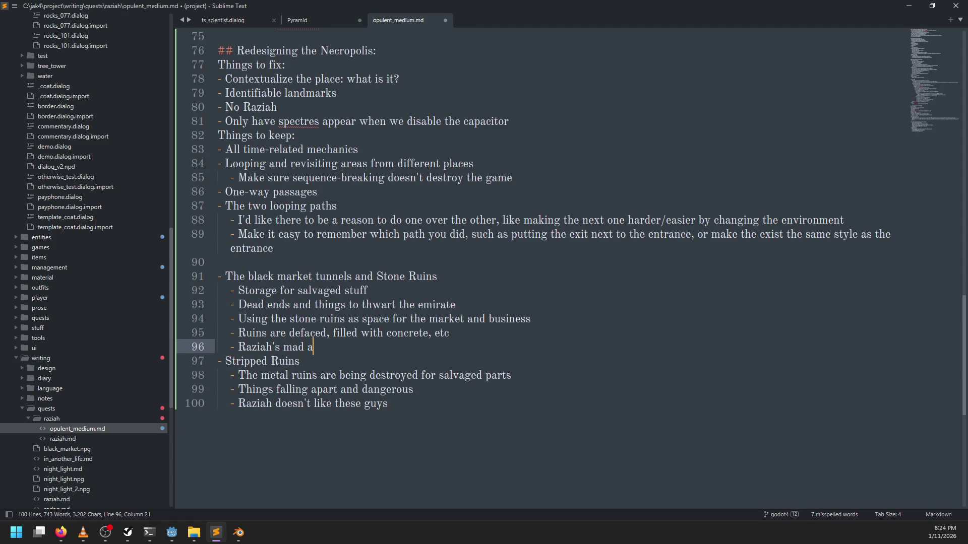
key("ctrl+s")
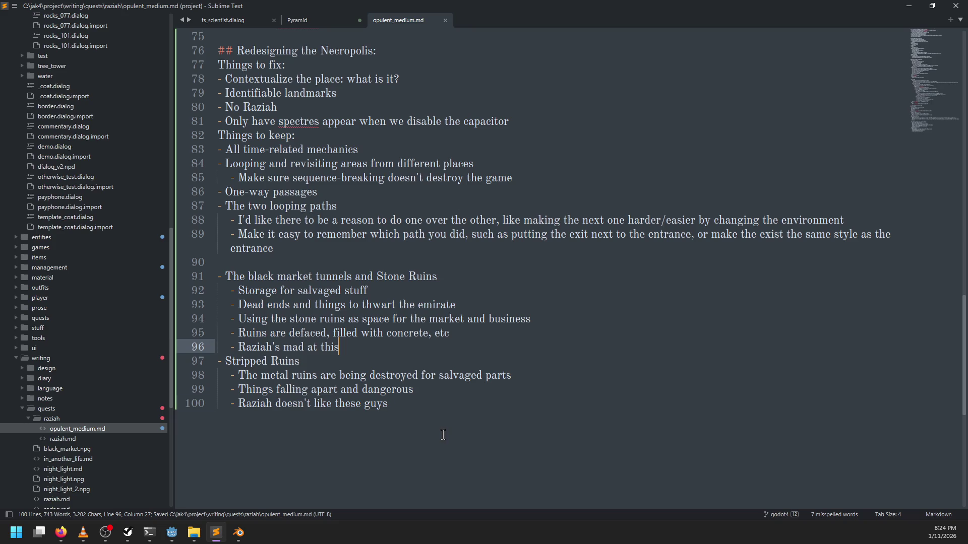
left_click(443, 435)
key("Return")
Step: Zoom and orbit around the death plane to survey the surrounding level, then return to the notes
key("alt+Tab")
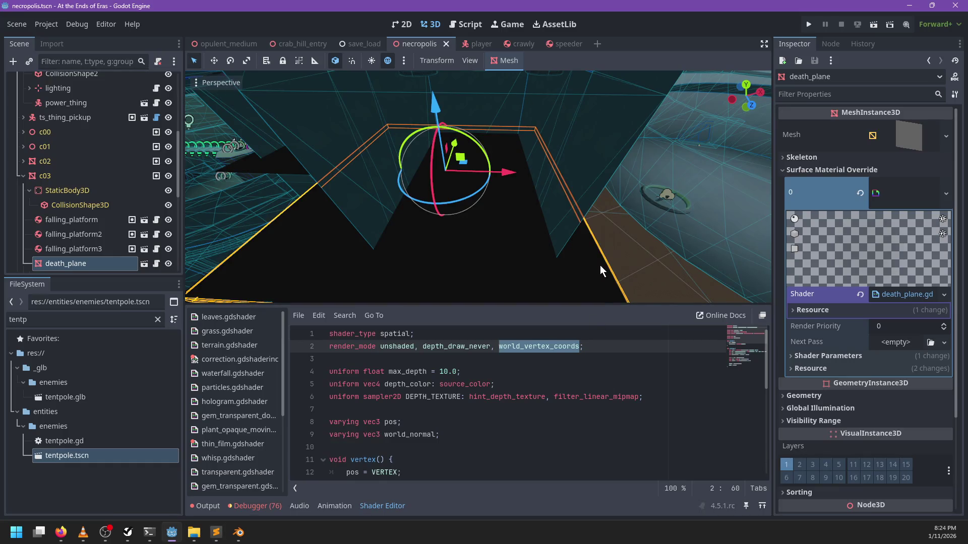
scroll(545, 225, "down", 5)
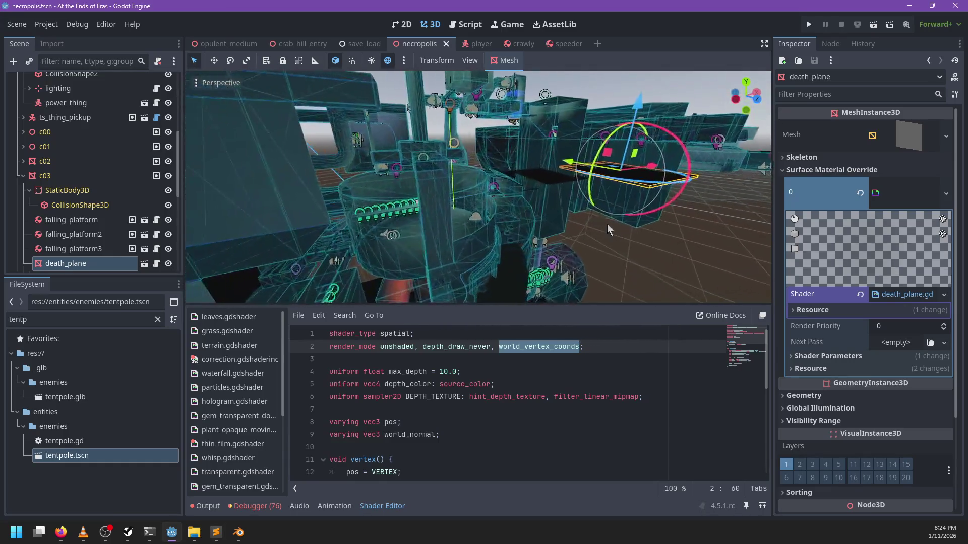
scroll(608, 226, "down", 3)
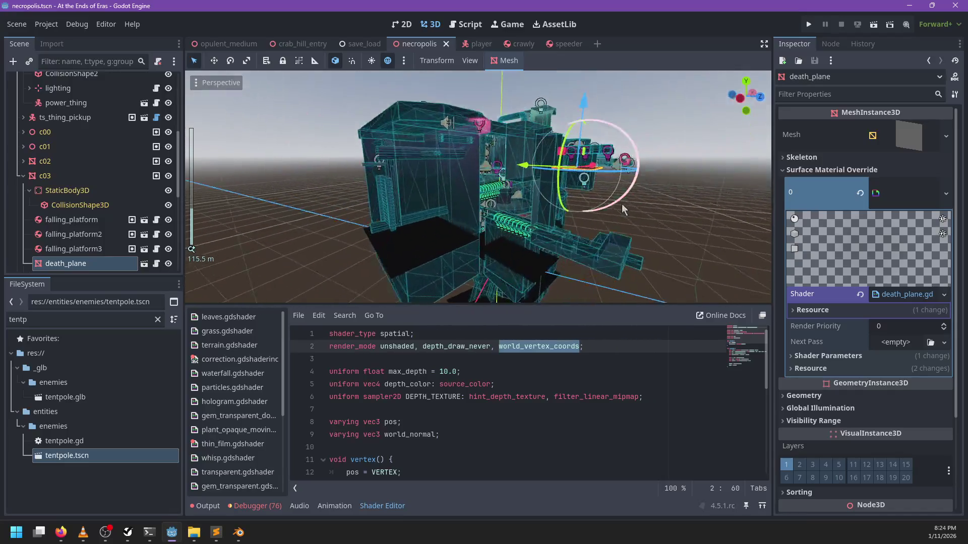
scroll(606, 225, "down", 3)
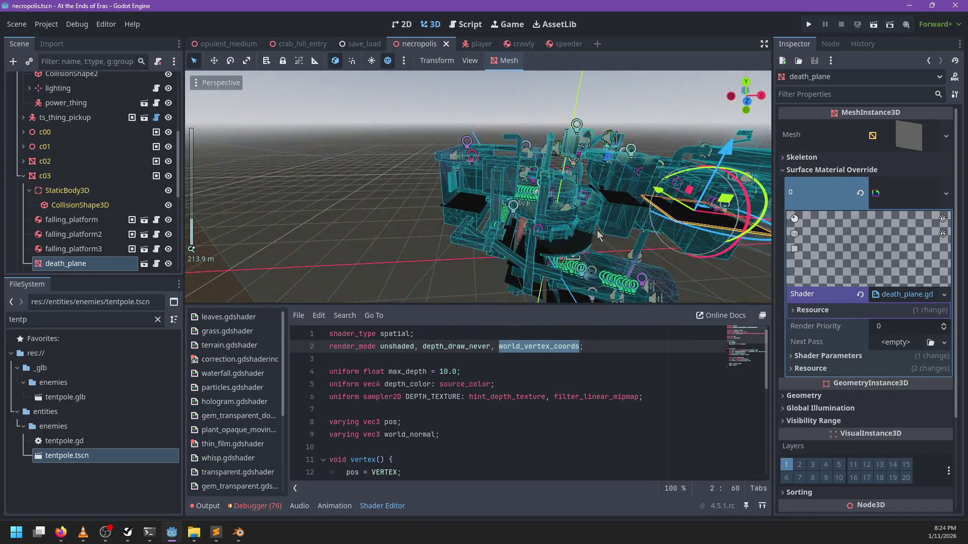
scroll(597, 230, "up", 4)
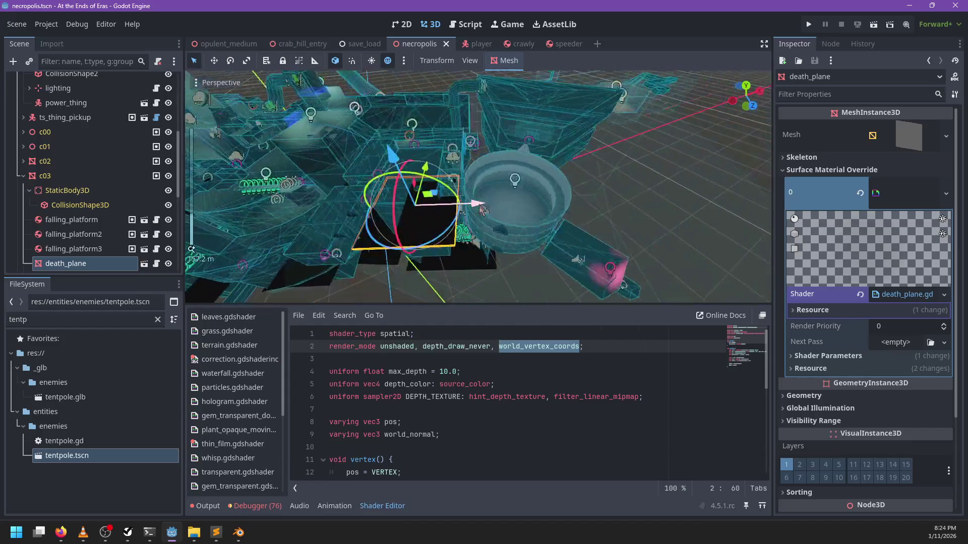
scroll(481, 209, "up", 5)
mouse_move(527, 224)
left_mouse_down()
mouse_move(440, 214)
mouse_move(405, 141)
mouse_move(438, 118)
mouse_move(515, 184)
mouse_move(533, 165)
mouse_move(502, 182)
left_mouse_up()
scroll(503, 186, "up", 3)
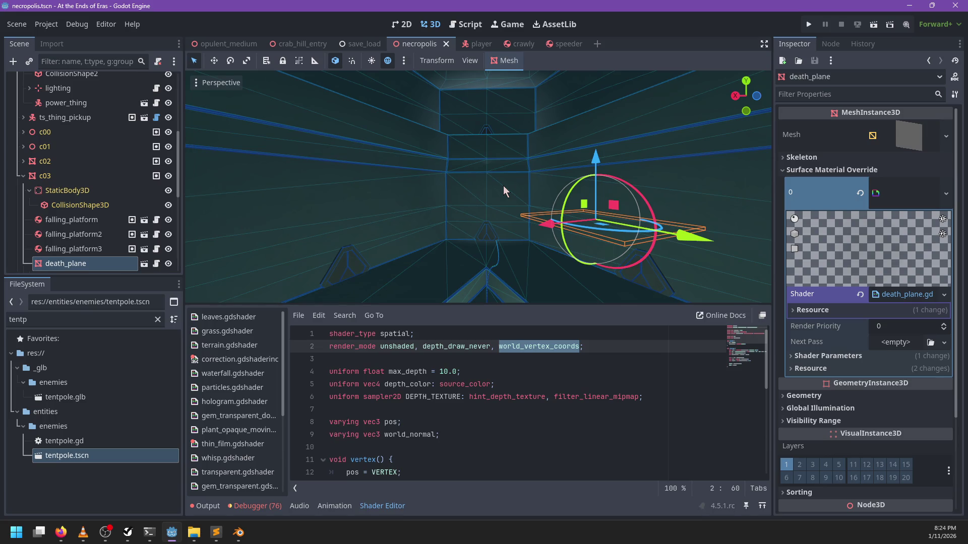
scroll(503, 185, "down", 10)
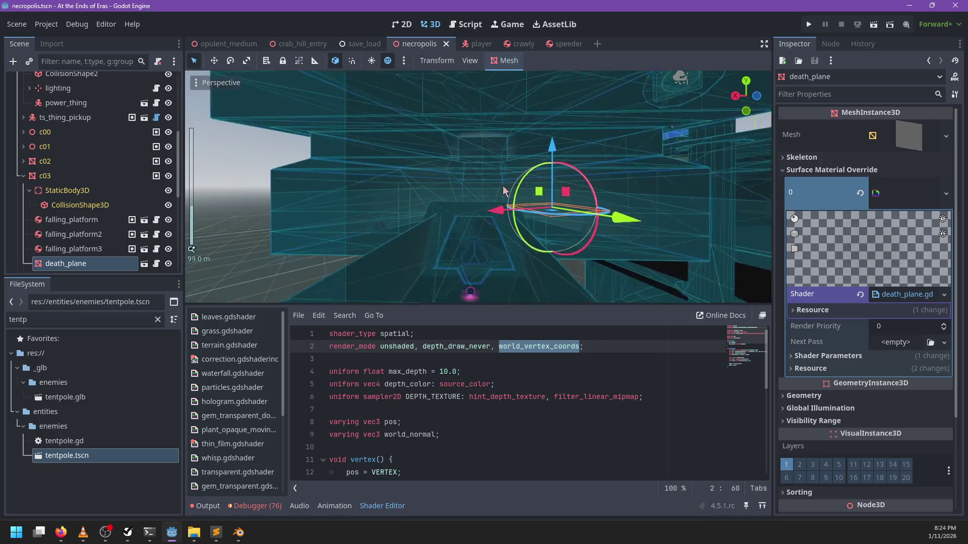
mouse_move(503, 186)
left_mouse_down()
mouse_move(502, 251)
mouse_move(582, 260)
mouse_move(560, 167)
mouse_move(472, 231)
mouse_move(679, 215)
mouse_move(585, 237)
left_mouse_up()
scroll(581, 259, "up", 2)
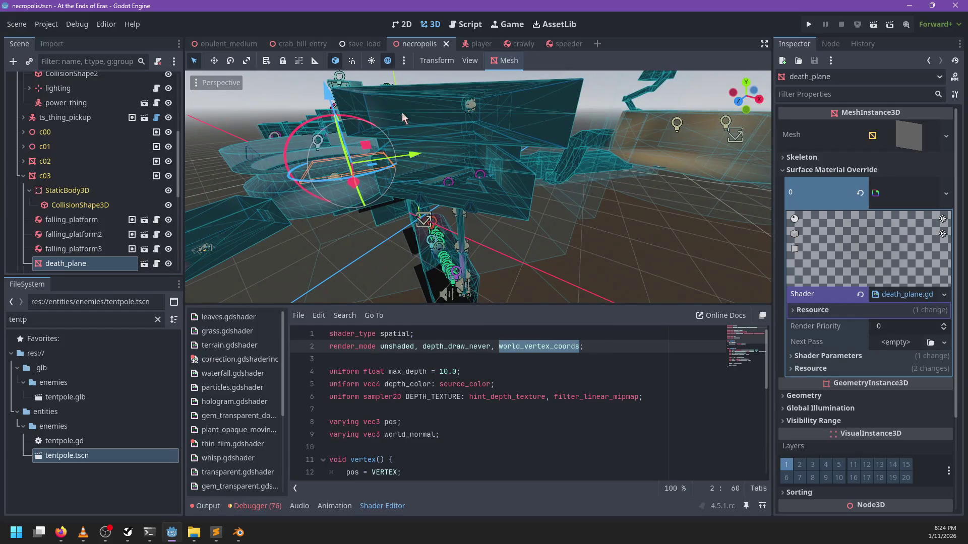
key("alt+Tab")
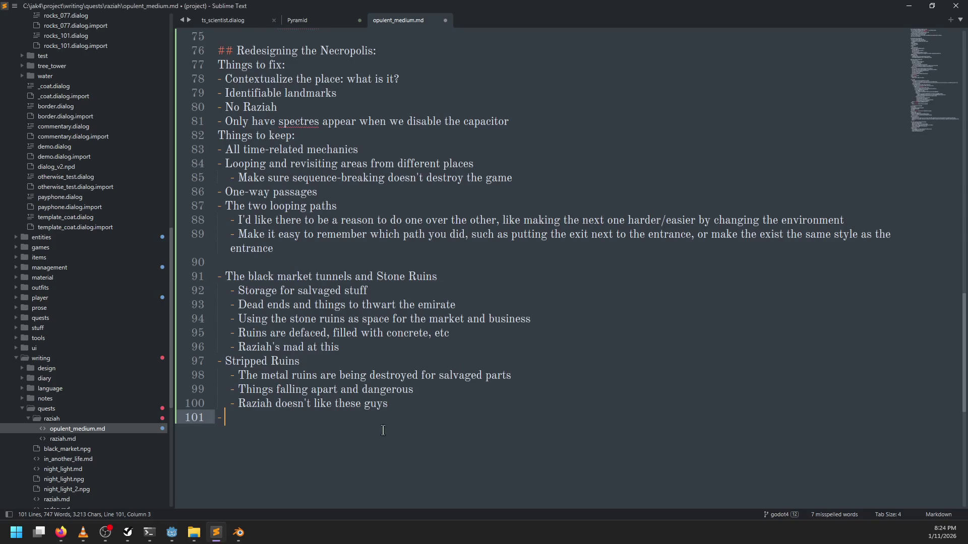
Step: Add an 'Introduce our main mechanics' bullet listing Fans, Timed buttons and Falling platforms, and save
left_click(415, 406)
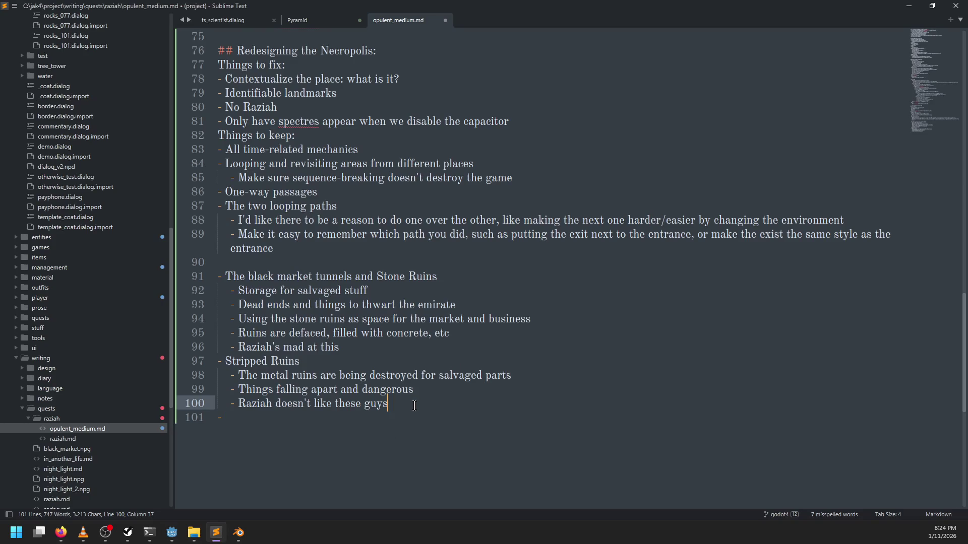
key("Return")
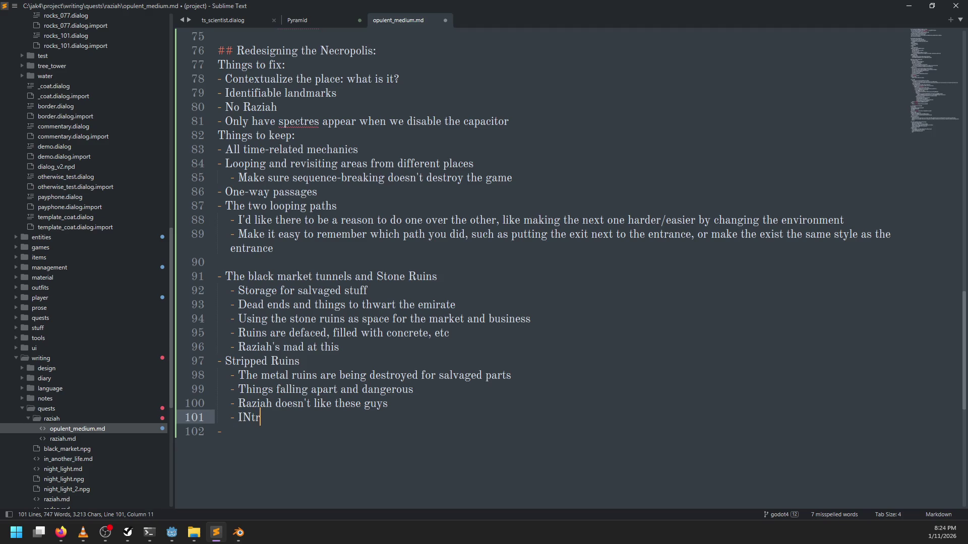
type("Introduce our main")
type(" mechanics")
key("Return")
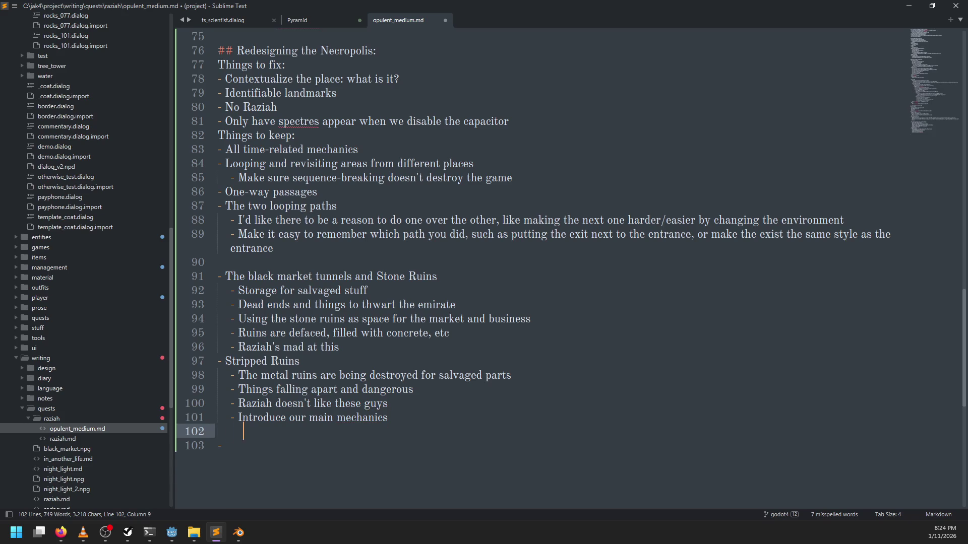
type("-Fans")
key("Return")
type("- Timed buttons")
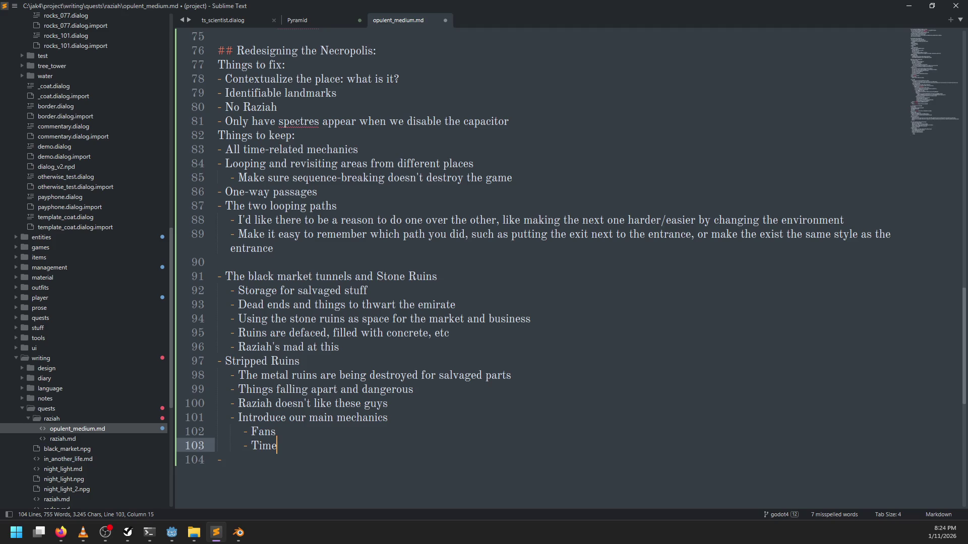
key("Return")
type("Falling platforms")
key("ctrl+s")
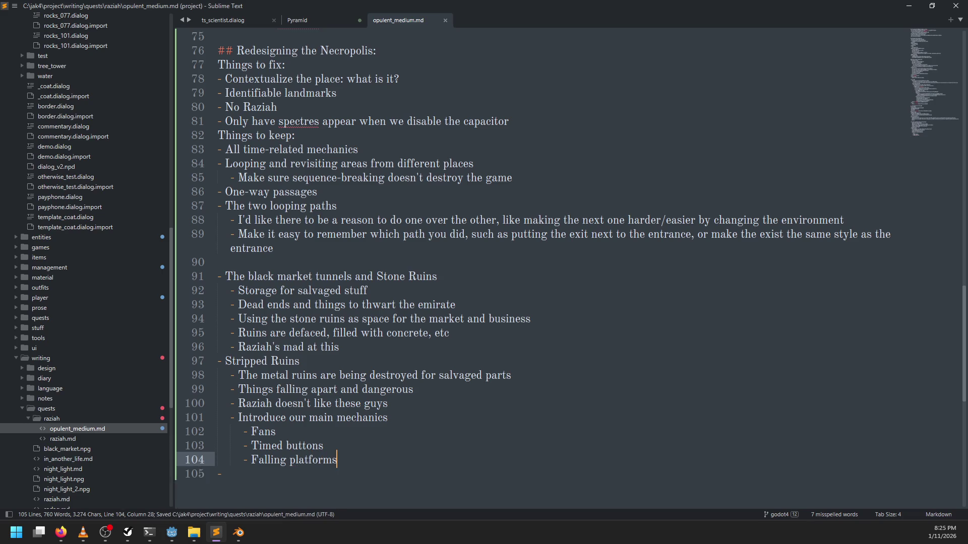
left_click(225, 474)
key("alt+Tab")
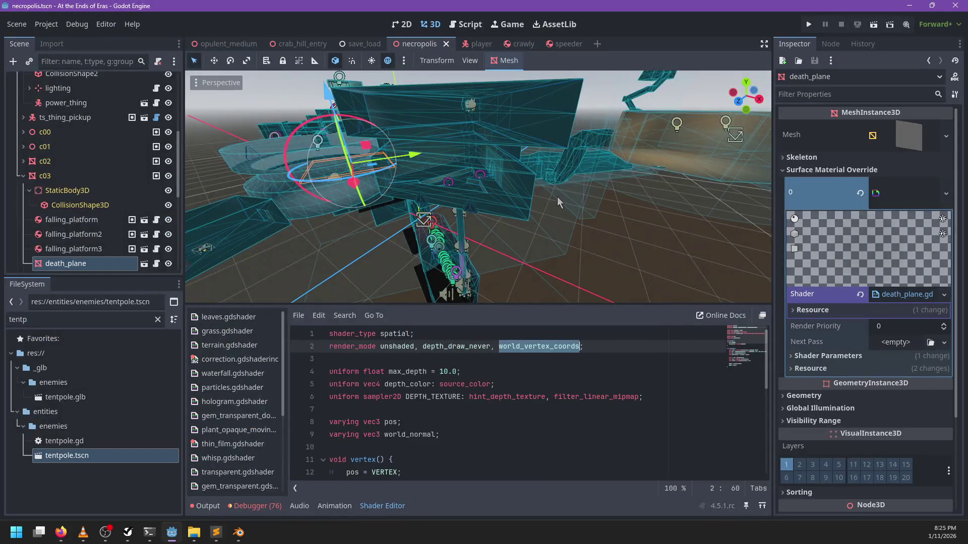
mouse_move(557, 175)
left_mouse_down()
mouse_move(582, 225)
mouse_move(603, 197)
mouse_move(539, 215)
mouse_move(567, 186)
mouse_move(468, 179)
mouse_move(544, 201)
mouse_move(317, 143)
mouse_move(513, 187)
left_mouse_up()
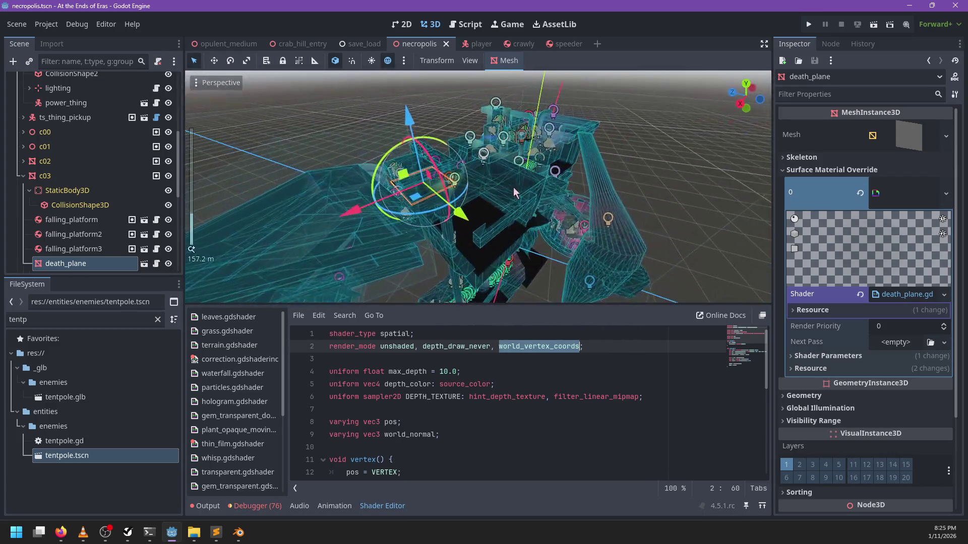
scroll(512, 228, "down", 2)
mouse_move(512, 228)
left_mouse_down()
mouse_move(438, 235)
mouse_move(530, 219)
mouse_move(484, 237)
left_mouse_up()
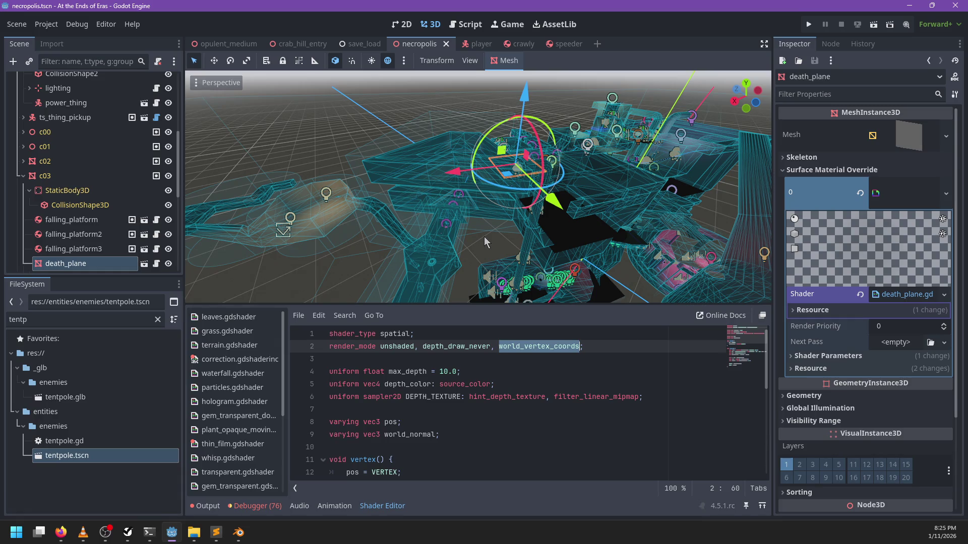
scroll(484, 237, "down", 10)
scroll(610, 197, "up", 11)
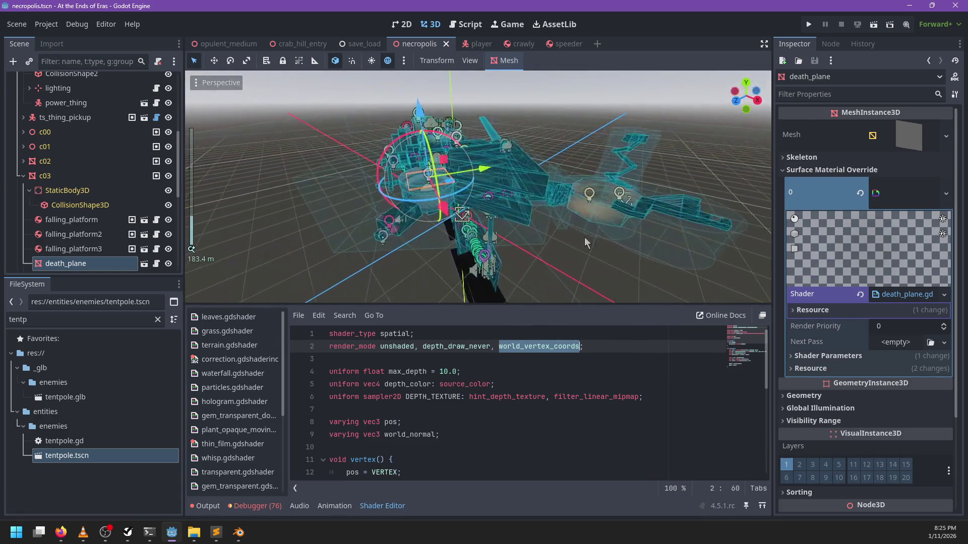
left_click_drag(509, 219, 622, 214)
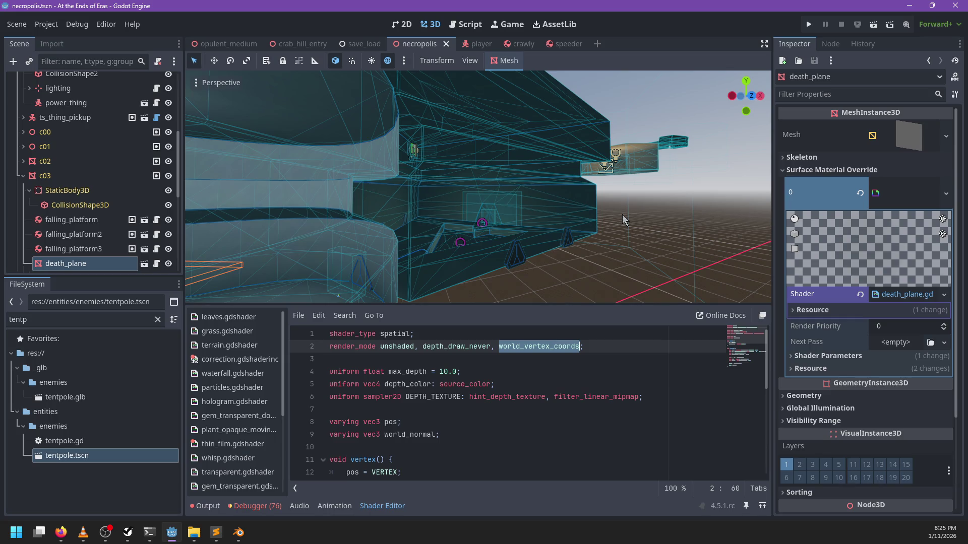
mouse_move(622, 214)
left_mouse_down()
mouse_move(568, 258)
mouse_move(527, 261)
mouse_move(604, 237)
mouse_move(526, 213)
left_mouse_up()
scroll(604, 237, "up", 9)
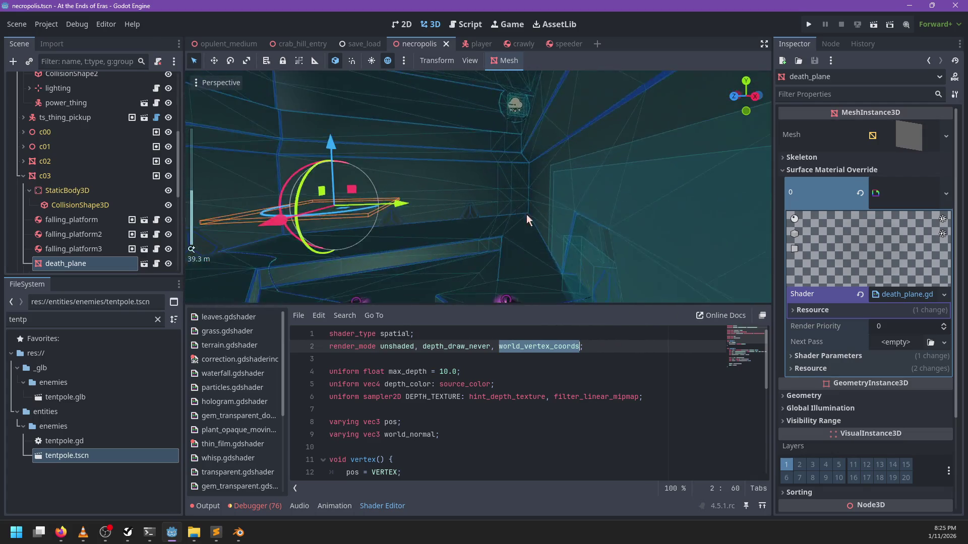
scroll(526, 213, "down", 12)
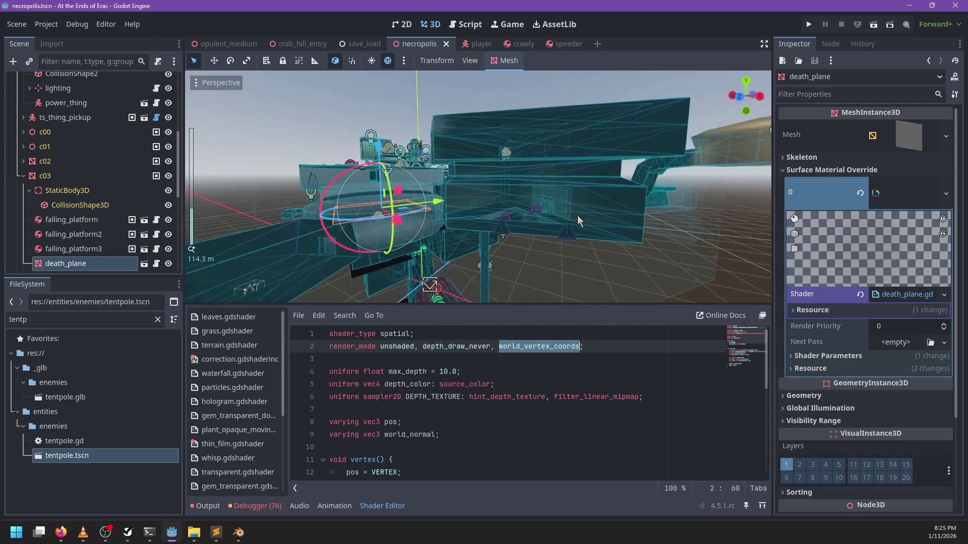
key("alt+Tab")
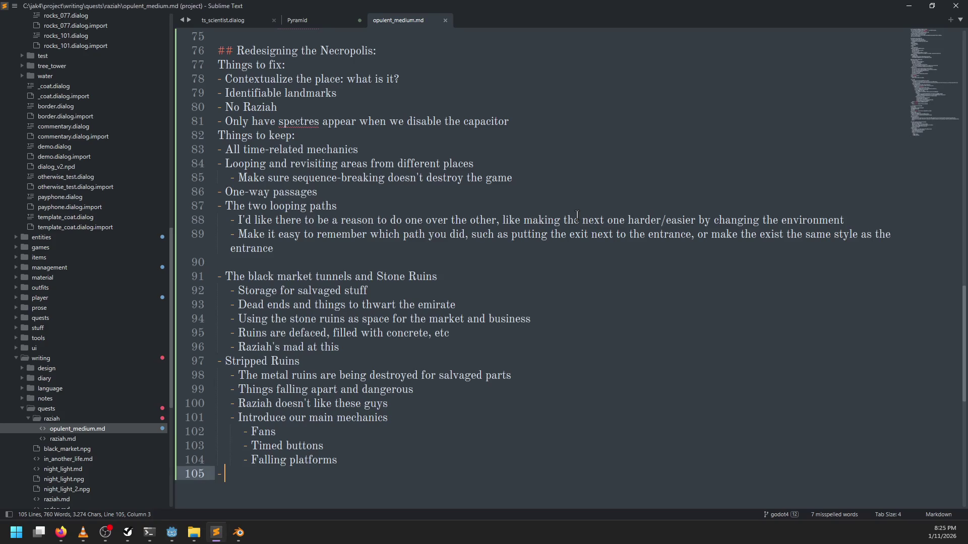
Step: Leave the notes and return to the necropolis level in Godot
key("alt+Tab")
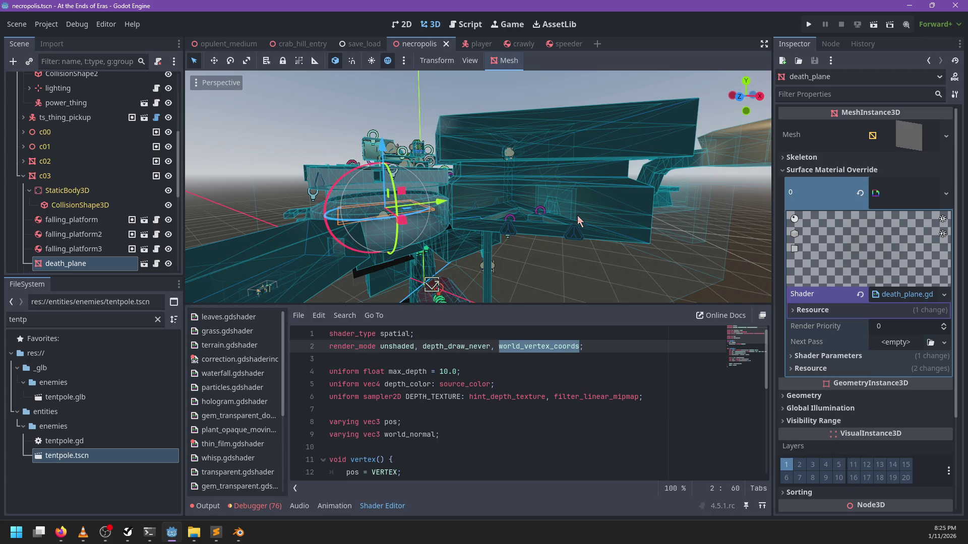
scroll(576, 216, "up", 10)
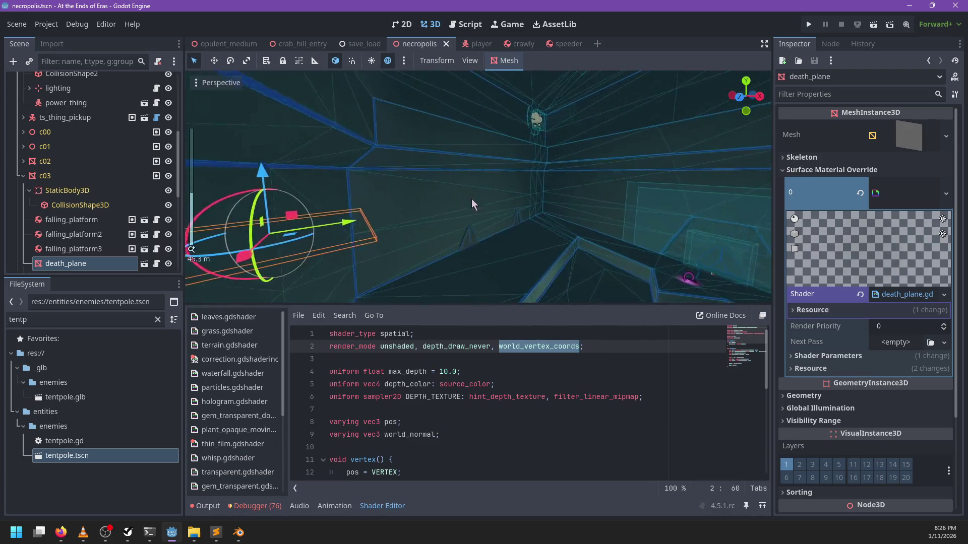
scroll(444, 208, "up", 8)
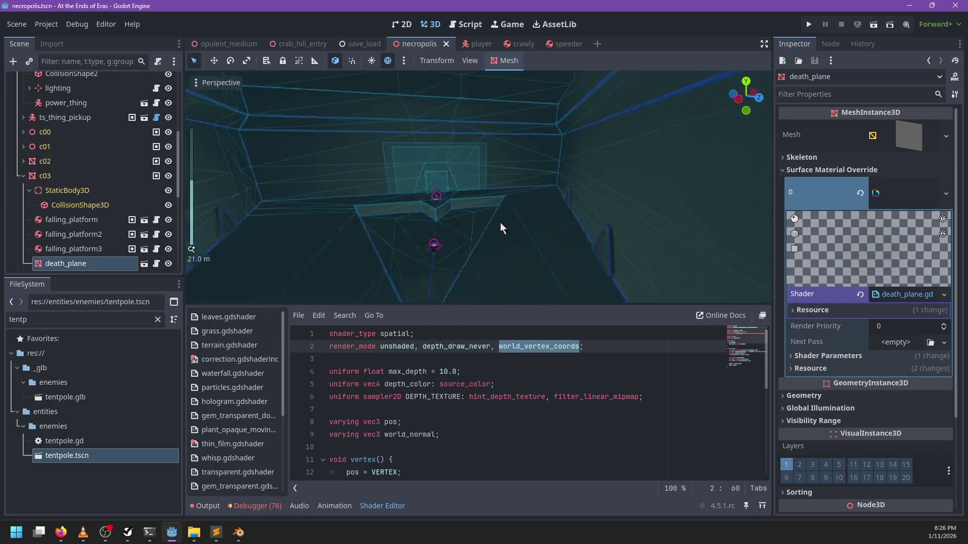
scroll(610, 212, "down", 10)
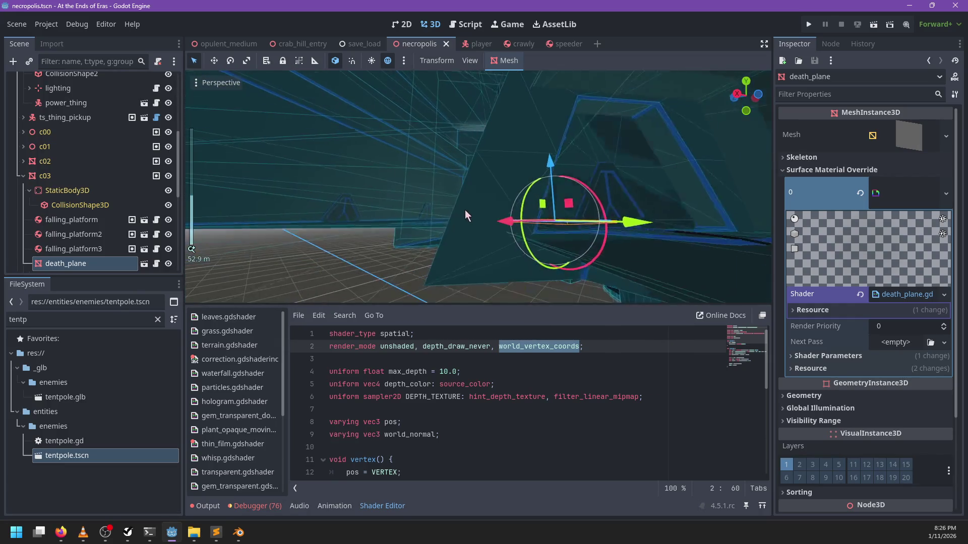
mouse_move(454, 235)
left_mouse_down()
mouse_move(509, 246)
mouse_move(482, 237)
mouse_move(576, 220)
mouse_move(519, 229)
mouse_move(519, 208)
mouse_move(559, 188)
left_mouse_up()
scroll(561, 187, "down", 5)
scroll(561, 184, "up", 3)
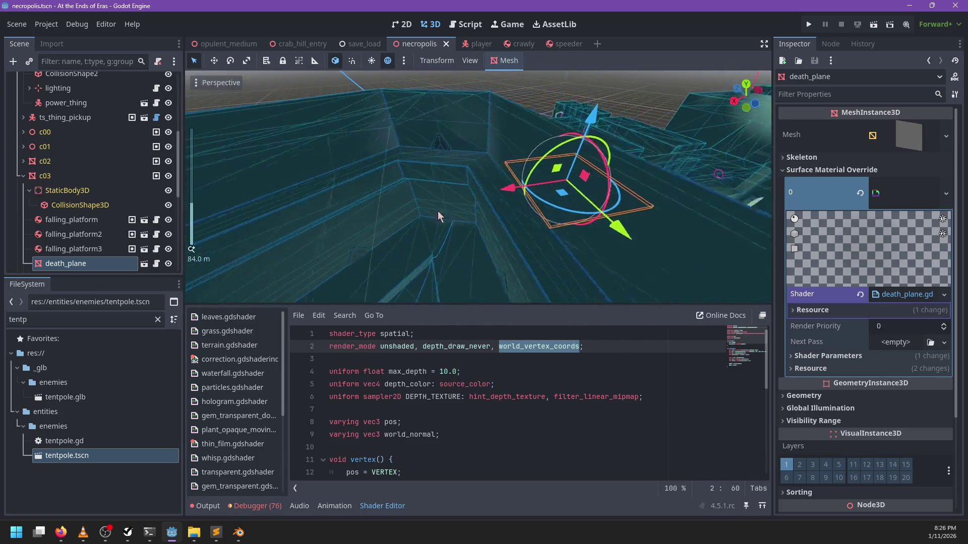
key("alt+Tab")
Step: Add 'Map?' and 'Thermal Goggles?' bullets after Falling platforms and save the notes
left_click(366, 458)
key("Return")
type("- ")
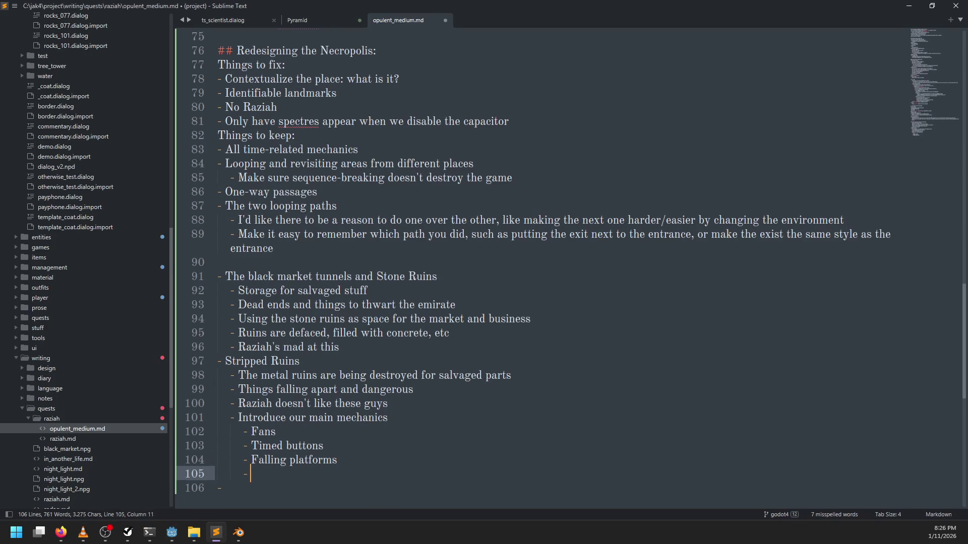
type("Map")
key("Return")
type("- ")
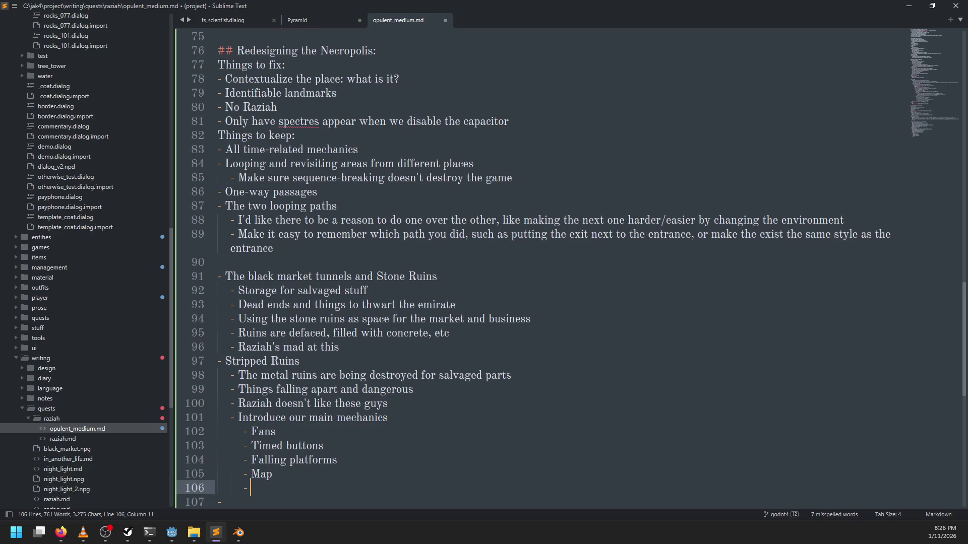
type("Thermal Go")
type("ggles?")
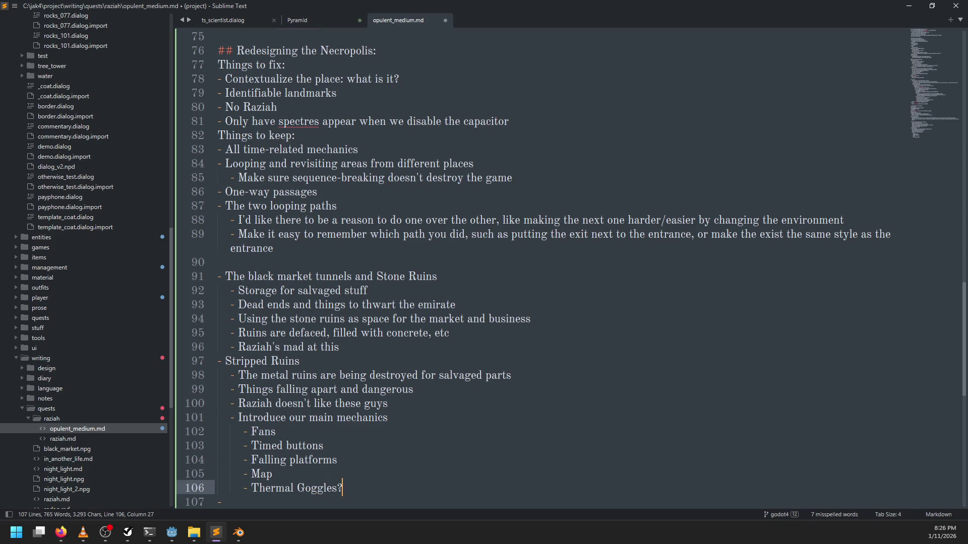
key("Up")
type("?")
key("ctrl+s")
Step: Scroll down the notes, then orbit the camera around the necropolis level in Godot
scroll(418, 403, "down", 1)
scroll(418, 403, "down", 2)
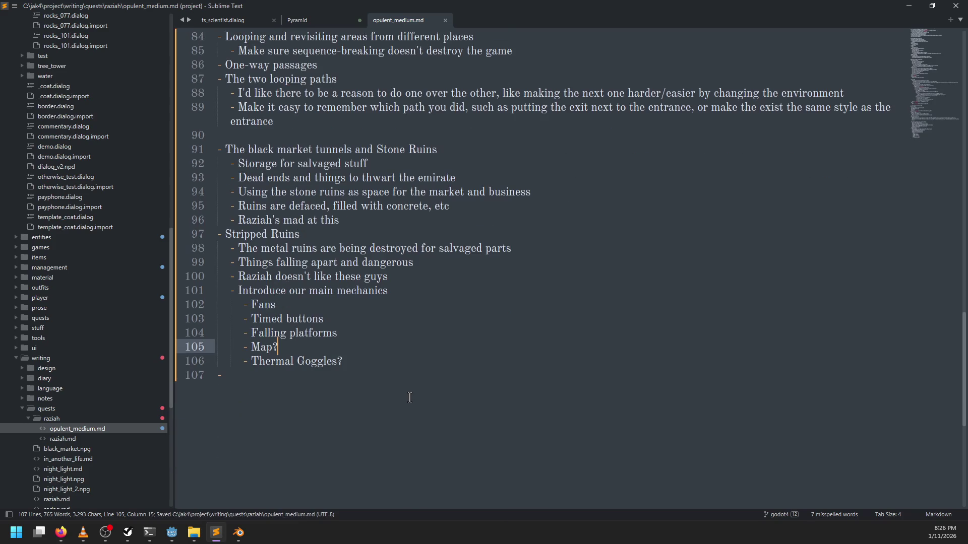
key("alt+Tab")
mouse_move(504, 218)
left_mouse_down()
mouse_move(621, 235)
mouse_move(480, 211)
left_mouse_up()
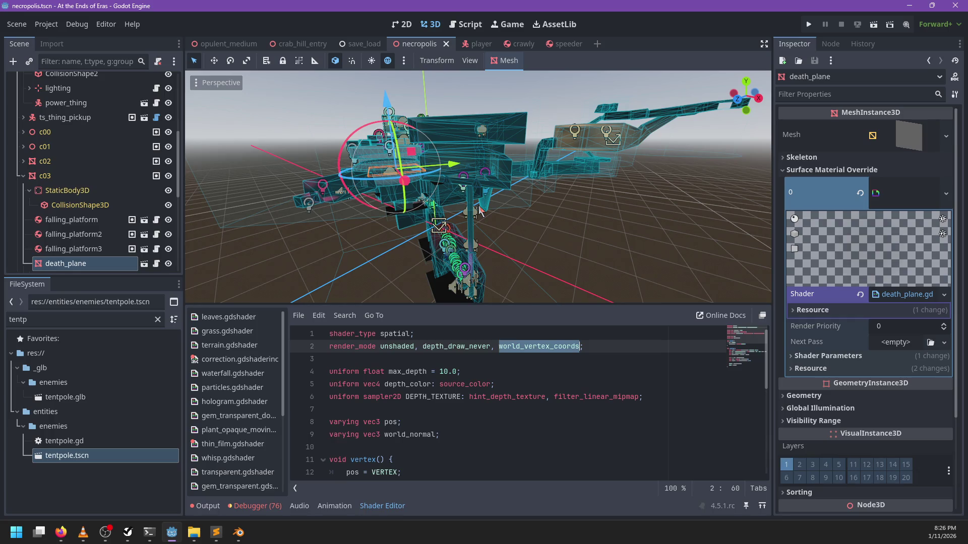
Step: Zoom around the level, then add an outdented empty bullet at the end of the notes
scroll(541, 159, "up", 5)
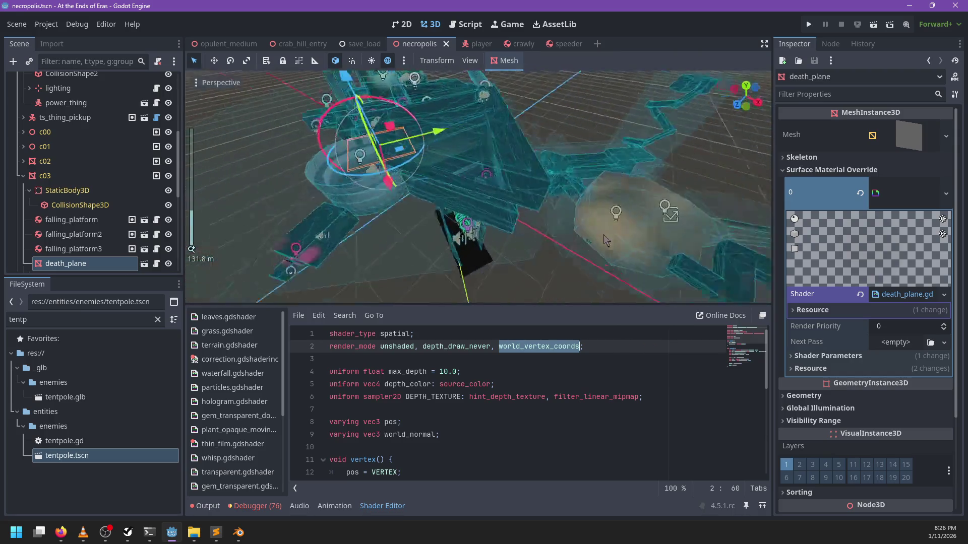
scroll(603, 234, "down", 3)
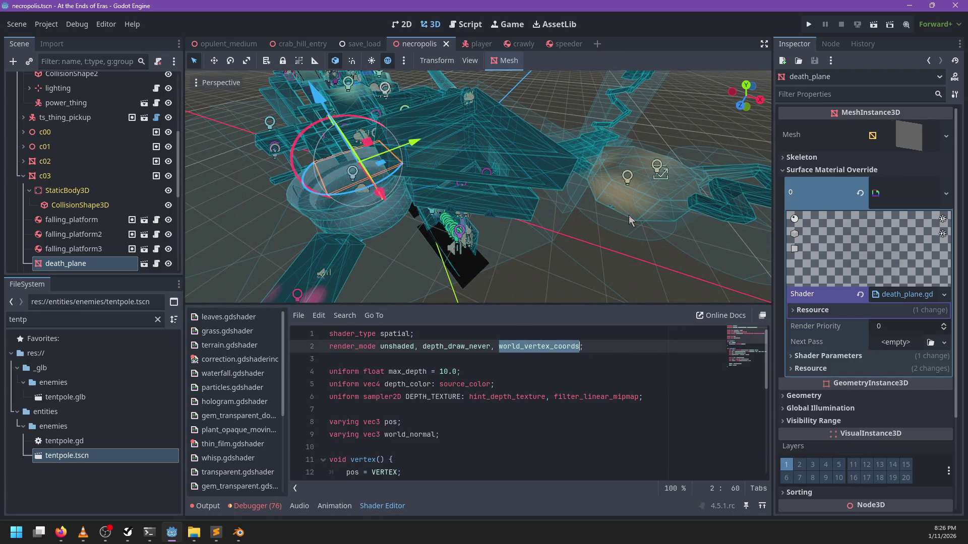
scroll(239, 198, "down", 3)
key("alt+Tab")
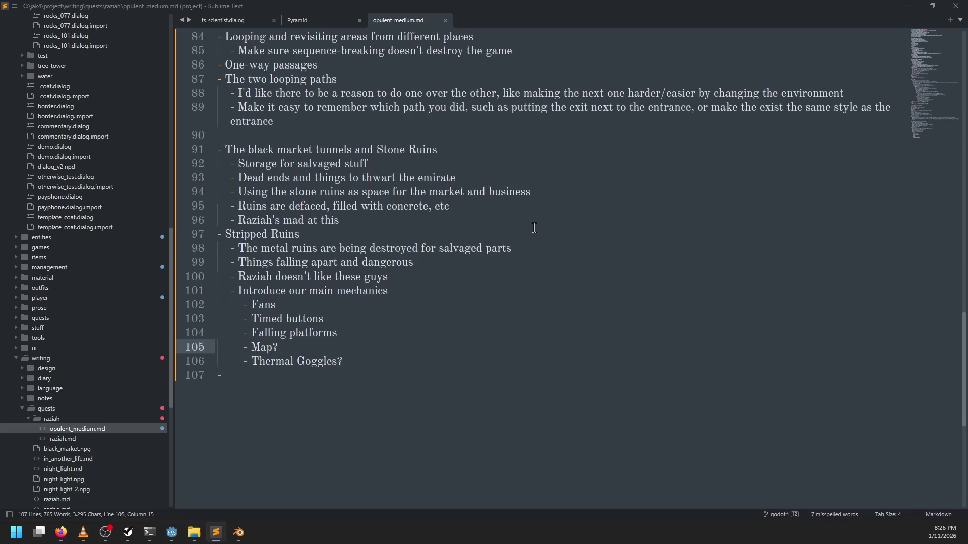
key("Return")
key("shift+Tab")
key("shift+Tab")
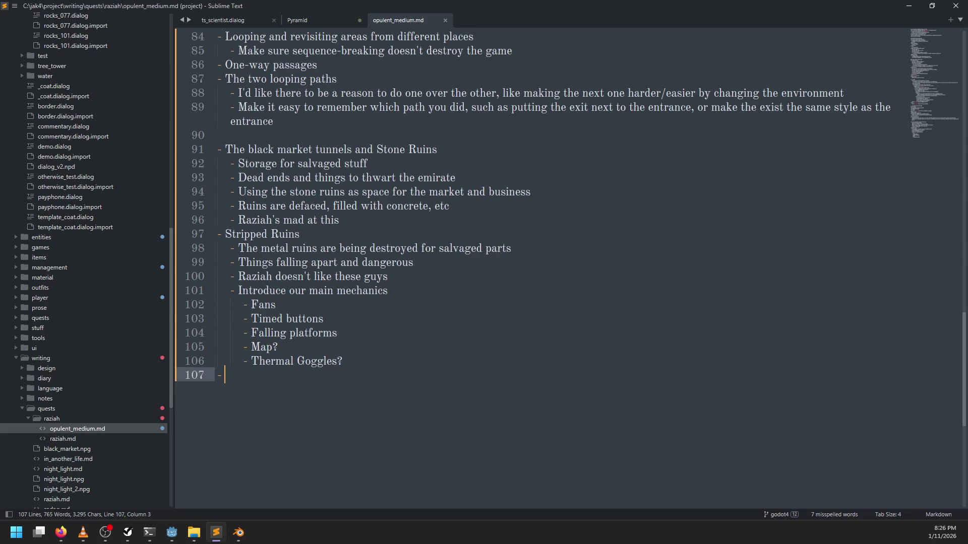
Step: Focus the Godot viewport on the death_plane and zoom in on it
key("alt+Tab")
scroll(519, 225, "up", 8)
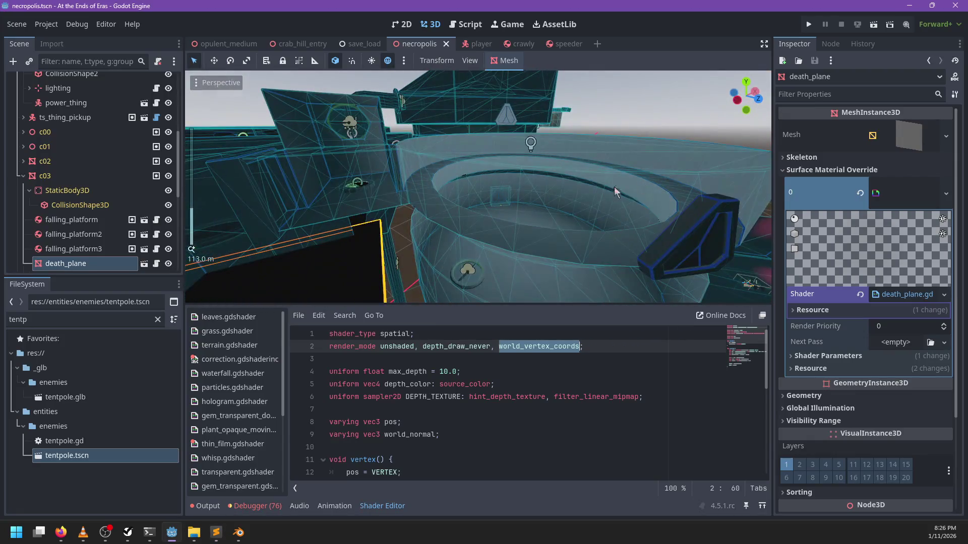
key("f")
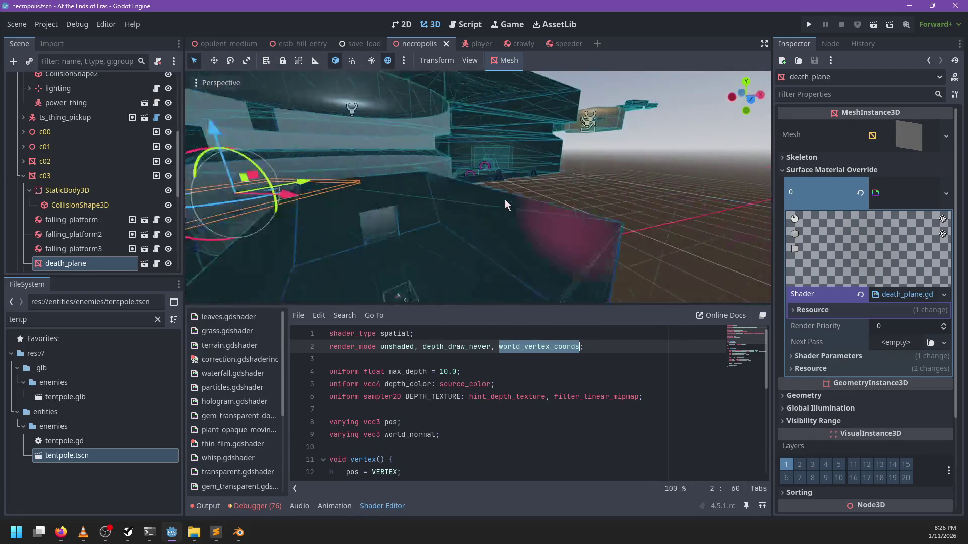
scroll(582, 222, "up", 5)
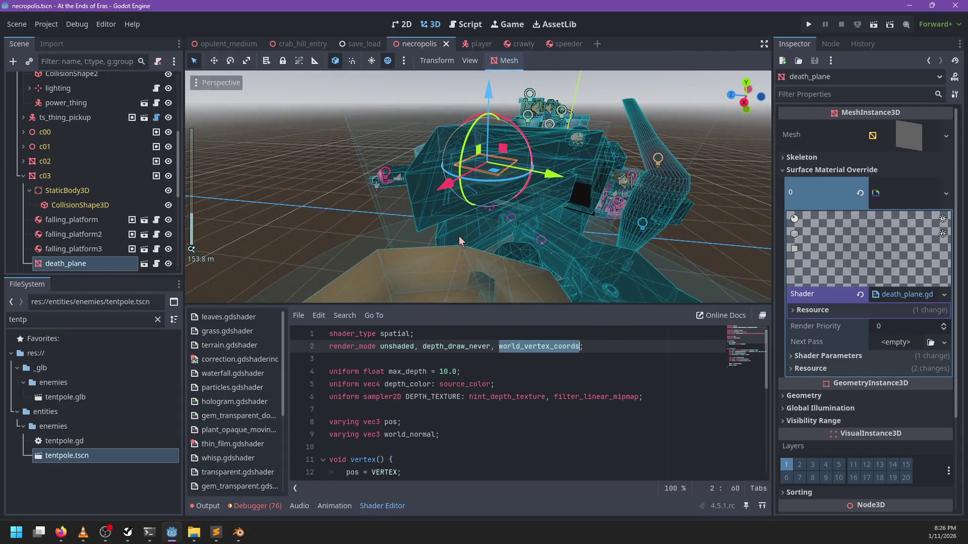
key("alt+Tab")
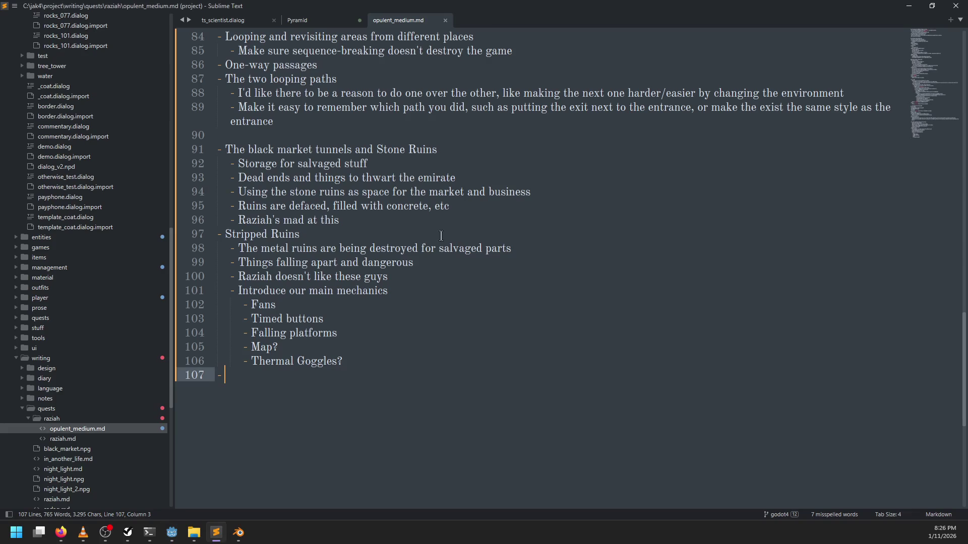
Step: Add the sub-bullet 'Optional paths only, for this area' under Thermal Goggles? and save
left_click(356, 364)
key("Return")
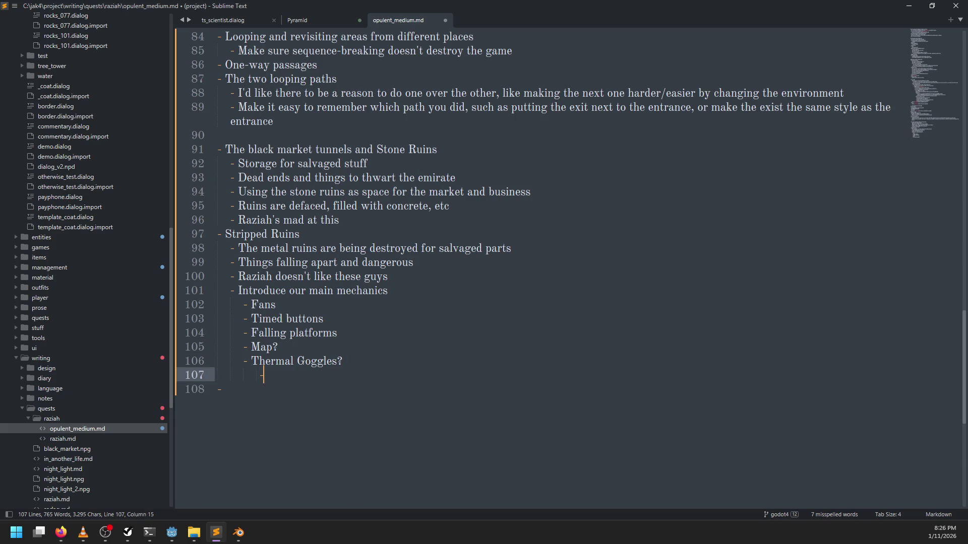
type("- Optional paths ")
type("only, fo")
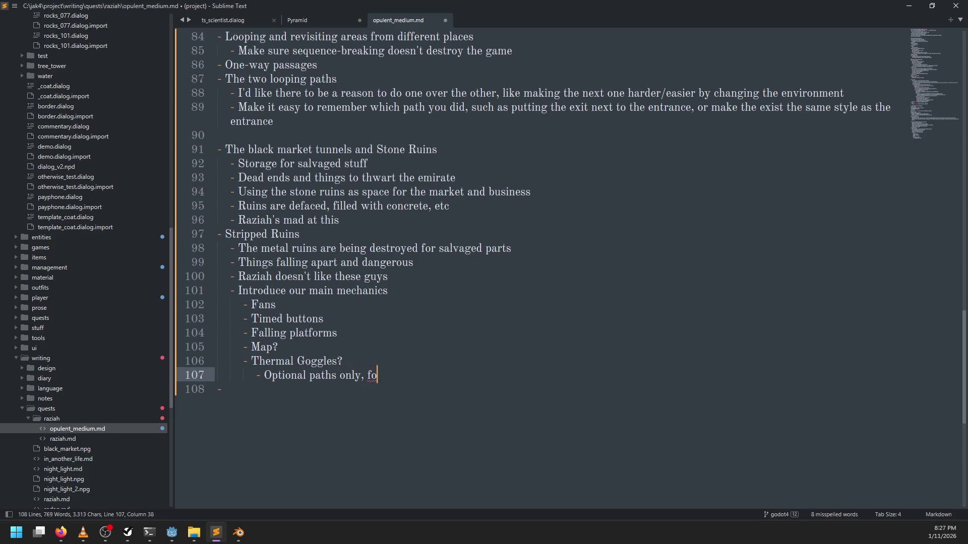
type("r this area")
key("ctrl+Left")
key("ctrl+Left")
key("ctrl+Left")
key("Left")
left_click(225, 389)
key("ctrl+s")
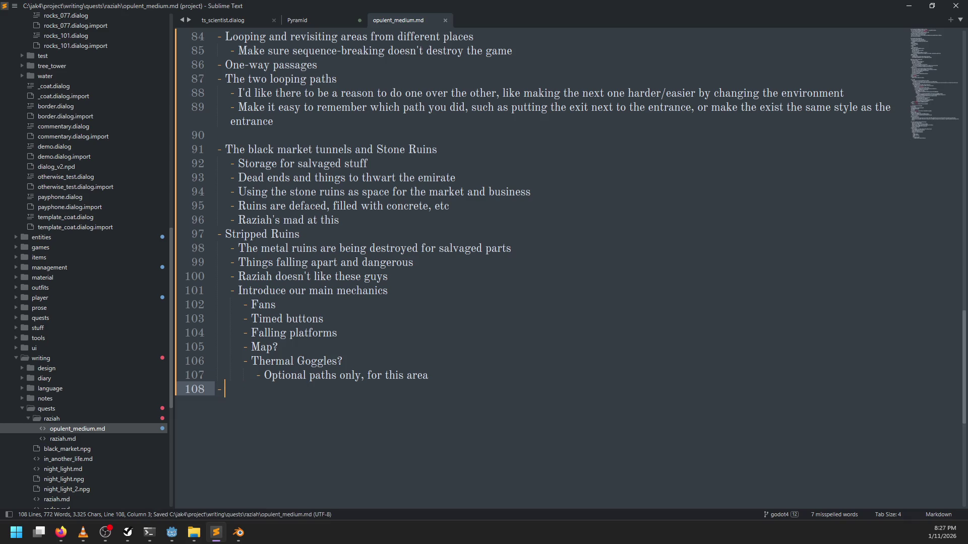
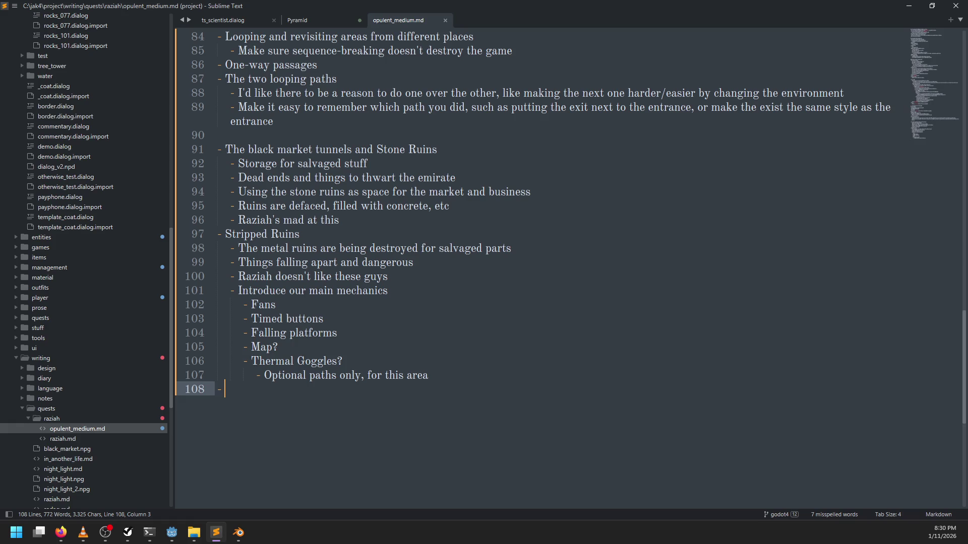
Step: Add 'Preserved Ruins' with the sub-bullet 'We've gone deeper than most, somehow.', then the line 'The Opulent Medium'
type("Preserved Ru")
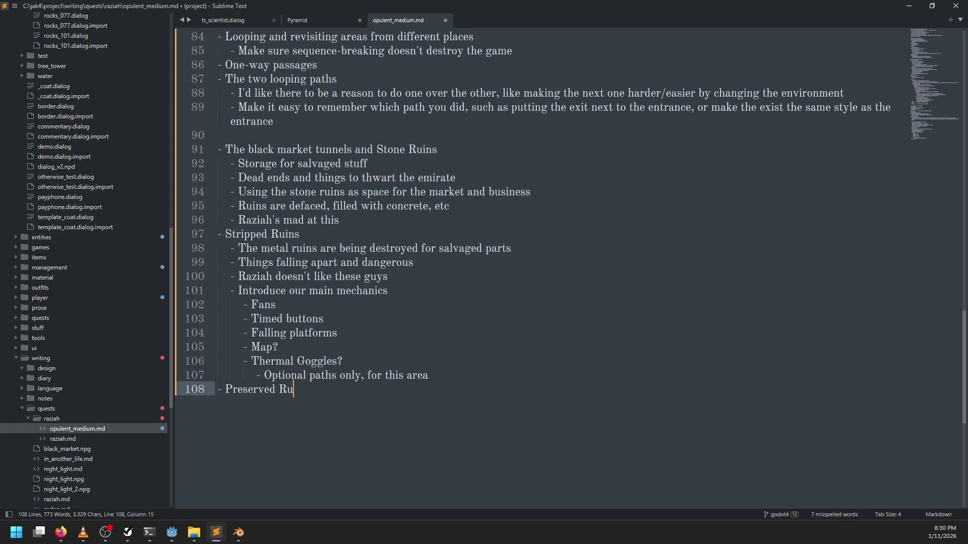
type("ins")
key("Return")
key("Tab")
type("-")
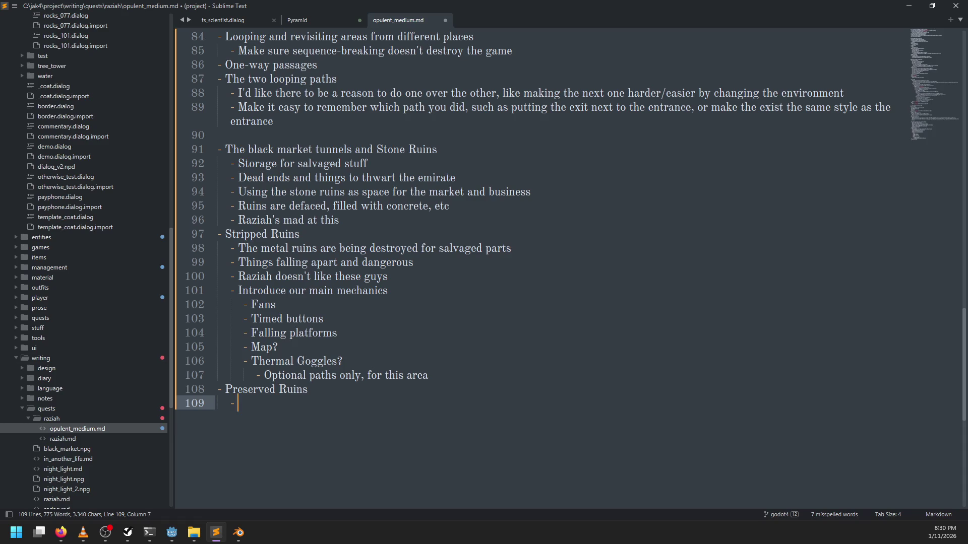
left_click(280, 408)
type("We've gone dee")
type("per ")
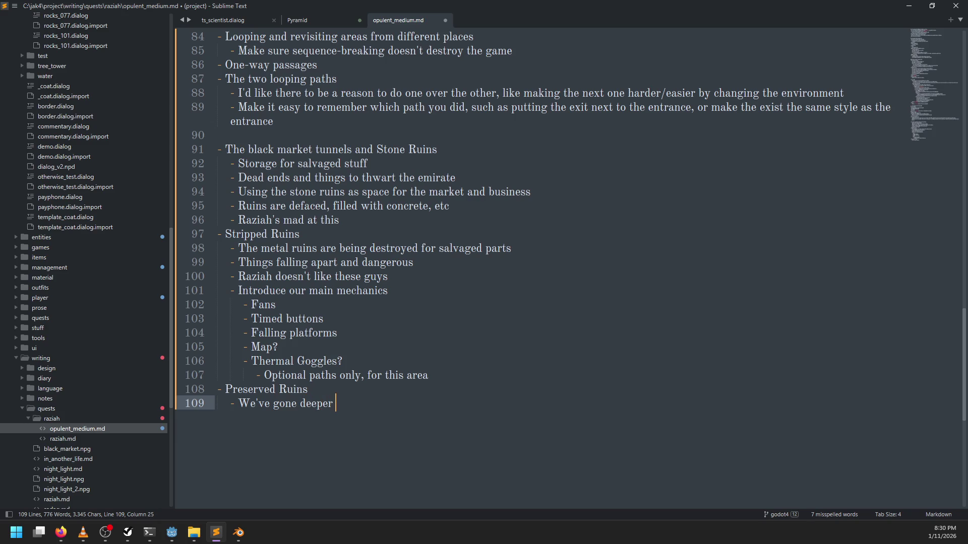
type("than most, somehow.")
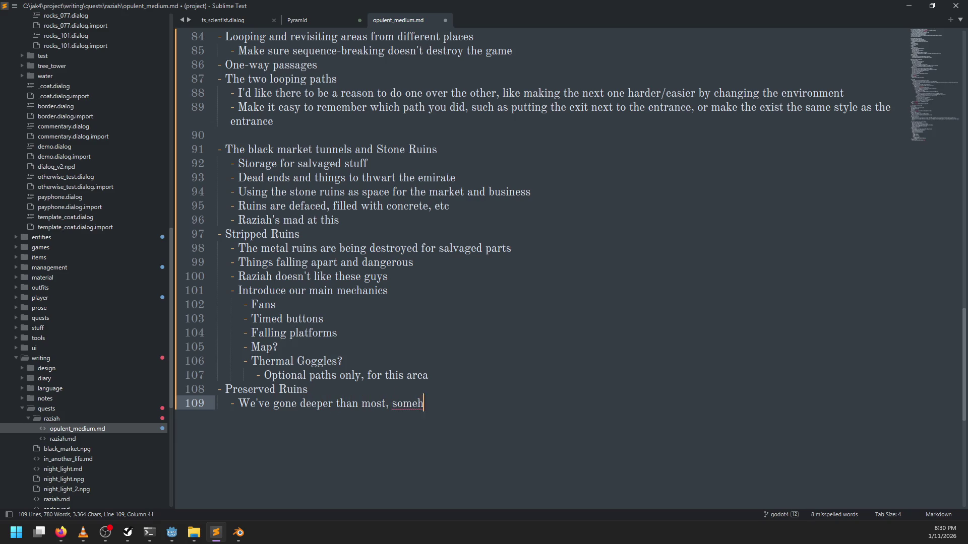
key("Return")
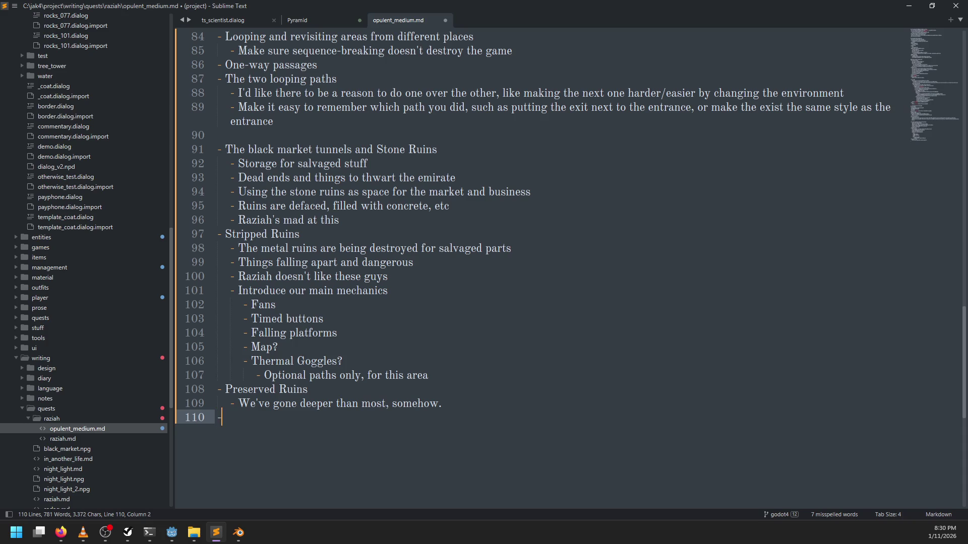
type("The Opule")
type("nt Medium")
Step: Add bullets 'Something that feels like an ending' and 'But with Raziah, it's not complete'
key("Return")
key("Tab")
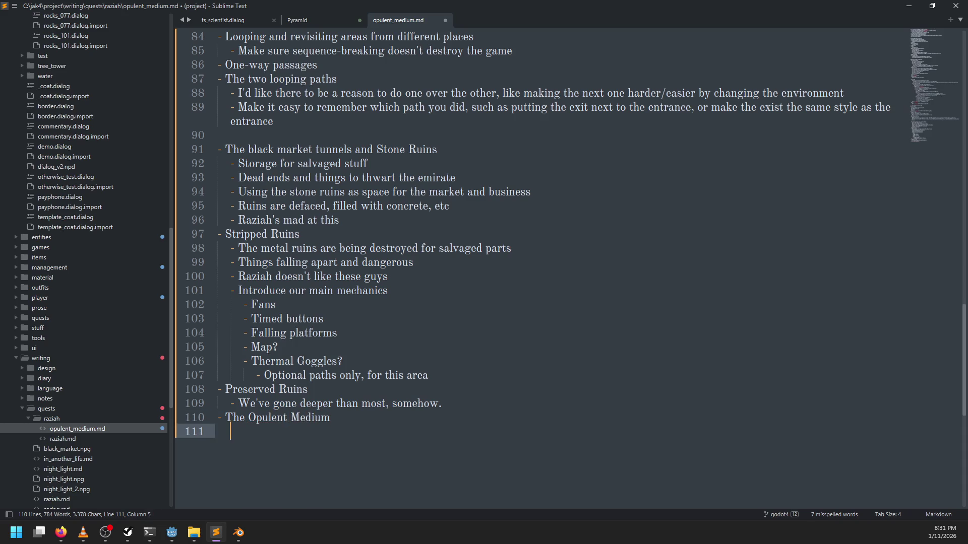
type("-Something that ")
type("feels like ")
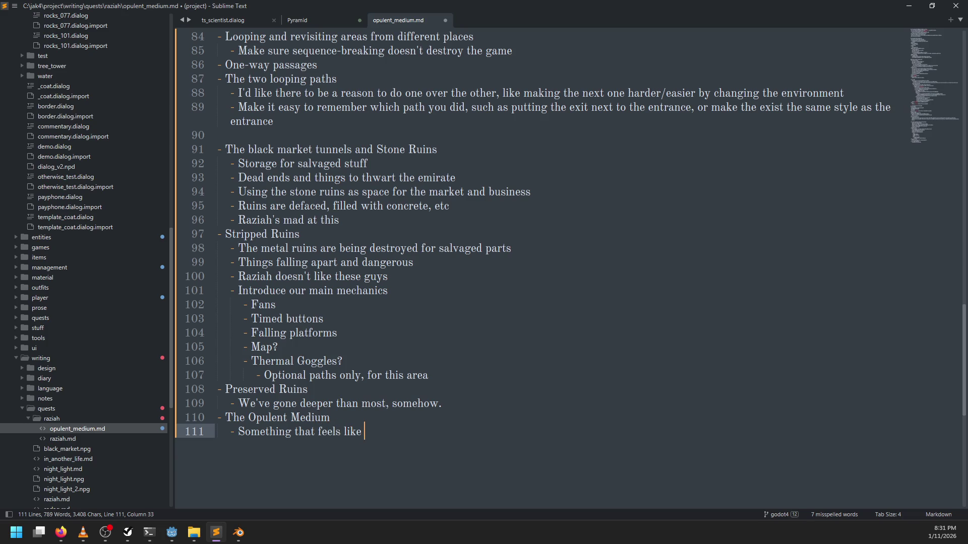
type("an ending")
key("Return")
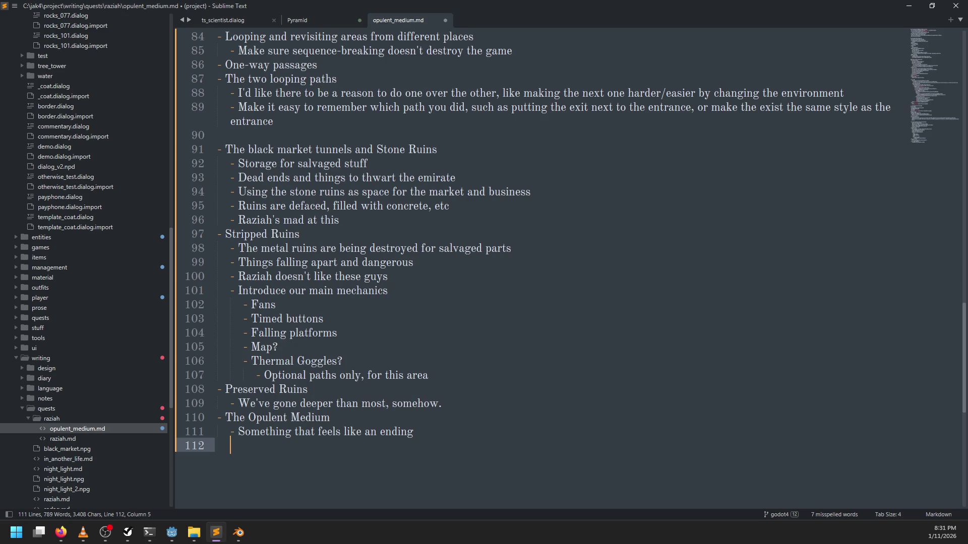
type("- But ")
type("with Raziah,")
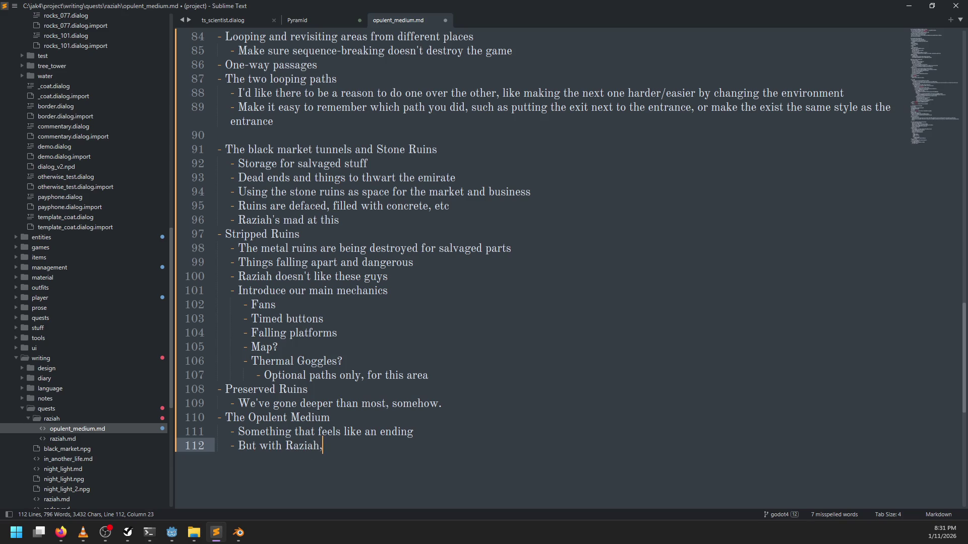
type(" it's not copm")
key("BackSpace")
key("BackSpace")
type("mplete")
Step: Insert the bullet 'Make a shortcut back to the surface' and move it to the top
key("Up")
key("End")
key("Return")
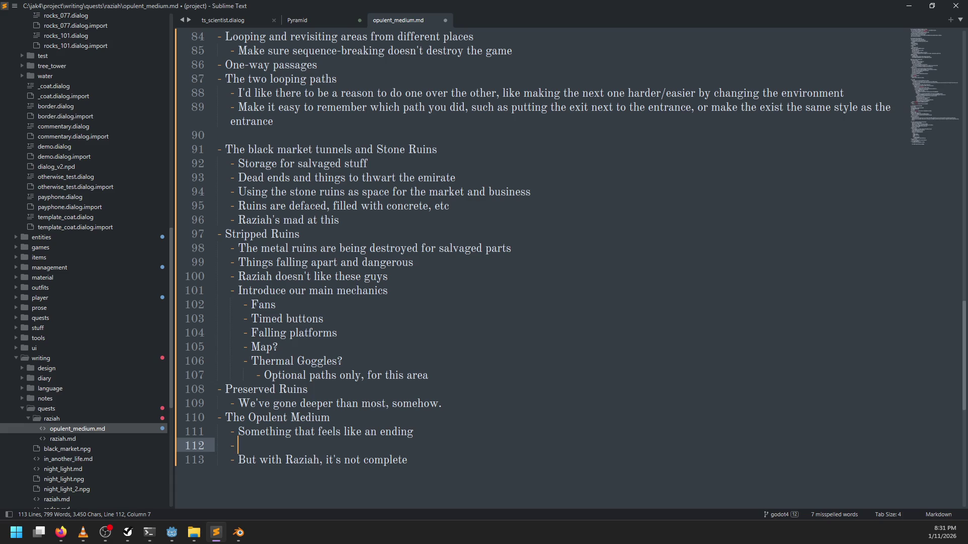
type("Make a ")
type("shortcut bac")
type("k to")
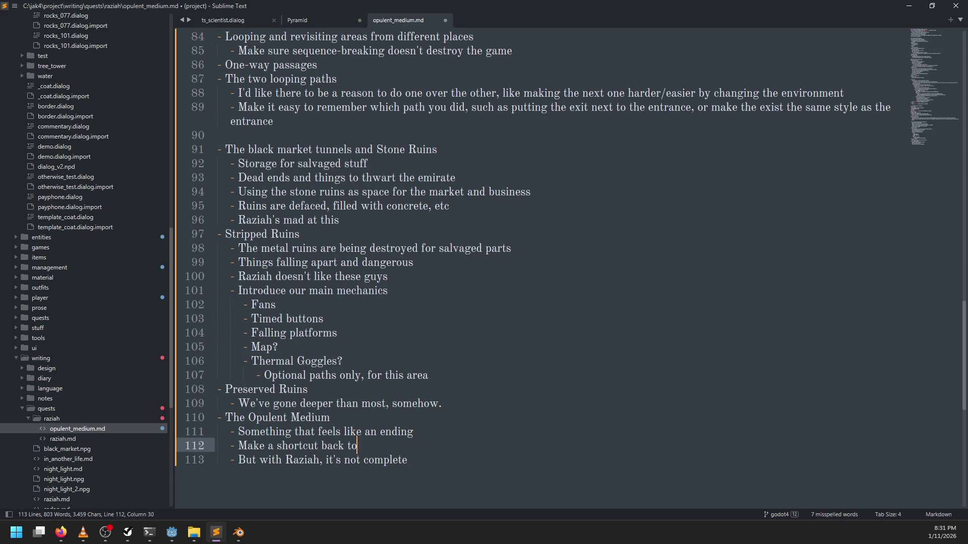
type(" the surface")
key("ctrl+shift+Up")
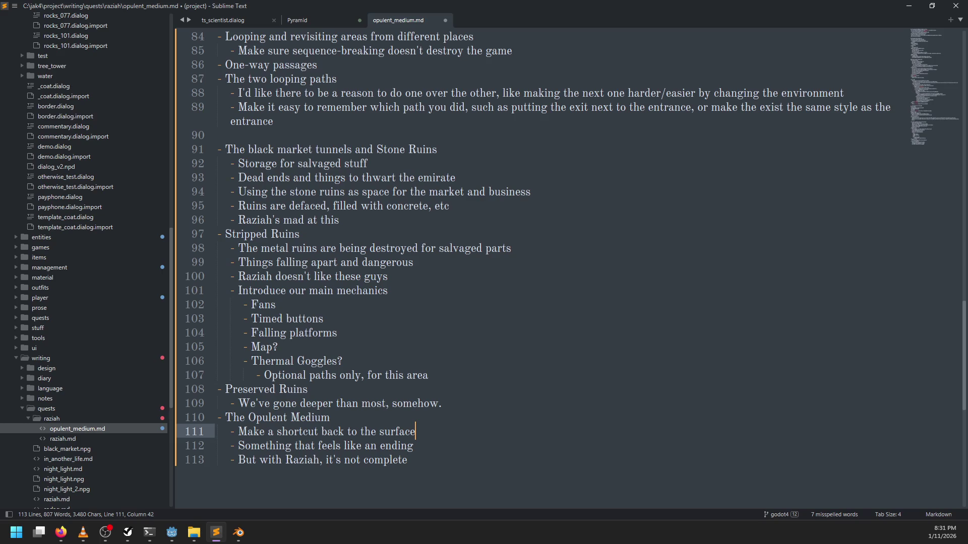
key("Down")
key("Down")
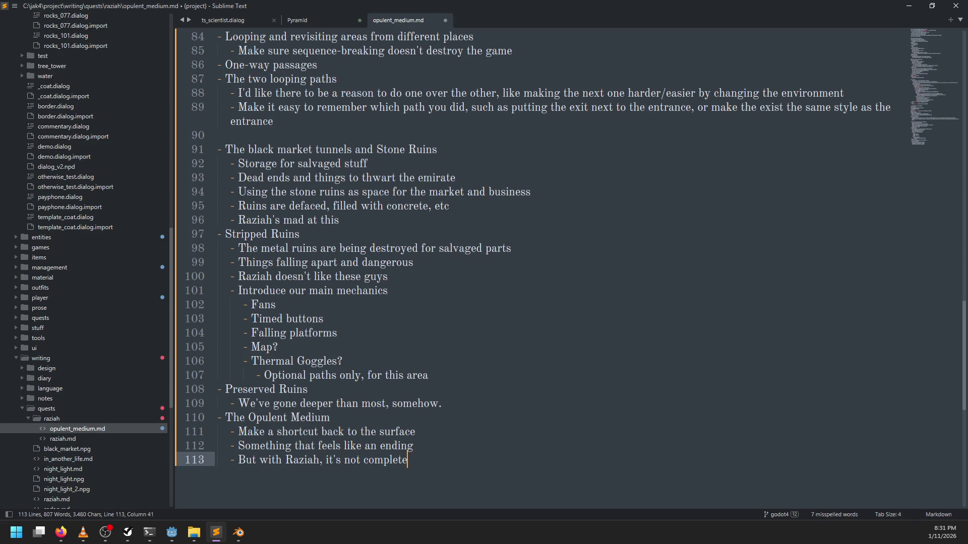
Step: Rewrite the ending bullet as 'Some reward for getting this far, but it's clear there's more to be found'
key("shift+Left")
key("shift+Left")
key("shift+Left")
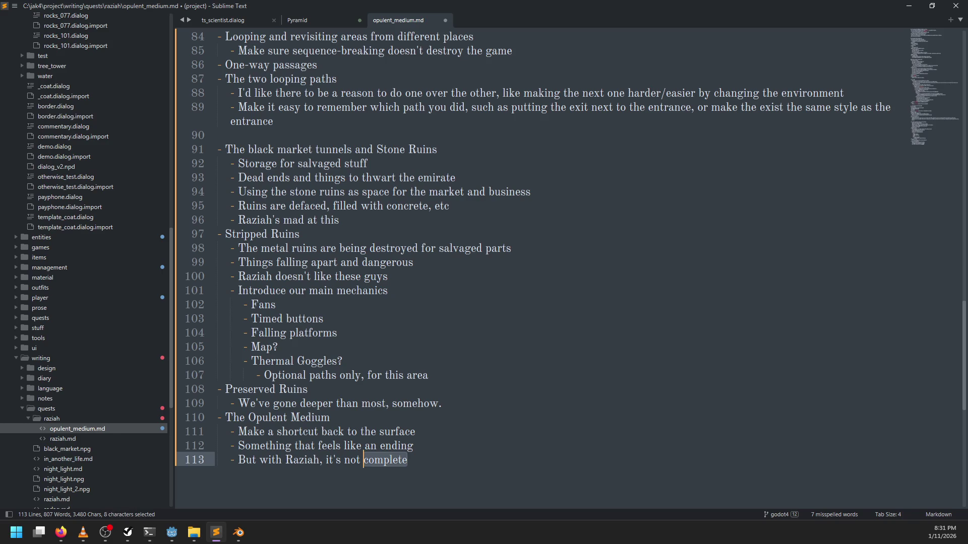
key("Up")
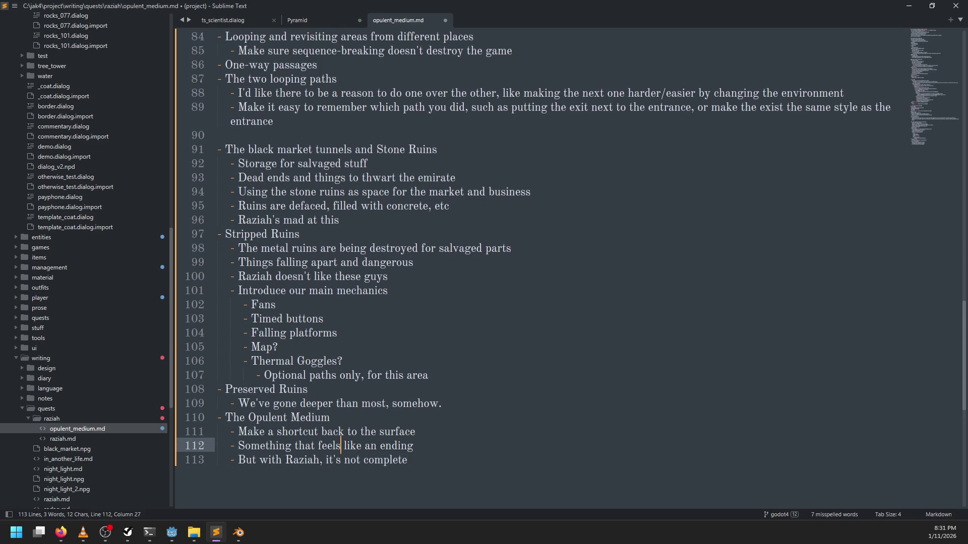
key("ctrl+Right")
key("ctrl+Right")
key("ctrl+Right")
key("ctrl+BackSpace")
key("ctrl+BackSpace")
key("ctrl+BackSpace")
key("ctrl+z")
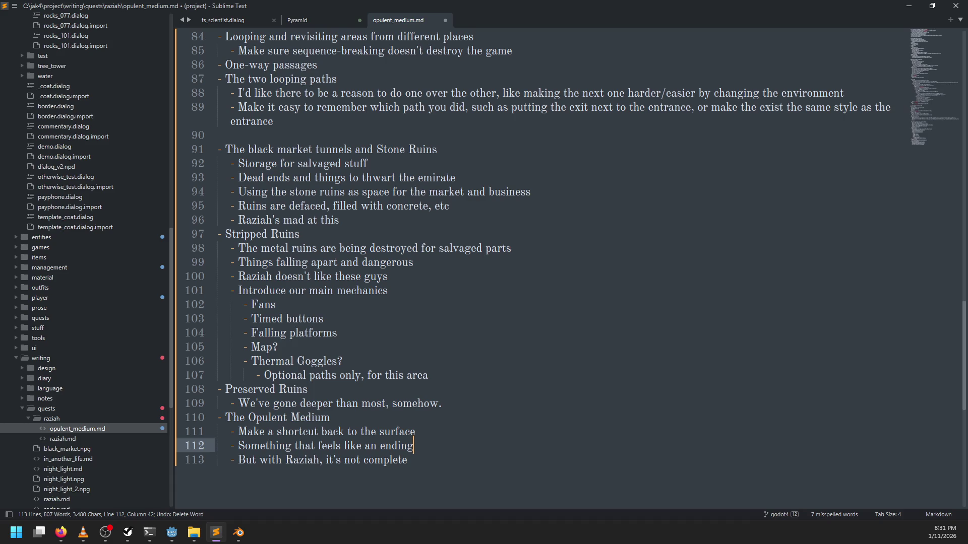
key("ctrl+BackSpace")
key("ctrl+BackSpace")
key("ctrl+BackSpace")
type("Some re")
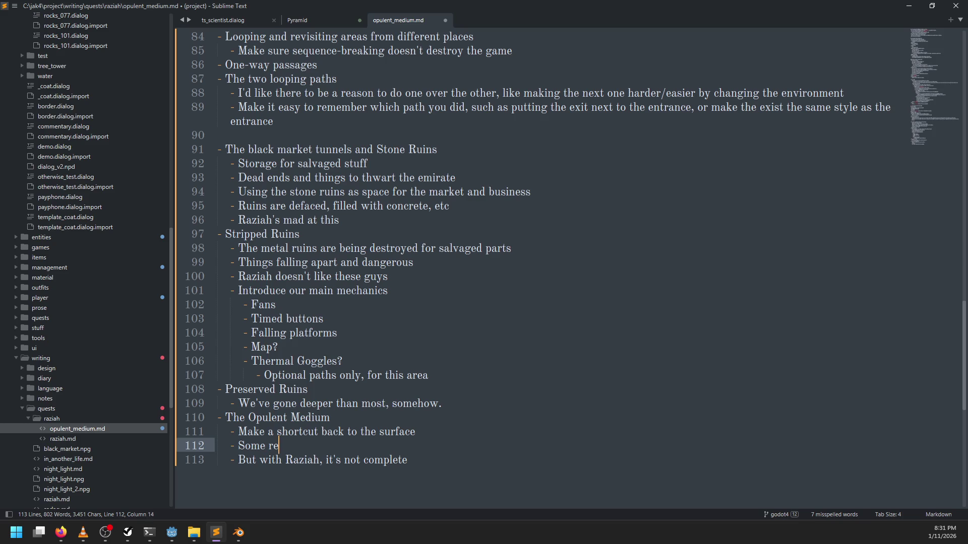
type("ward for getting")
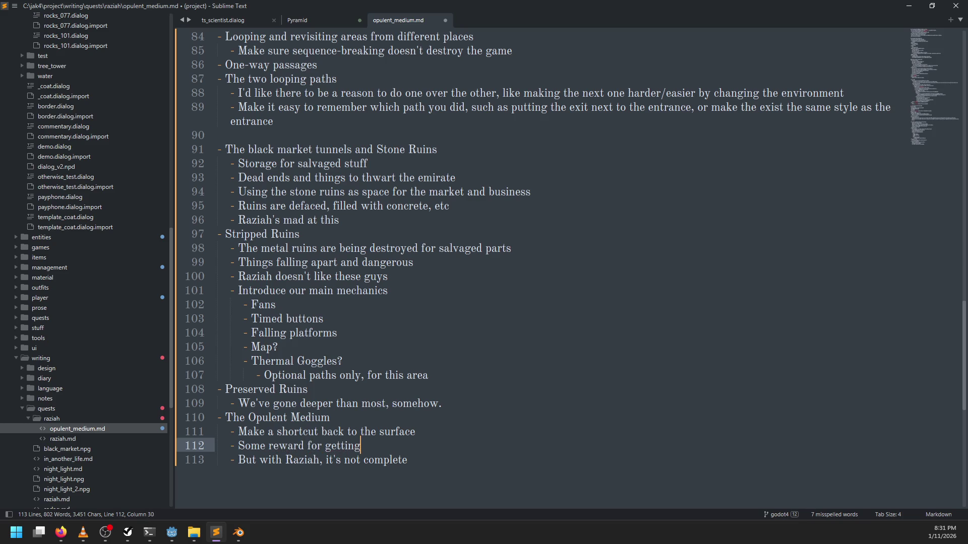
type(" this lo")
key("ctrl+BackSpace")
key("ctrl+BackSpace")
type("this")
type(" far, ")
type("but ")
type("it's clear there's ")
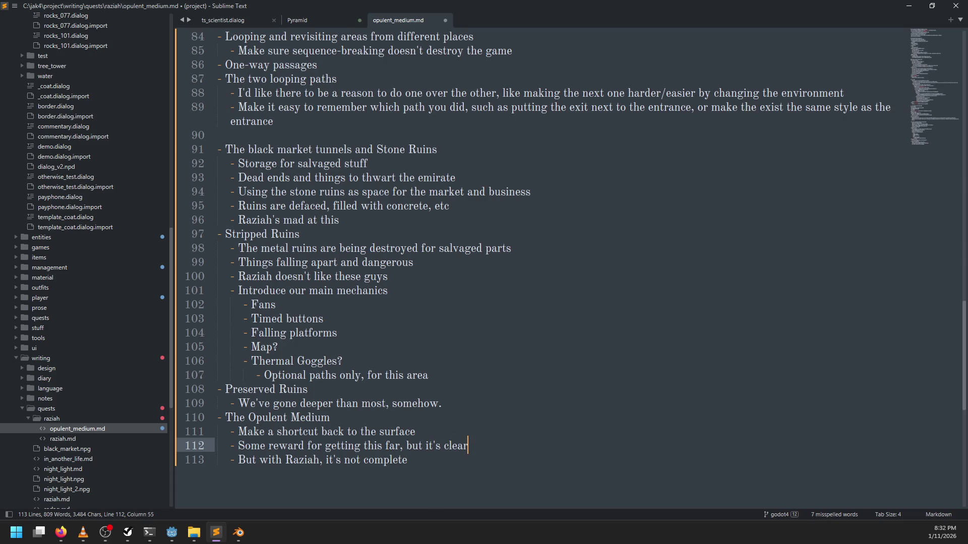
type("more to b")
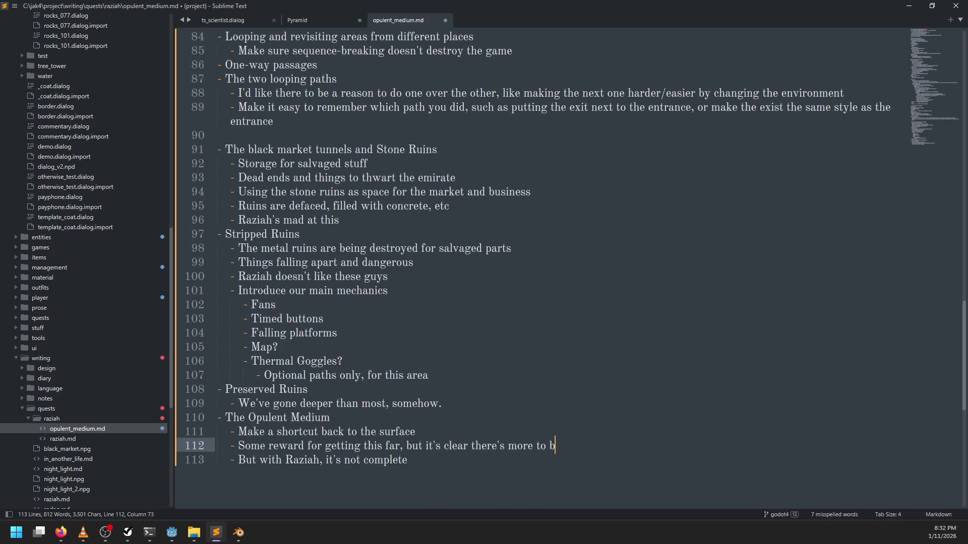
type("e found")
Step: Change the Raziah bullet to 'Help from Raziah to get past' and add the heading '- The inner workings'
key("Down")
key("ctrl+shift+Left")
key("ctrl+shift+Left")
key("ctrl+shift+Left")
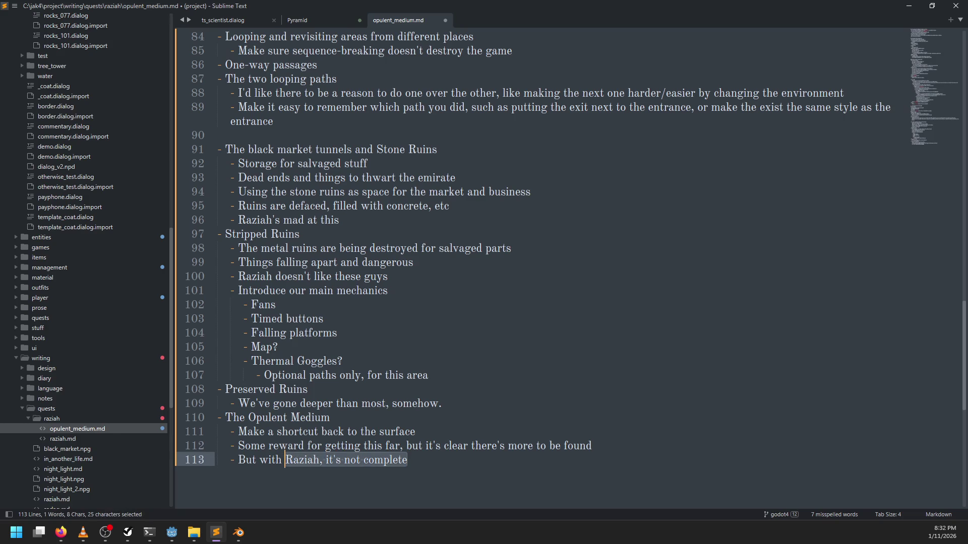
type("Help")
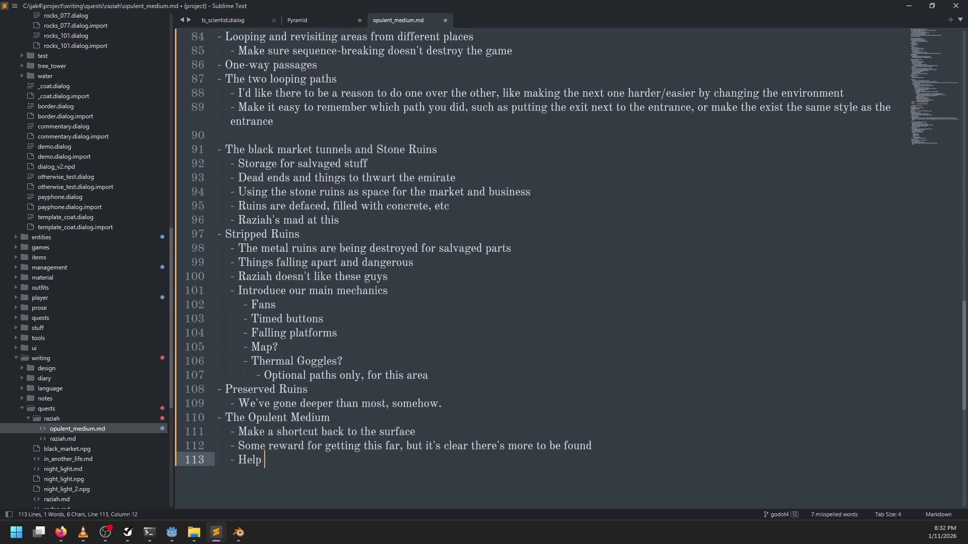
type(" from Raziah to get past")
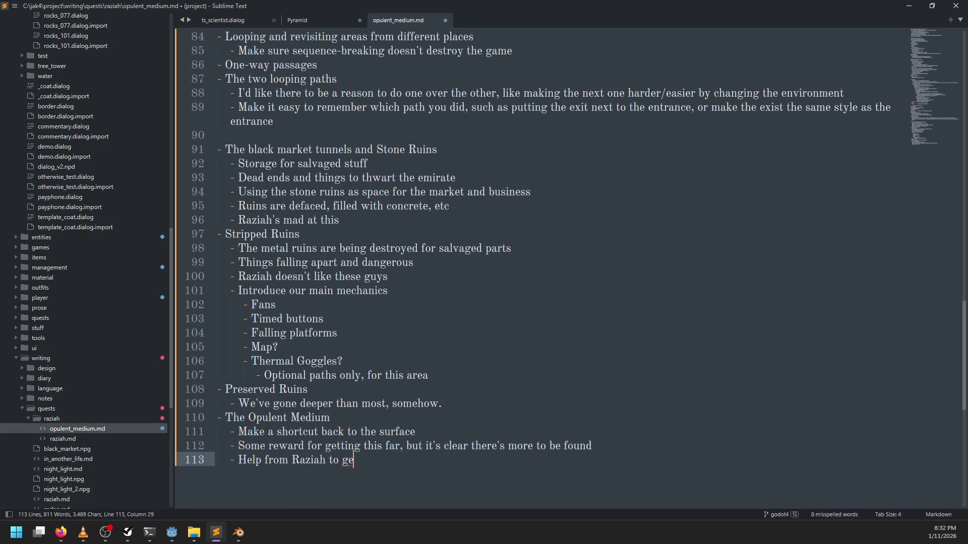
key("Return")
type("- The inner worksi")
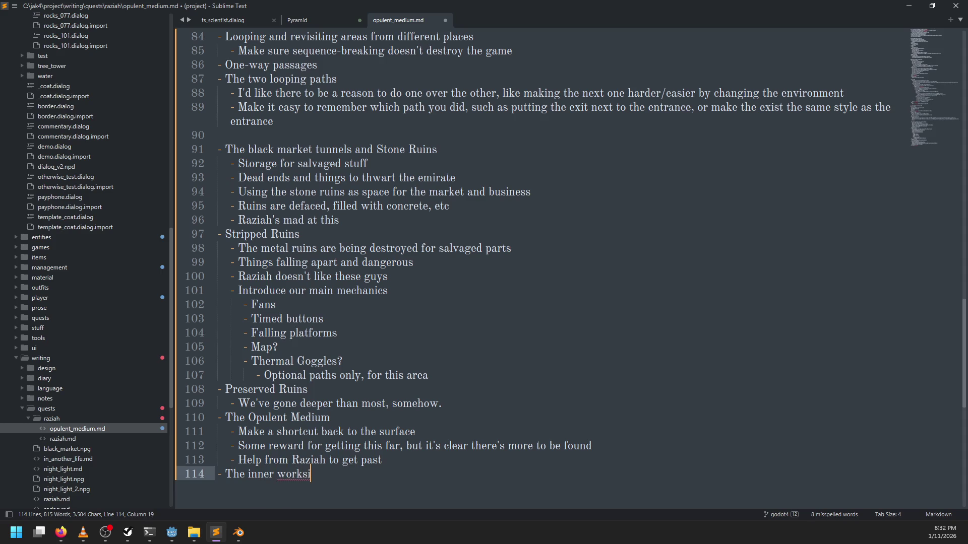
key("BackSpace")
key("BackSpace")
type("ings")
Step: Add the inner-workings bullet 'More precarious, unnatural, and mobile'
key("Return")
key("Tab")
type("- ")
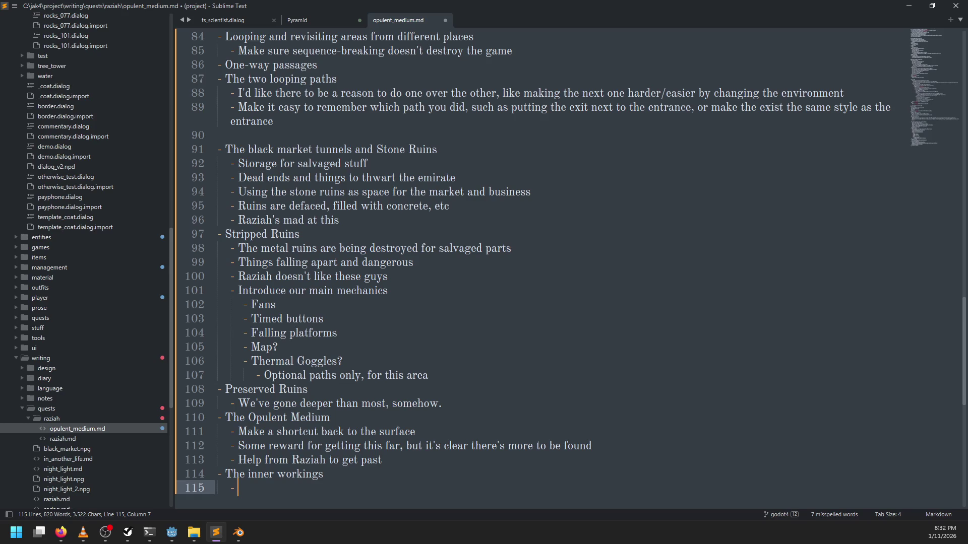
type("More dangerou")
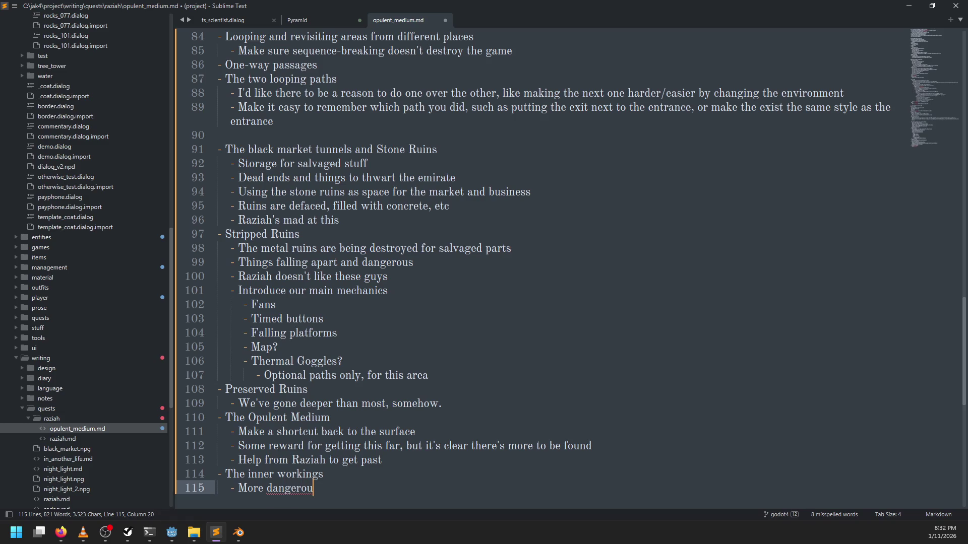
key("ctrl+BackSpace")
type("prec")
type("arious, un")
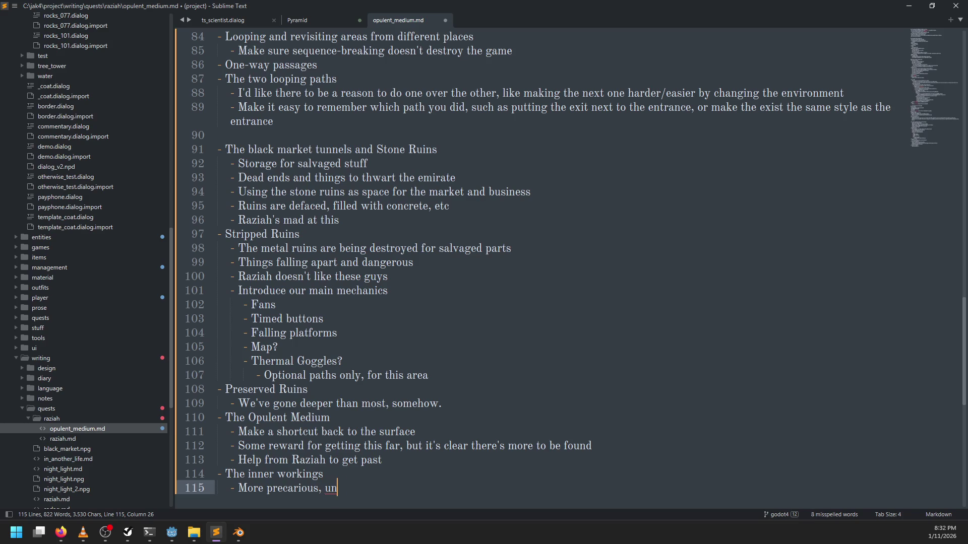
type("natural, and ")
type("mobile")
Step: Add the bullet 'Introduce the time-slowing machine' and save the document
key("Return")
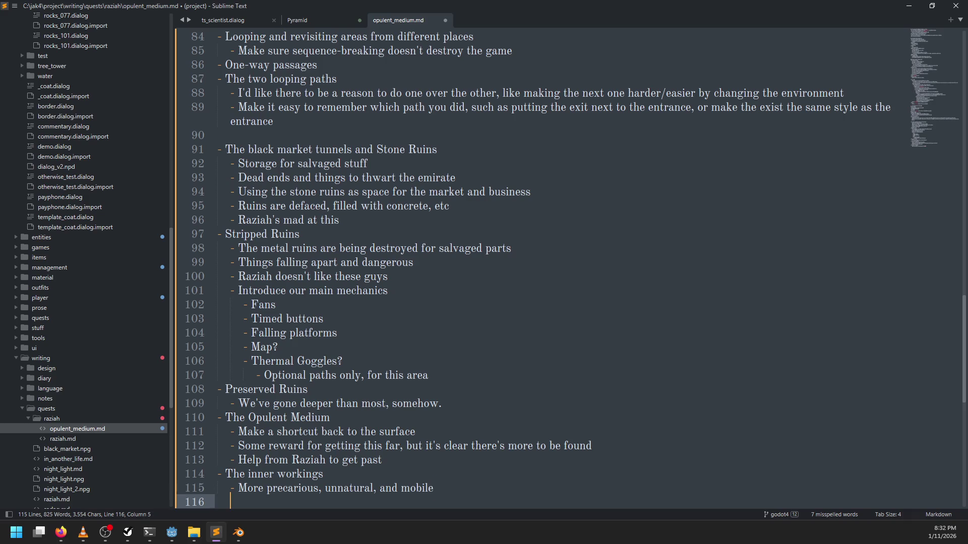
type("-Introduce the ")
type("time =")
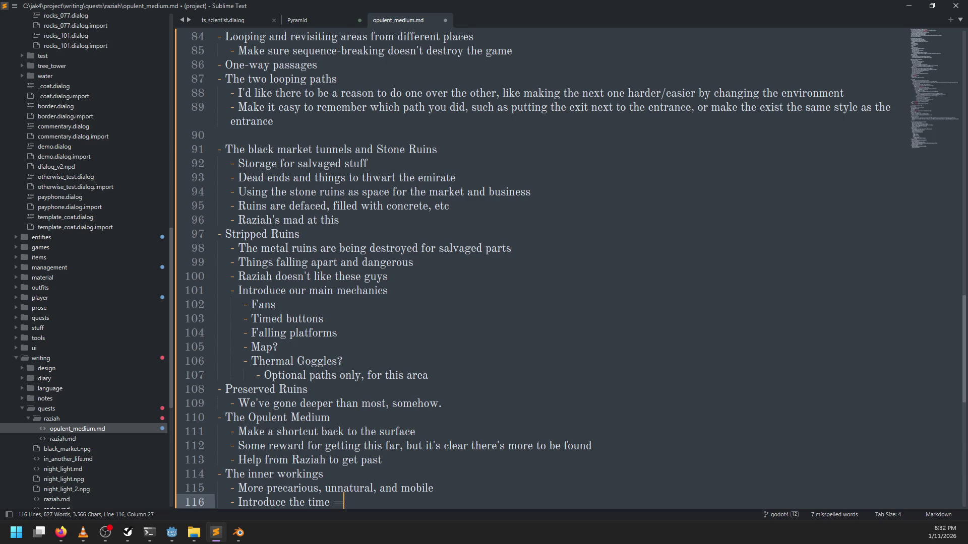
key("BackSpace")
type("-slop")
key("BackSpace")
type("wing")
key("BackSpace")
key("BackSpace")
key("BackSpace")
type("lowing machine")
key("ctrl+s")
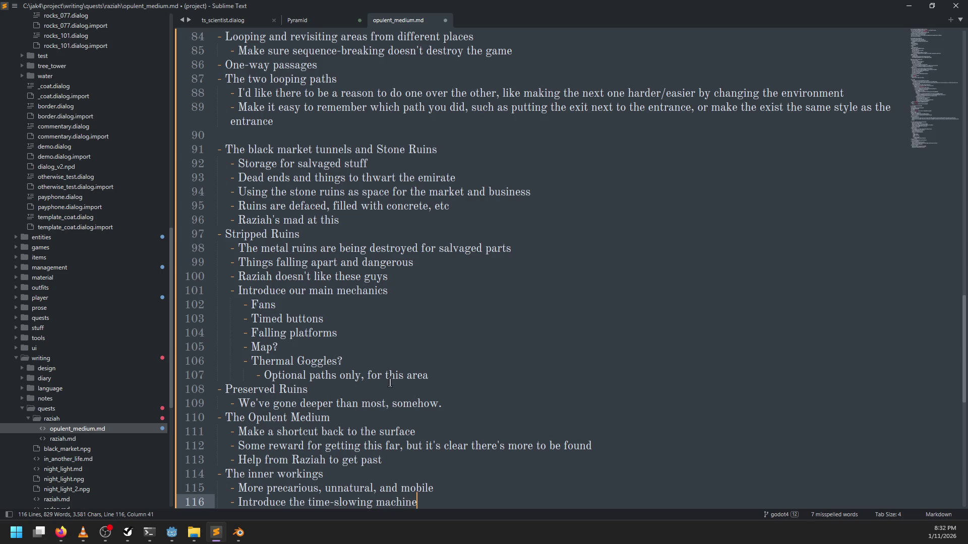
Step: Start a new 'Deactivation' line after the inner workings bullets
scroll(441, 384, "down", 4)
key("Return")
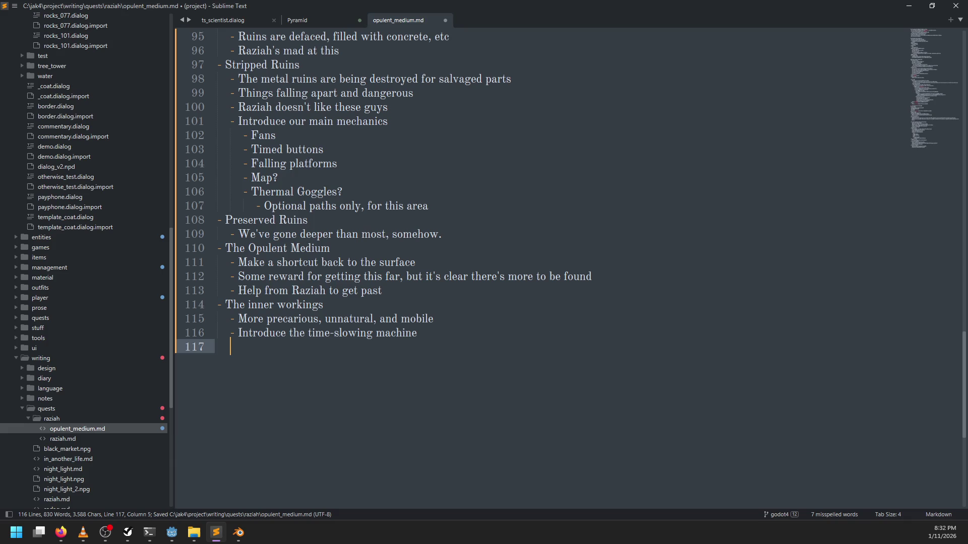
type("-Deac")
type("tivation")
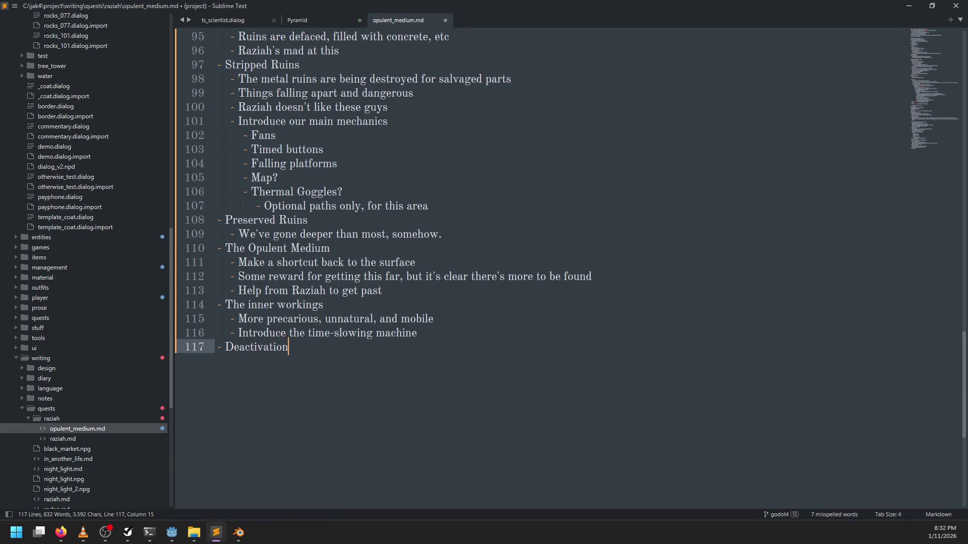
Step: List Deactivation bullets: falling apart, Spectres spawn, New paths open, We escape, The Opulent Medium is silent
key("ctrl+s")
key("Return")
key("Tab")
type("- ")
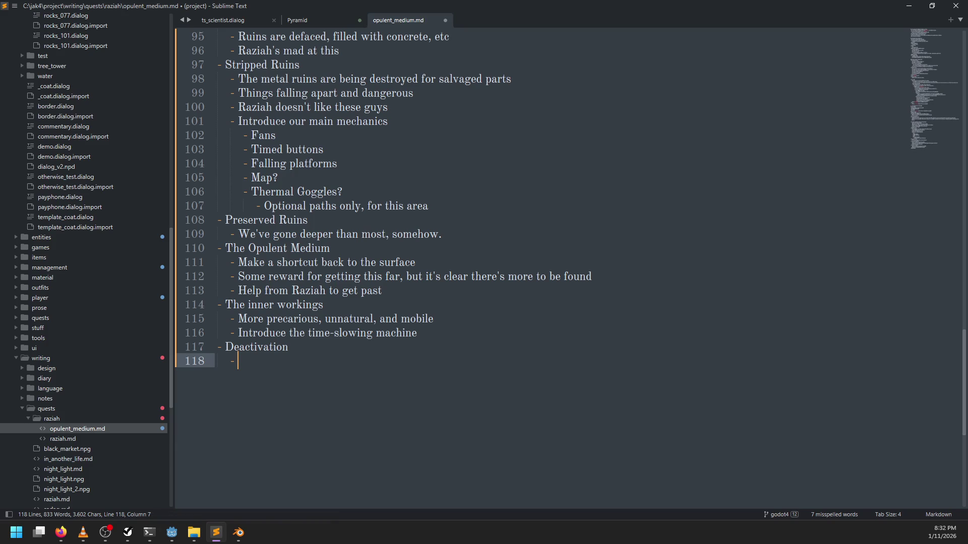
type("Most dangerous,")
type(" beginnin")
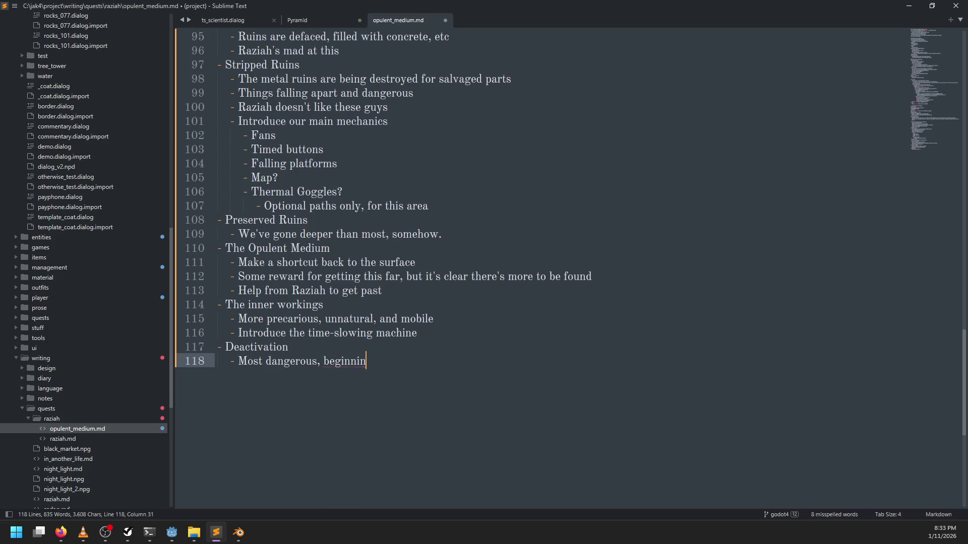
type("g to fall apart")
key("Return")
type("Spectres spawn")
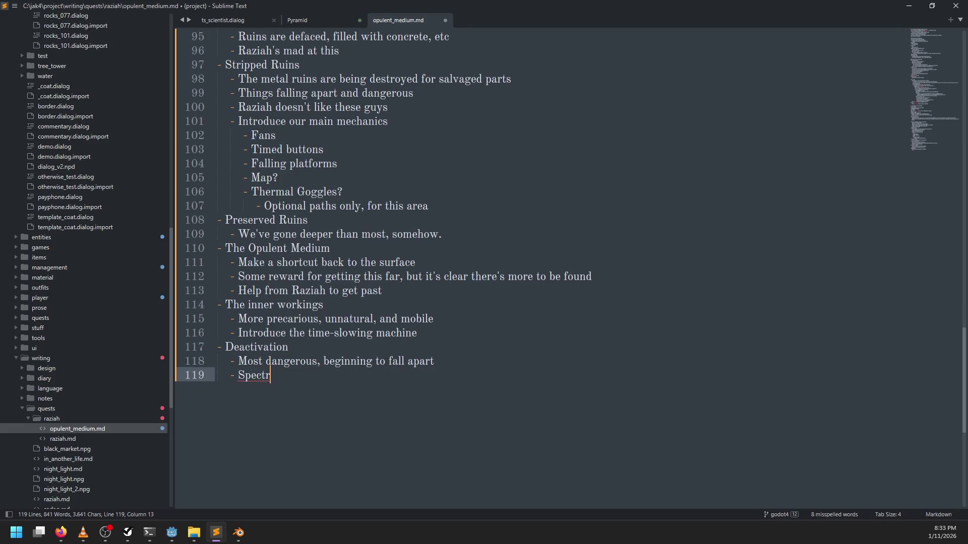
key("Return")
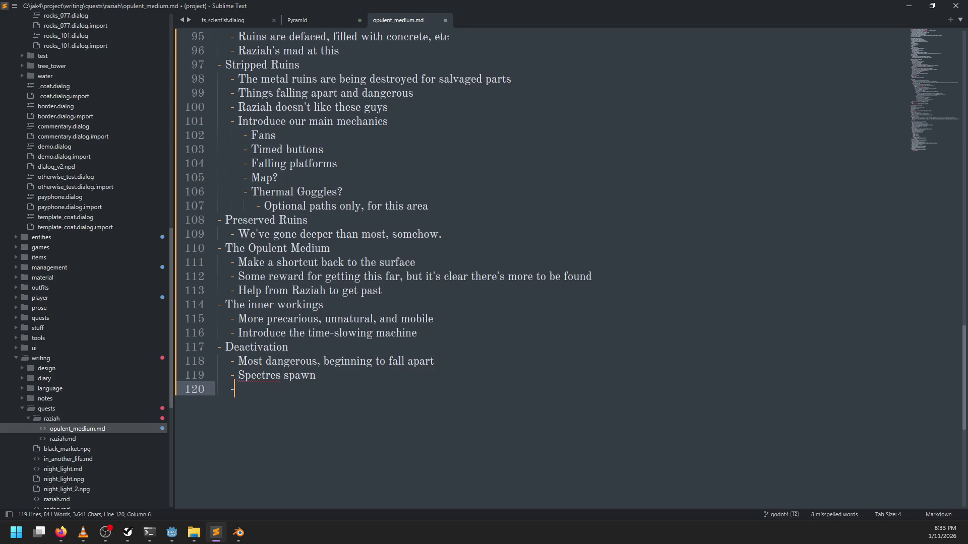
type("New ")
type("paths open")
key("Return")
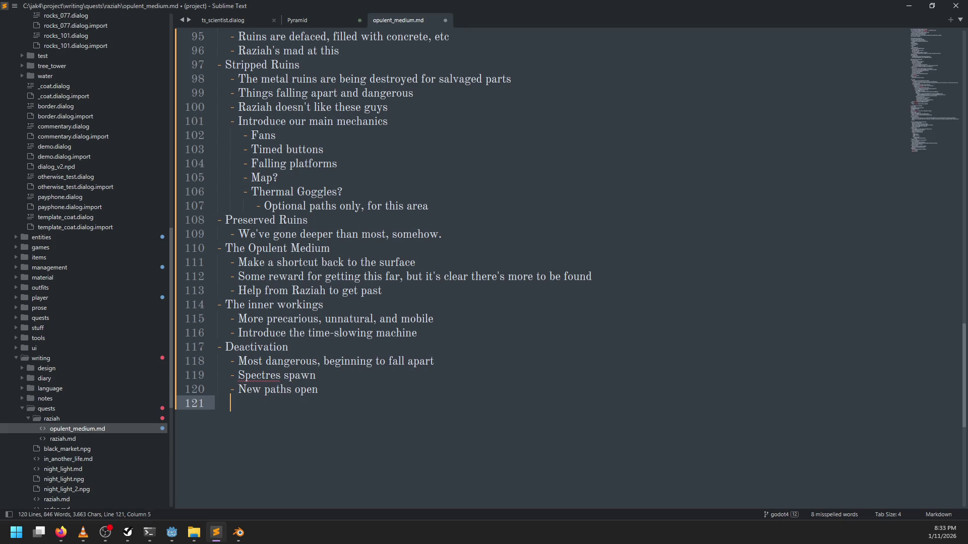
type("We escape")
key("Return")
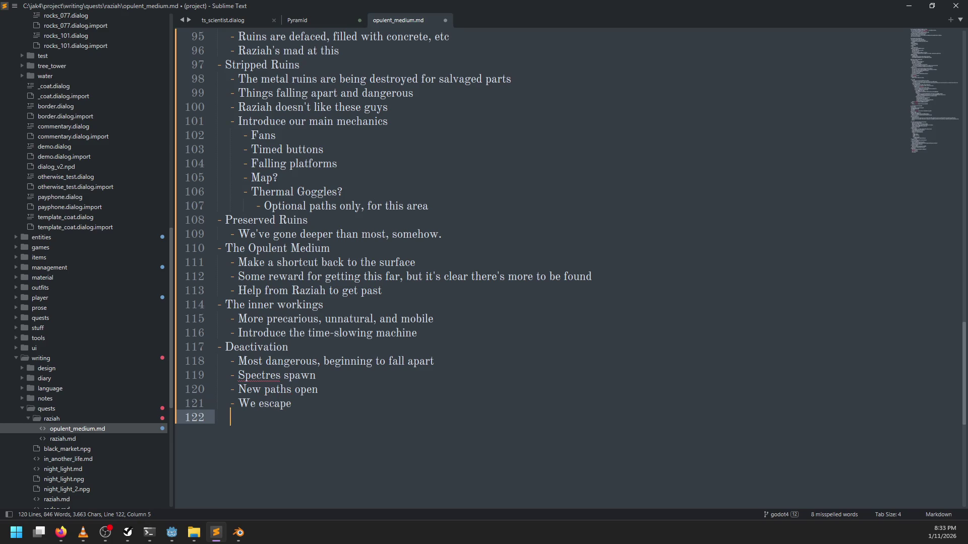
type("- The Op")
type("ulent Medium")
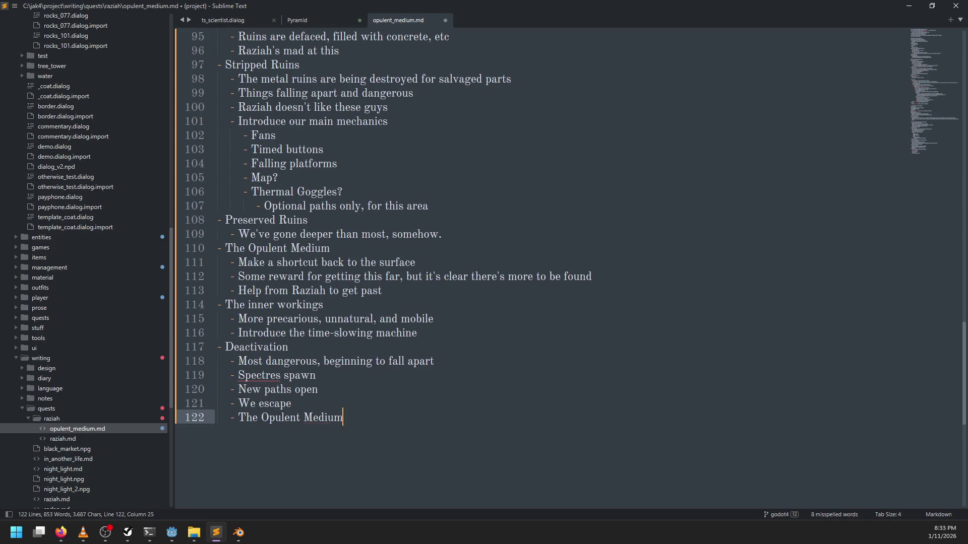
type(" is silent")
key("ctrl+s")
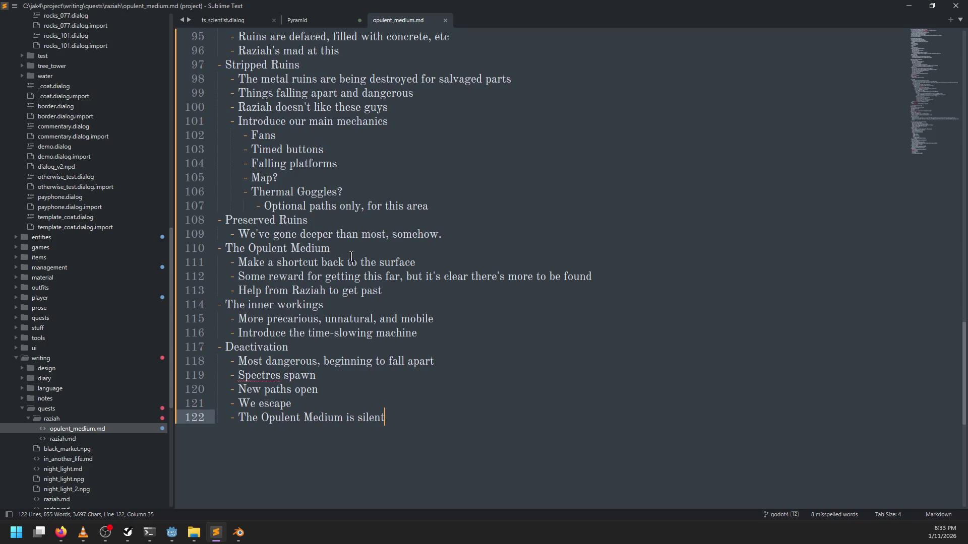
Step: Delete the blank line above the black market tunnels section
key("ctrl+s")
scroll(352, 256, "up", 9)
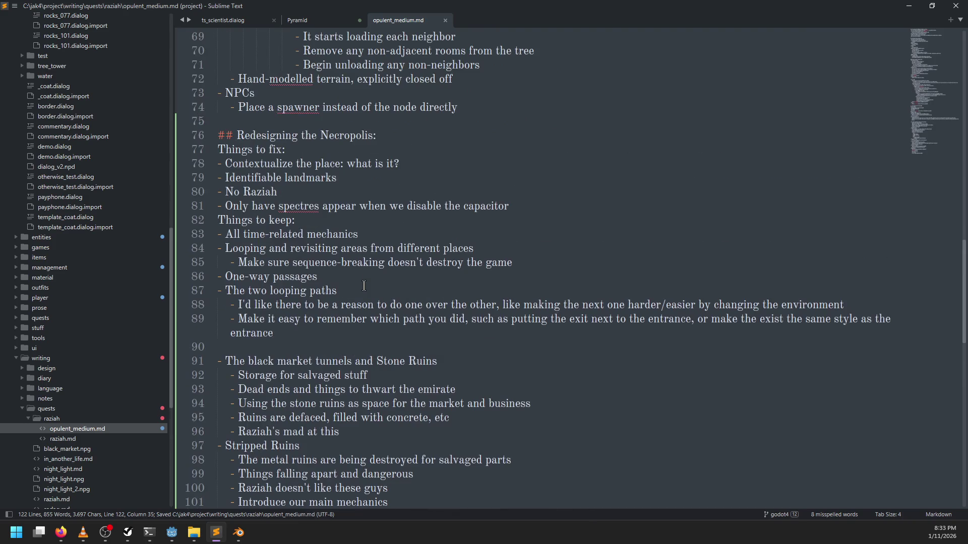
left_click(257, 345)
key("BackSpace")
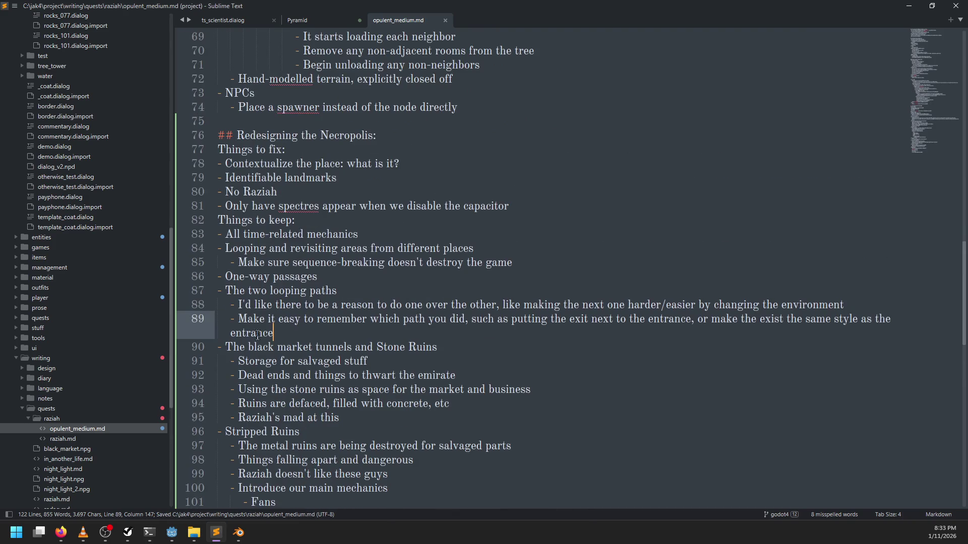
scroll(257, 334, "down", 9)
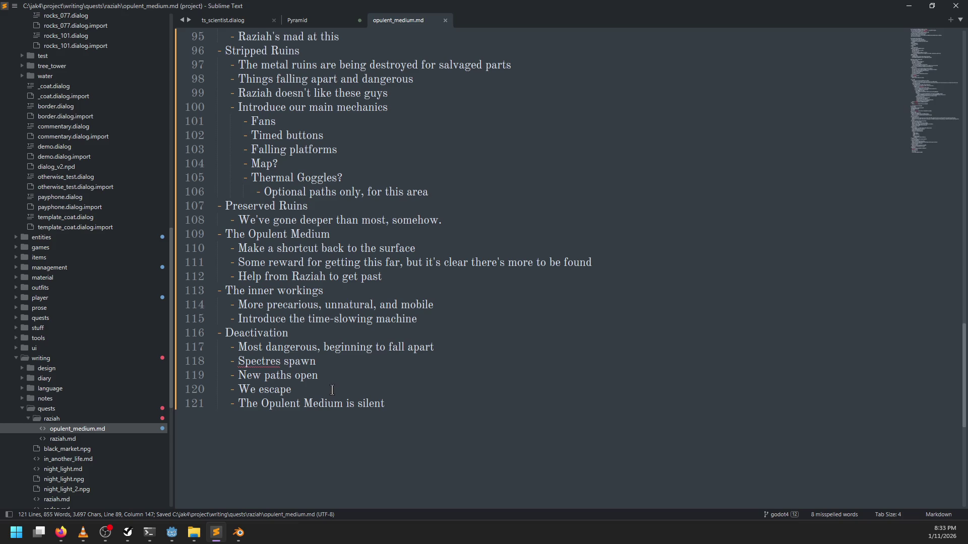
scroll(332, 391, "up", 1)
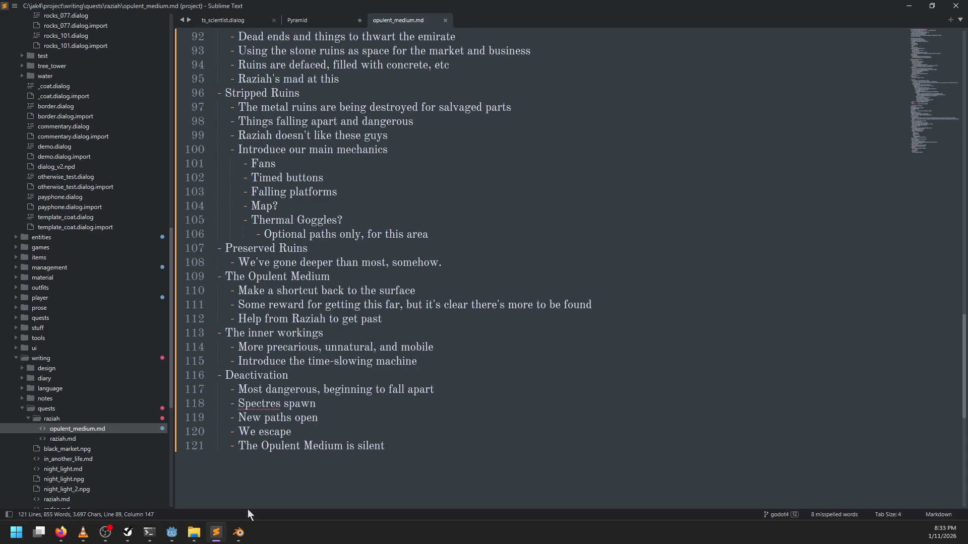
left_click(238, 532)
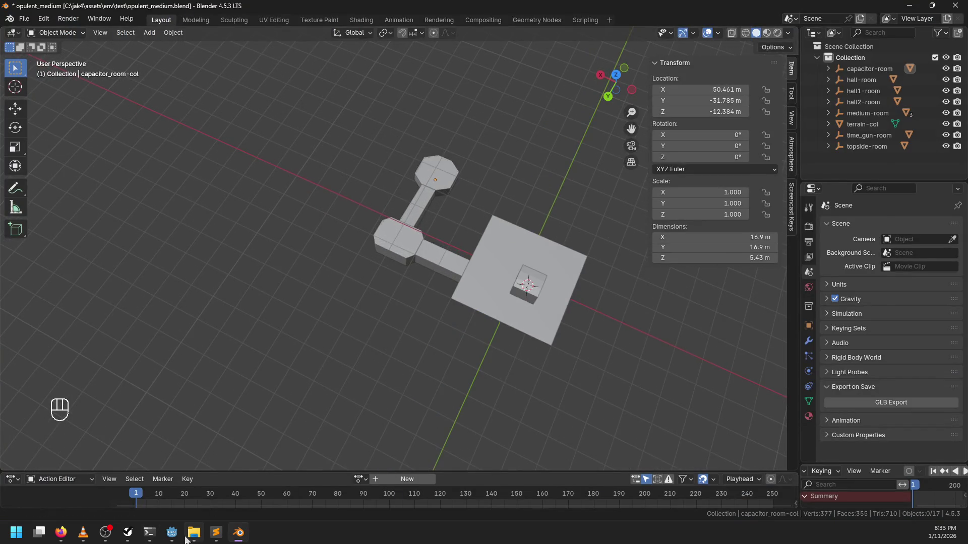
Step: Zoom and orbit Godot's 3D viewport around the necropolis structure
left_click(194, 533)
left_click(174, 534)
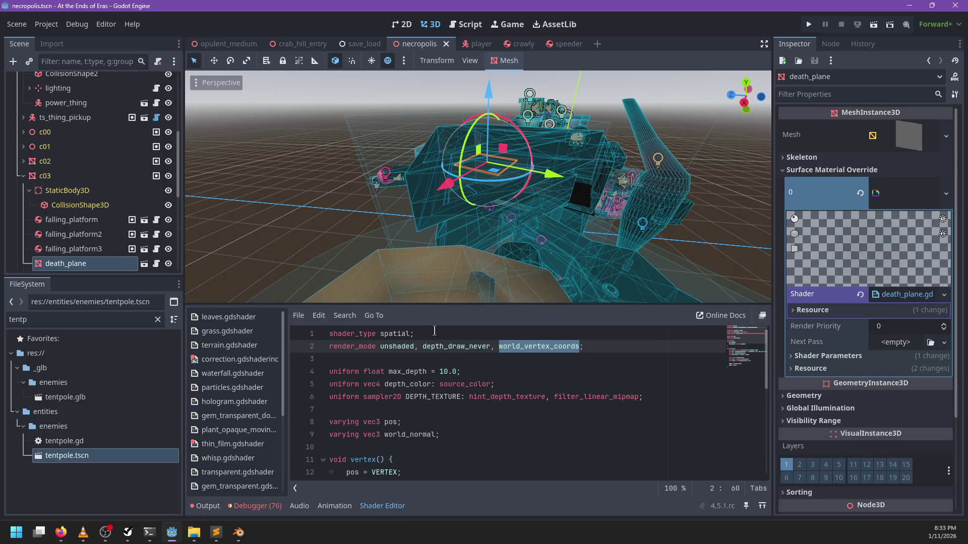
scroll(430, 236, "down", 4)
scroll(430, 236, "up", 5)
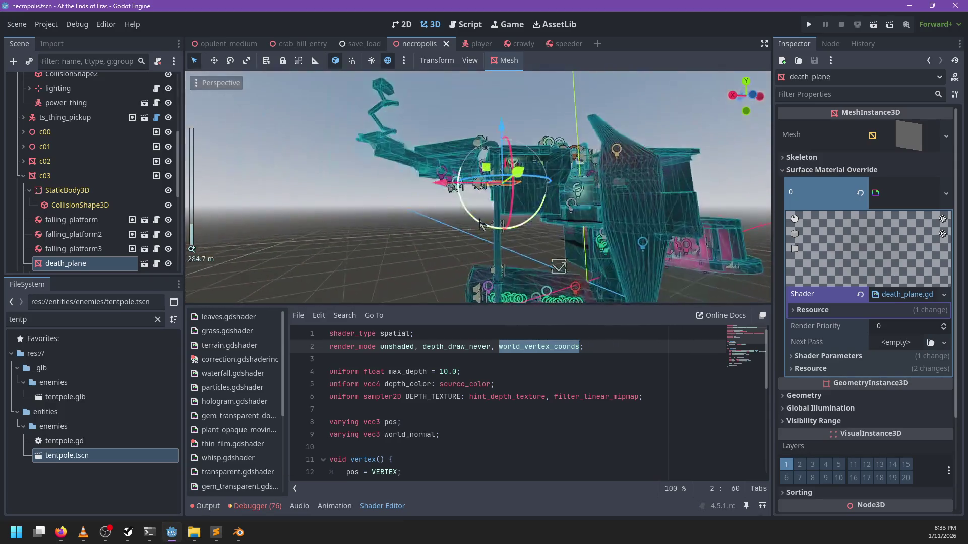
scroll(482, 224, "up", 6)
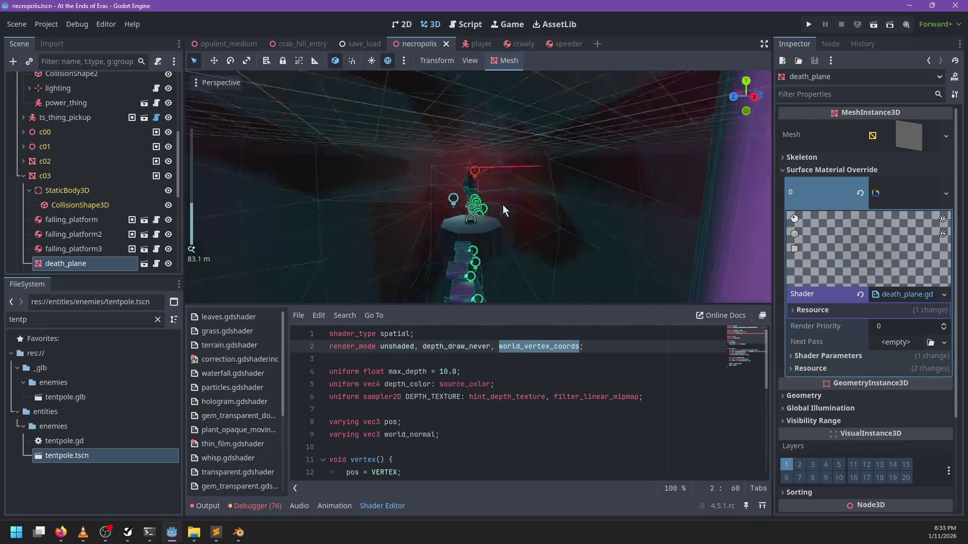
scroll(504, 210, "down", 10)
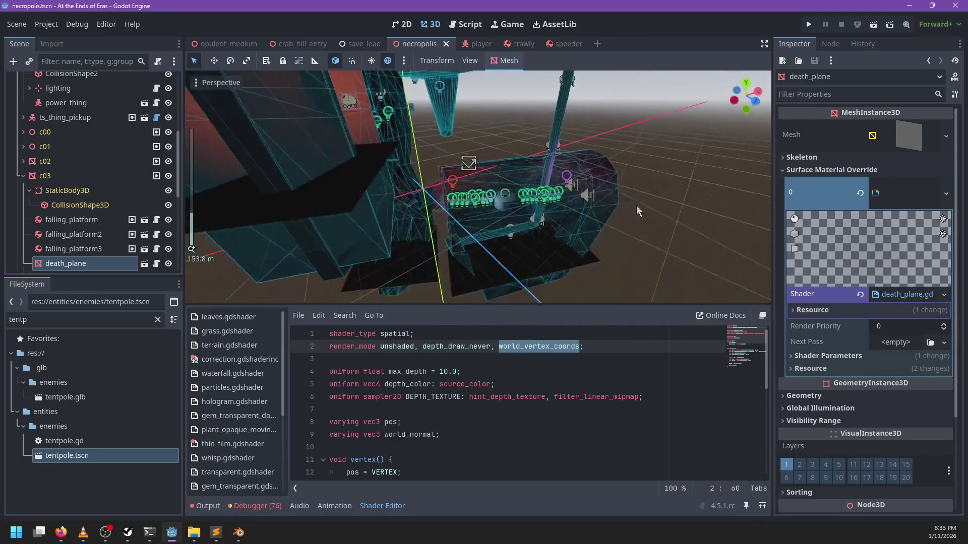
scroll(468, 246, "up", 5)
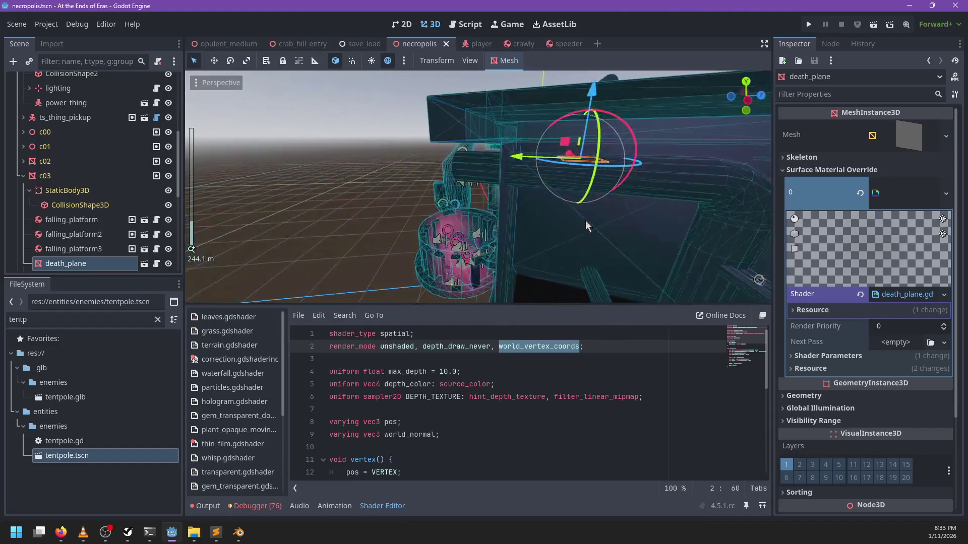
mouse_move(512, 260)
left_mouse_down()
mouse_move(569, 169)
mouse_move(499, 169)
left_mouse_up()
scroll(534, 168, "down", 3)
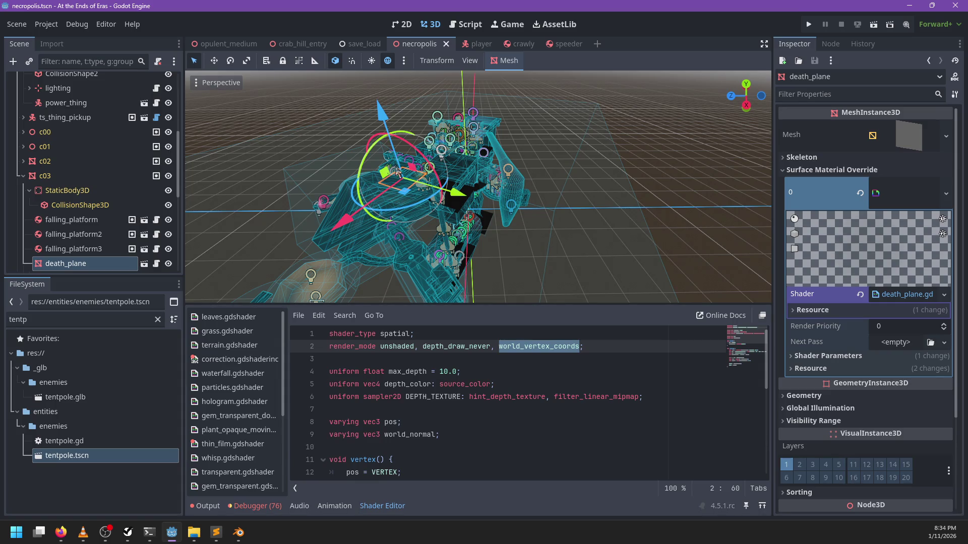
Step: Compare the Blender model with the Godot scene, then return to opulent_medium.md
left_click(239, 532)
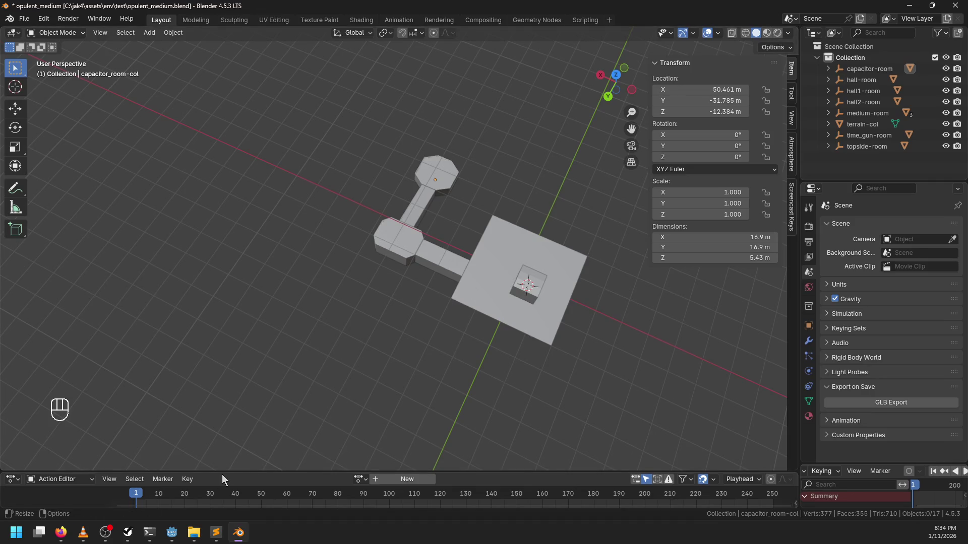
left_click(172, 532)
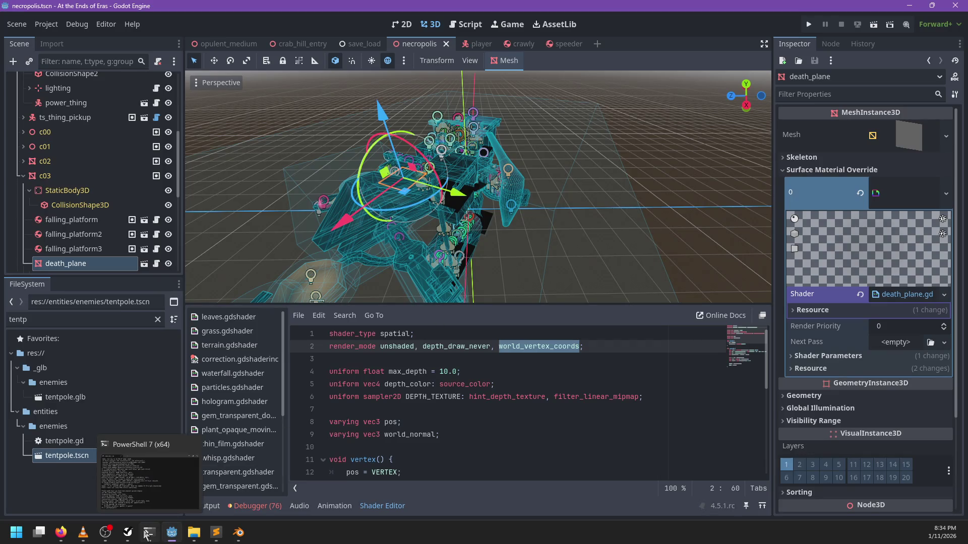
mouse_move(130, 533)
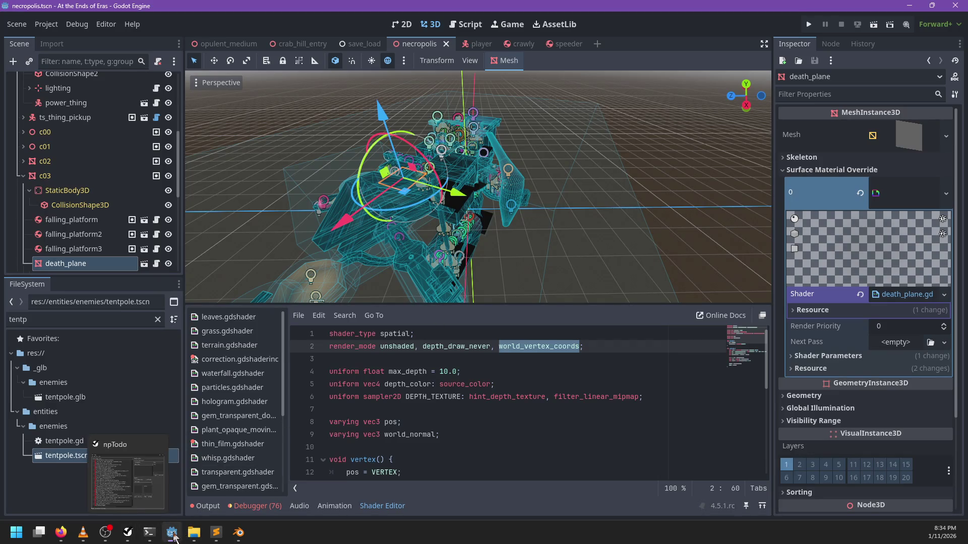
mouse_move(173, 537)
left_click(239, 533)
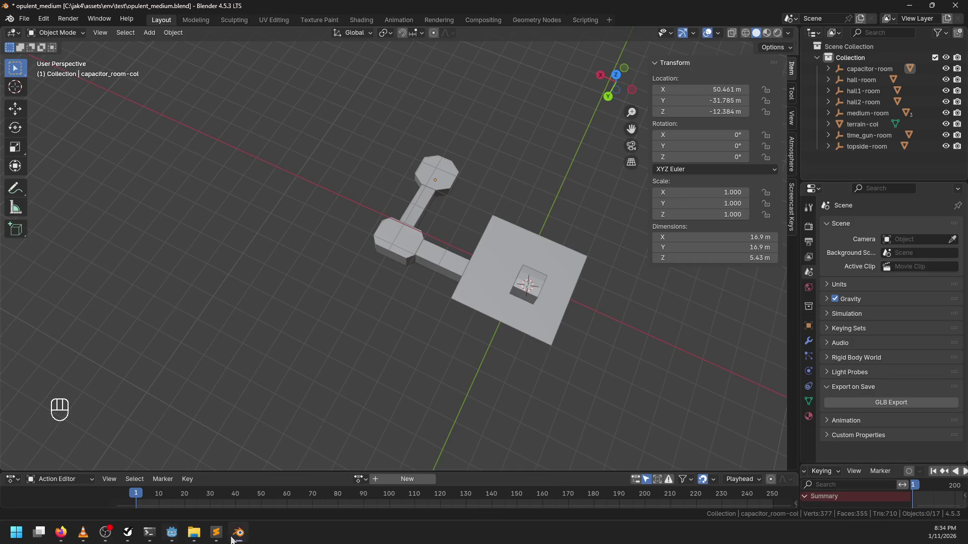
key("ctrl")
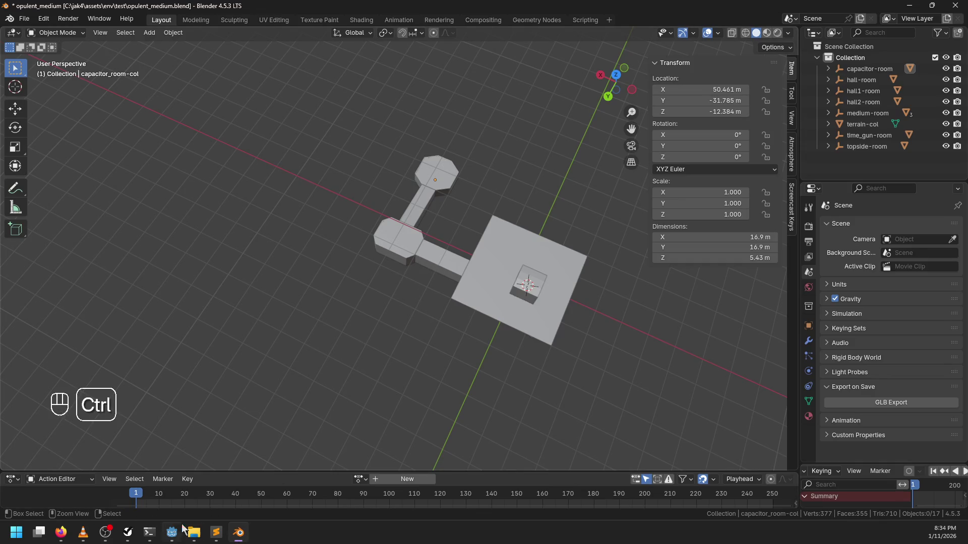
left_click(168, 536)
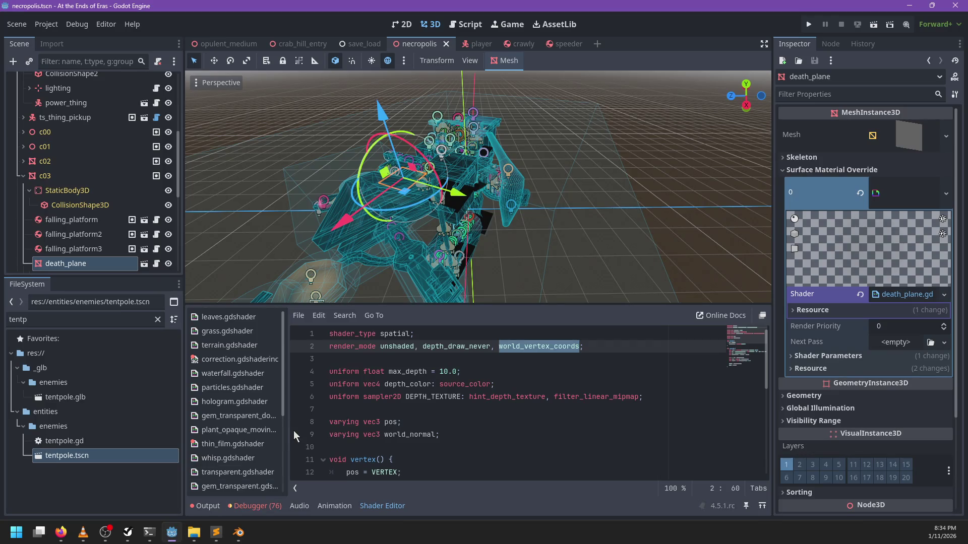
left_click(216, 532)
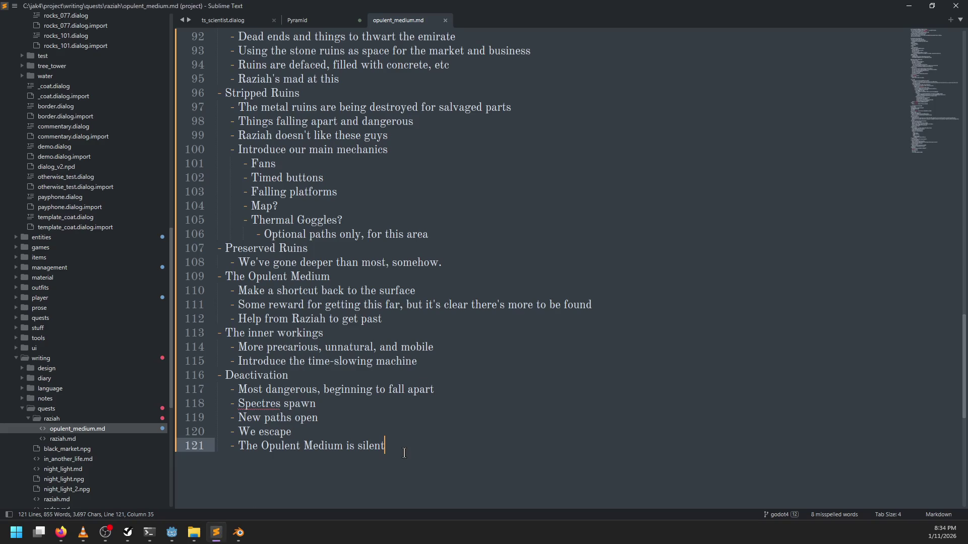
Step: Add a '## The Lore' heading below the Deactivation list
key("Return")
key("Return")
scroll(569, 269, "up", 7)
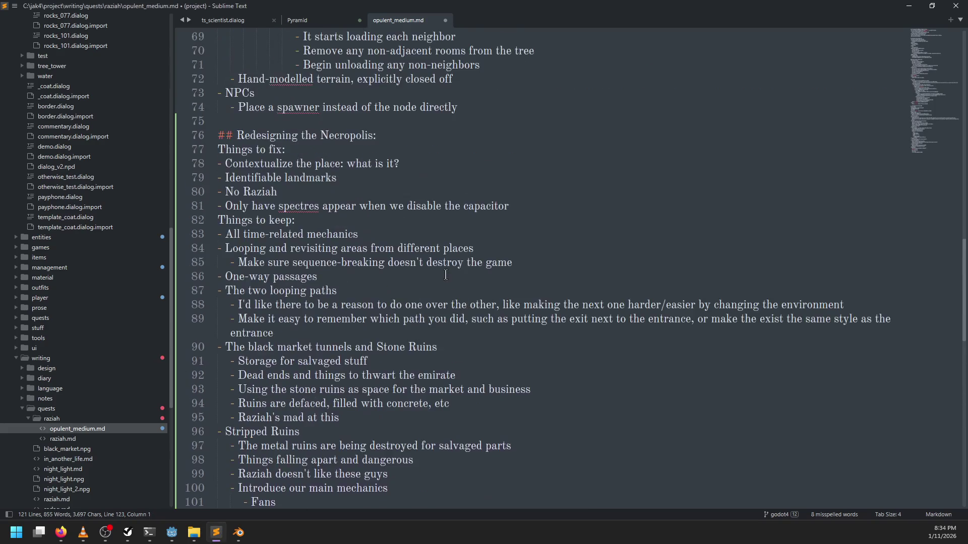
scroll(569, 269, "down", 7)
type("## The L")
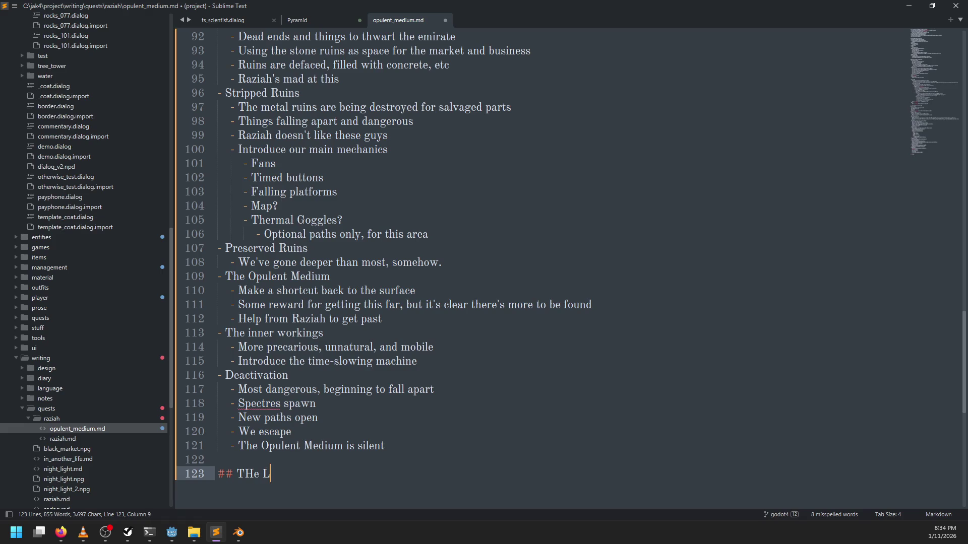
key("BackSpace")
key("BackSpace")
key("BackSpace")
type("The Lore")
key("Return")
Step: Add the bullet 'The stone ruins are a necropolis/catacombs for burial.'
type("- From the")
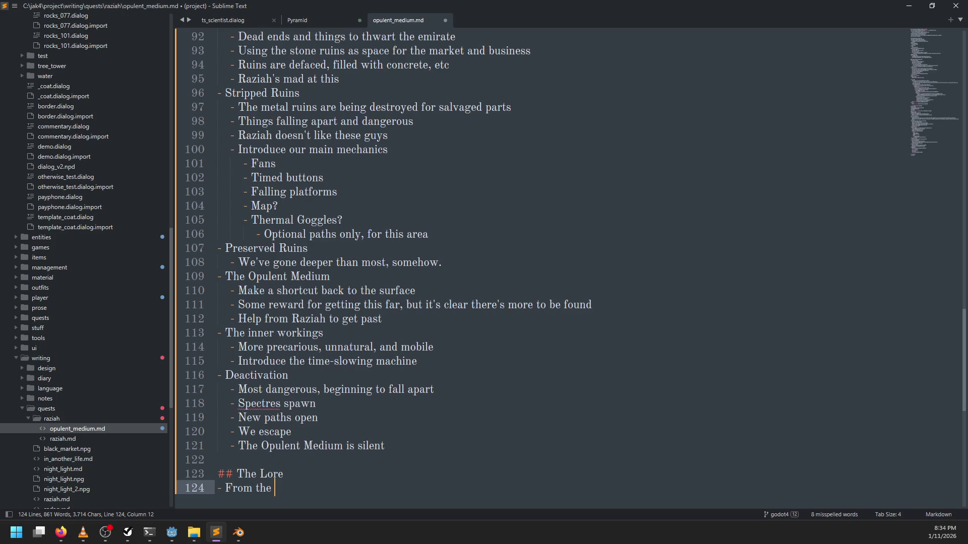
key("BackSpace")
key("BackSpace")
key("BackSpace")
type("above")
key("ctrl+BackSpace")
key("ctrl+BackSpace")
type("The New")
key("ctrl+BackSpace")
type("stone ruins are a ")
type("ne")
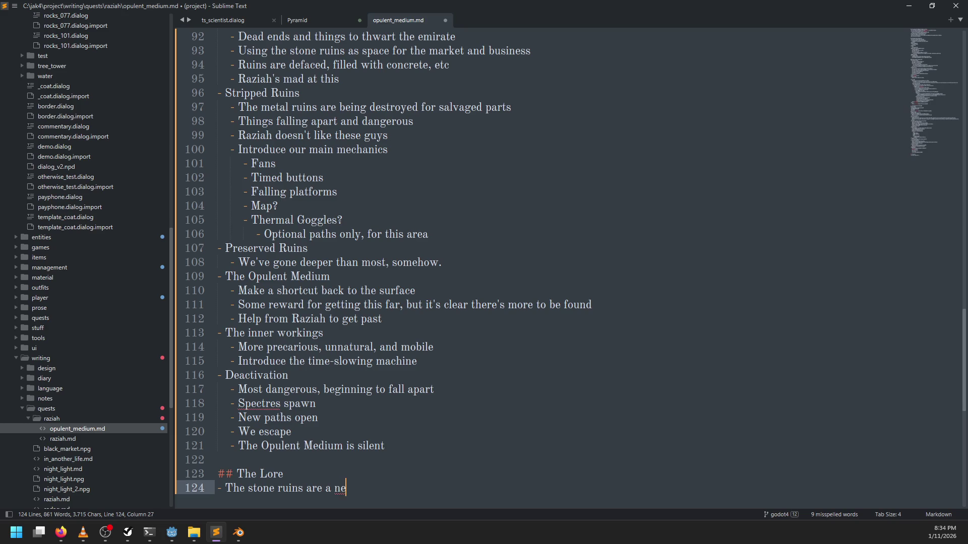
type("cropolis/")
type("catacombs")
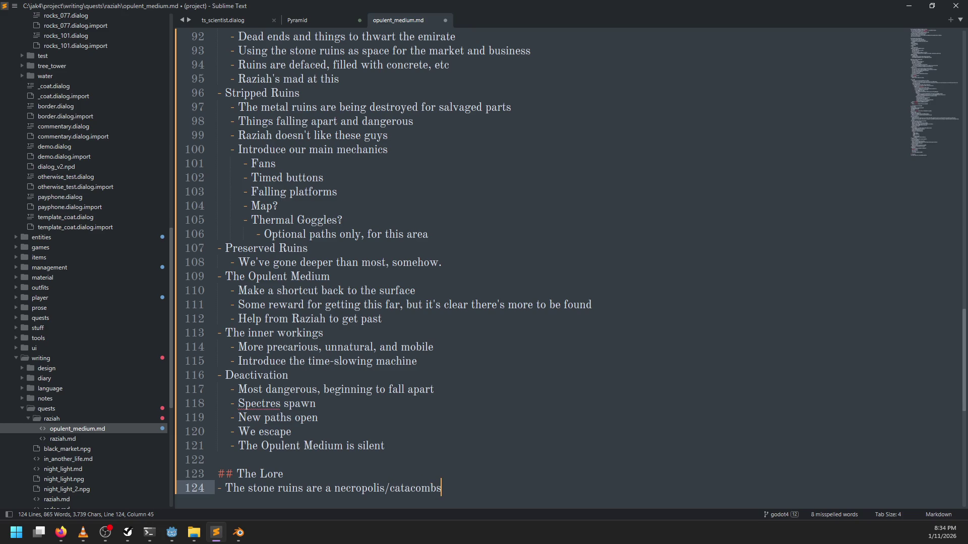
type(" for burial.")
key("Return")
Step: Extend the bullet to read 'for burial and funeral rituals.' and start a new line
key("BackSpace")
key("Left")
type("and fu")
type("neral rigu")
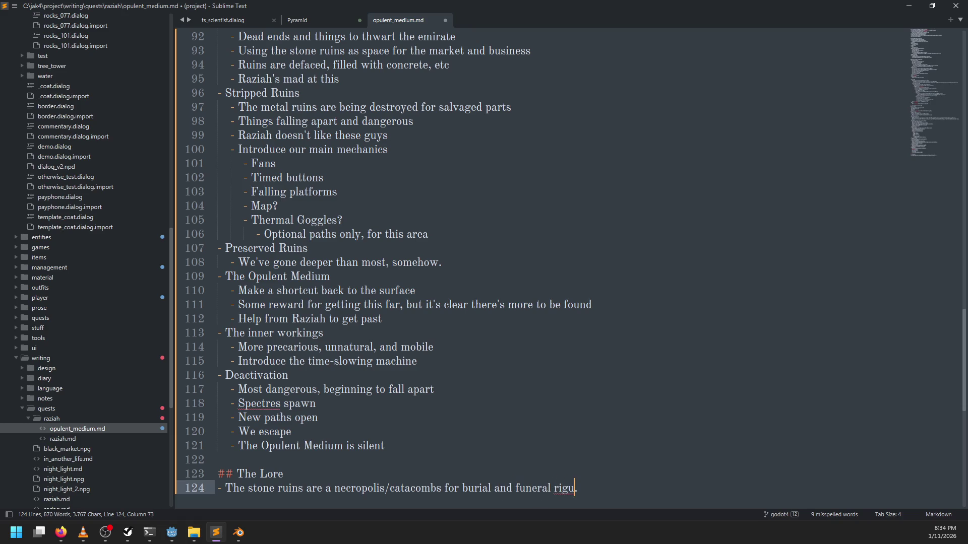
key("BackSpace")
key("BackSpace")
type("tuals")
key("Right")
key("Return")
Step: Bring Godot forward and orbit and zoom in on the necropolis level
key("alt+Tab")
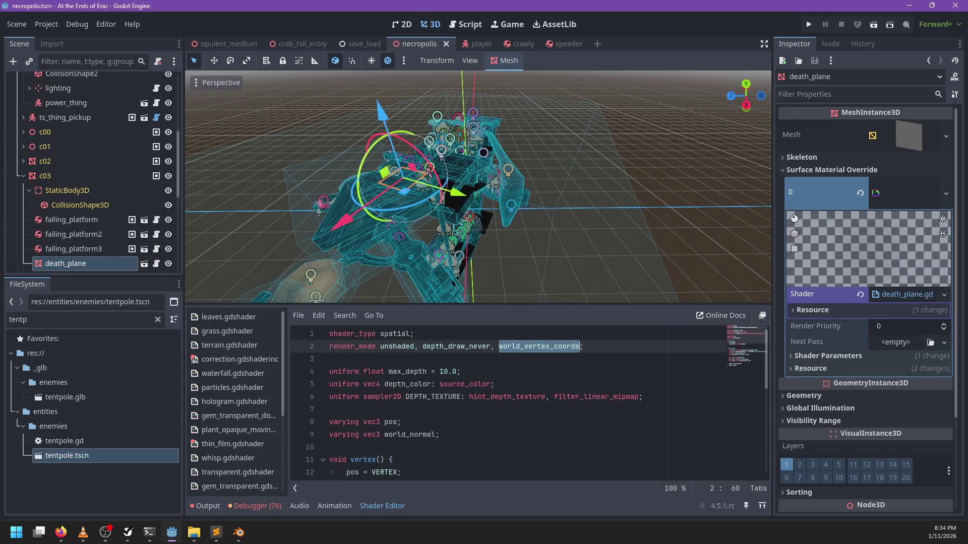
mouse_move(398, 246)
left_mouse_down()
mouse_move(585, 240)
mouse_move(485, 257)
mouse_move(614, 242)
mouse_move(465, 251)
mouse_move(355, 238)
left_mouse_up()
scroll(575, 250, "down", 5)
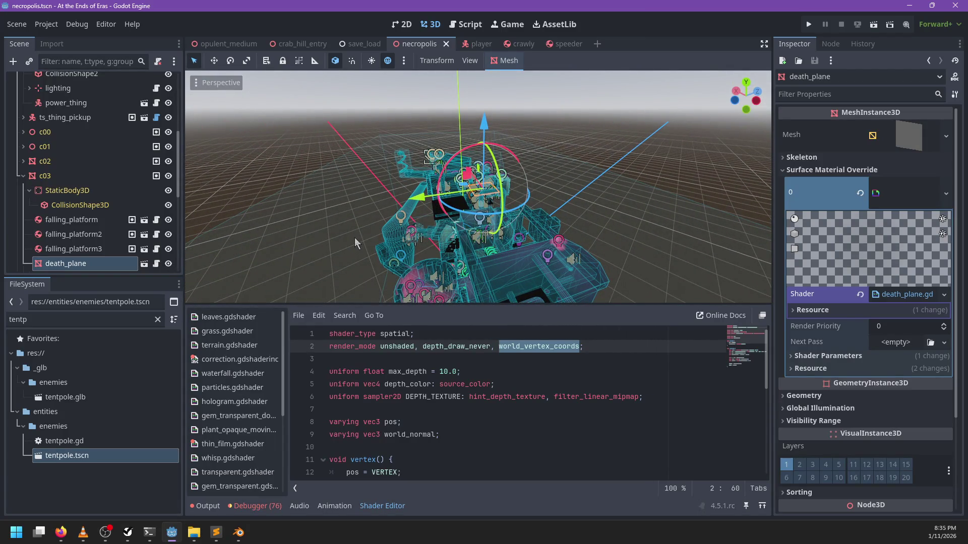
Step: Open the 76 debugger errors and jump to enemy.gd's _on_player_spawned at line 123
left_click(255, 505)
left_click(257, 312)
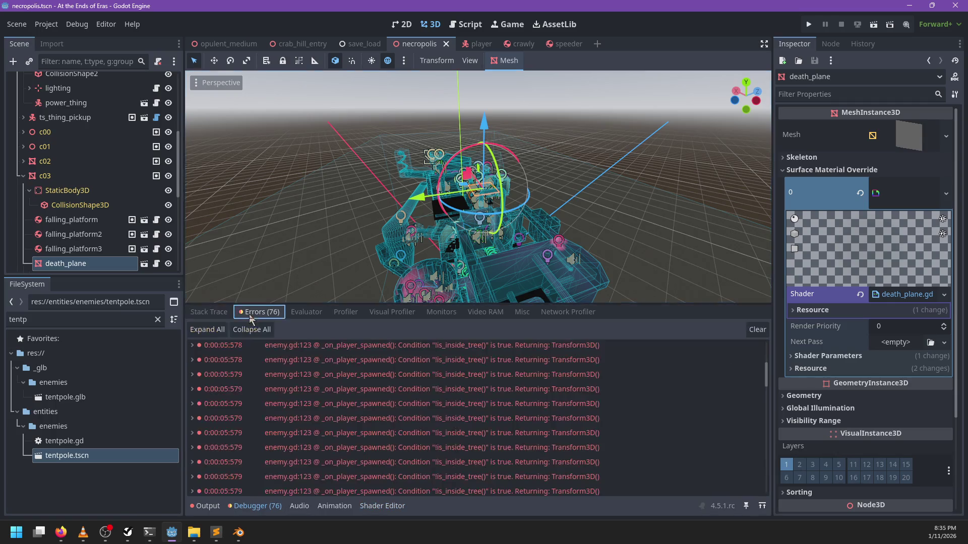
double_click(429, 377)
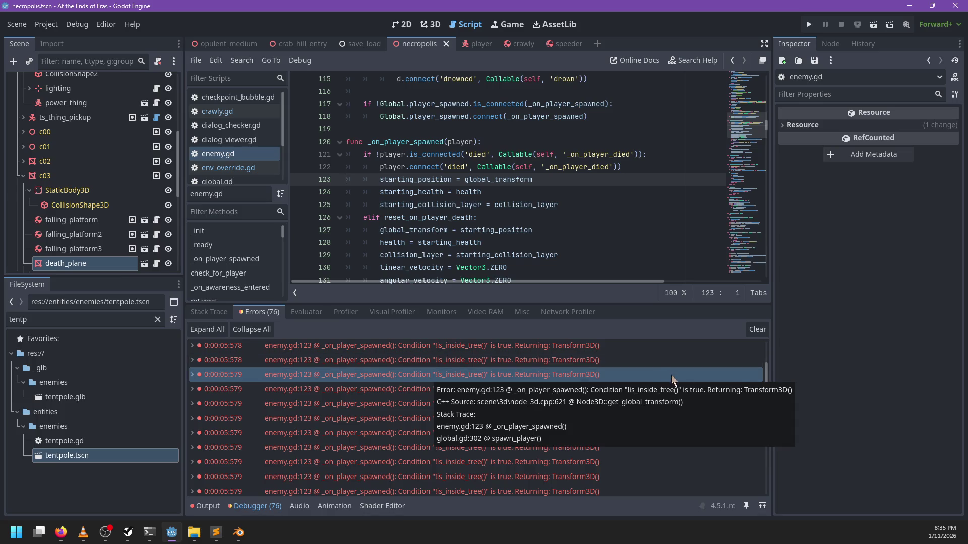
mouse_move(768, 372)
left_mouse_down()
mouse_move(755, 479)
mouse_move(770, 325)
left_mouse_up()
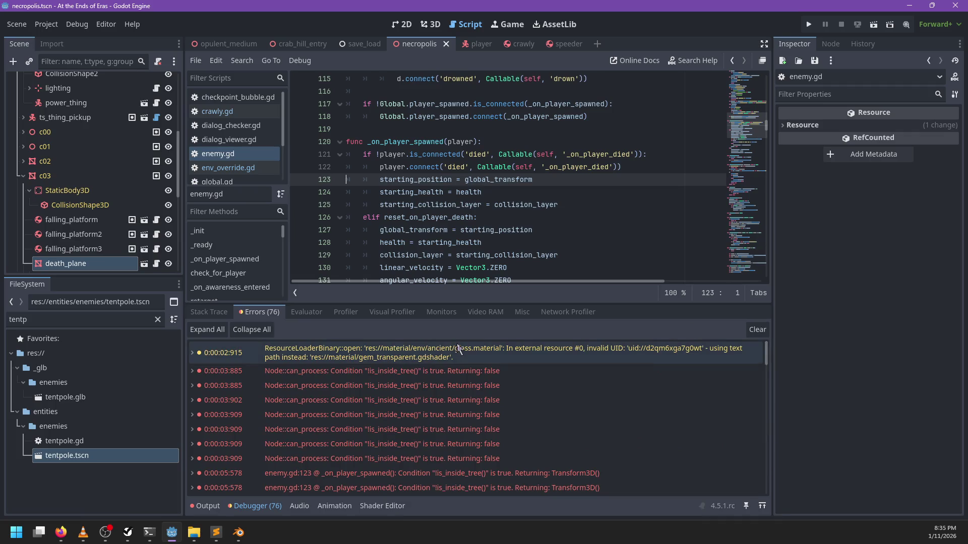
left_click(430, 368)
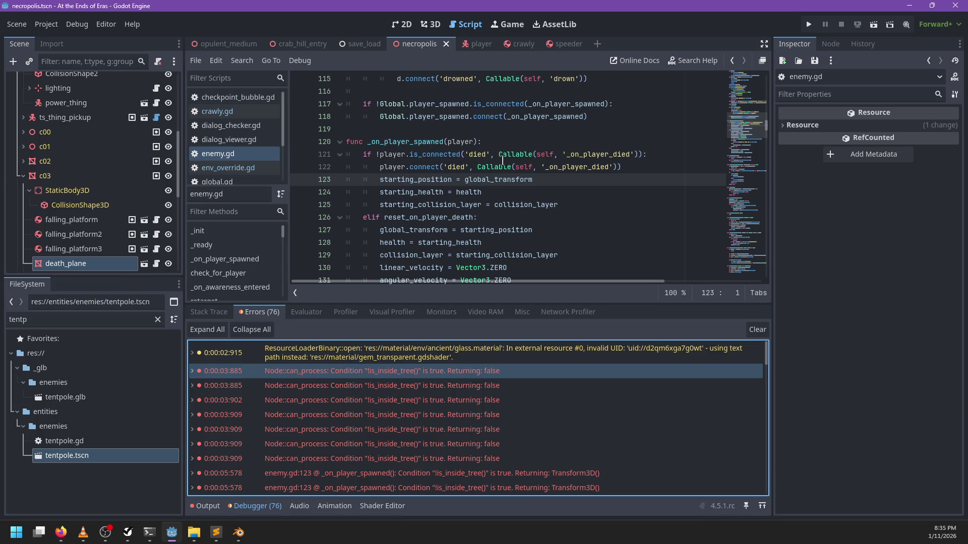
double_click(477, 154)
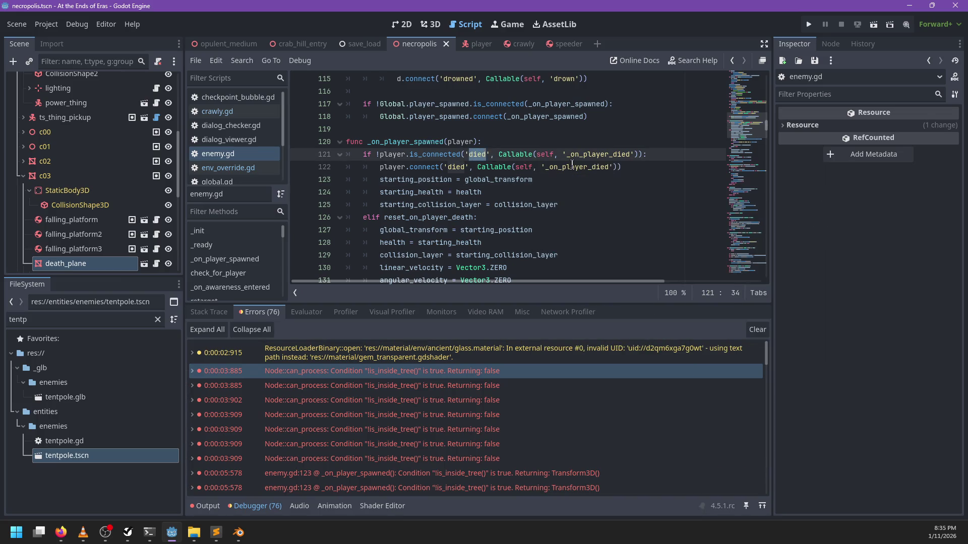
Step: Strip the Callable(self, '...') wrappers from every signal connection line in enemy.gd
key("Right")
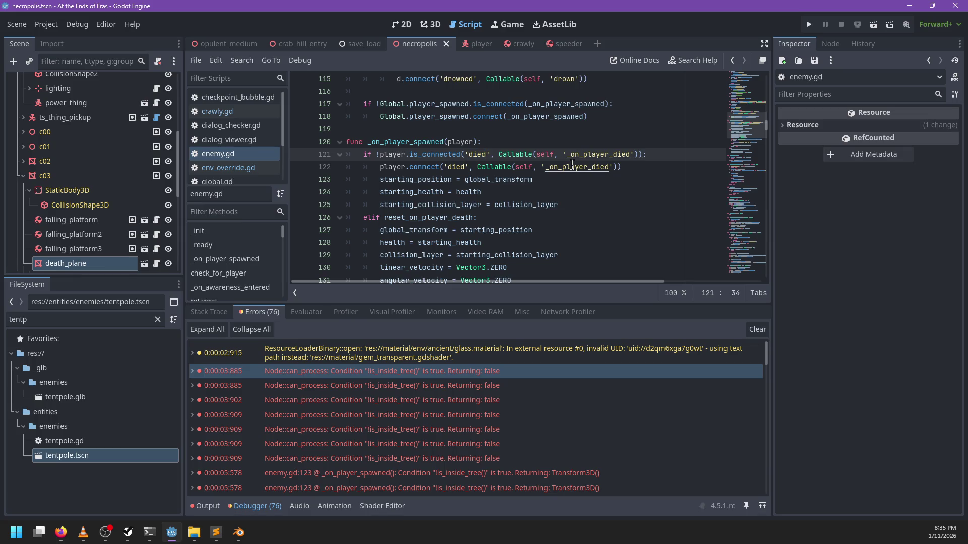
key("BackSpace")
key("BackSpace")
key("BackSpace")
key("ctrl+z")
scroll(511, 132, "up", 3)
scroll(512, 132, "up", 2)
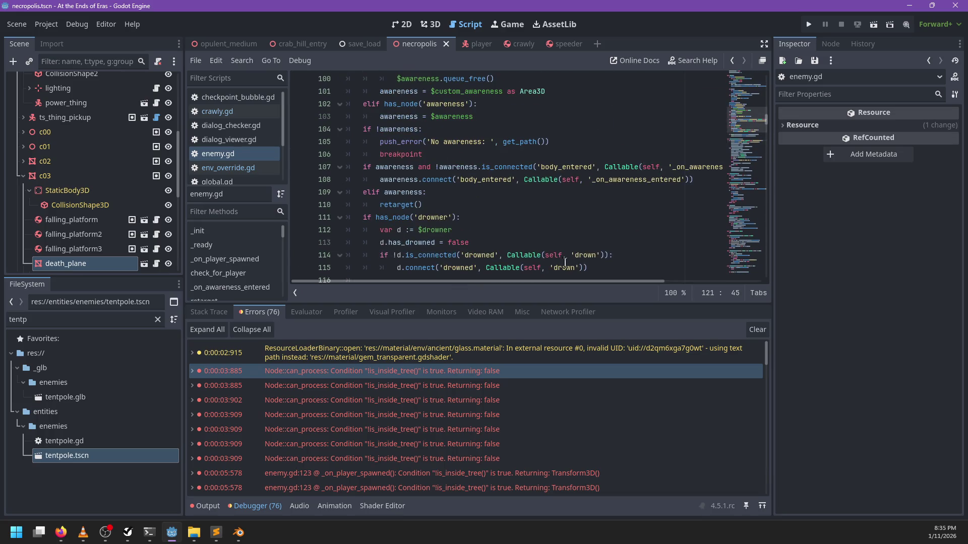
scroll(539, 180, "right", 3)
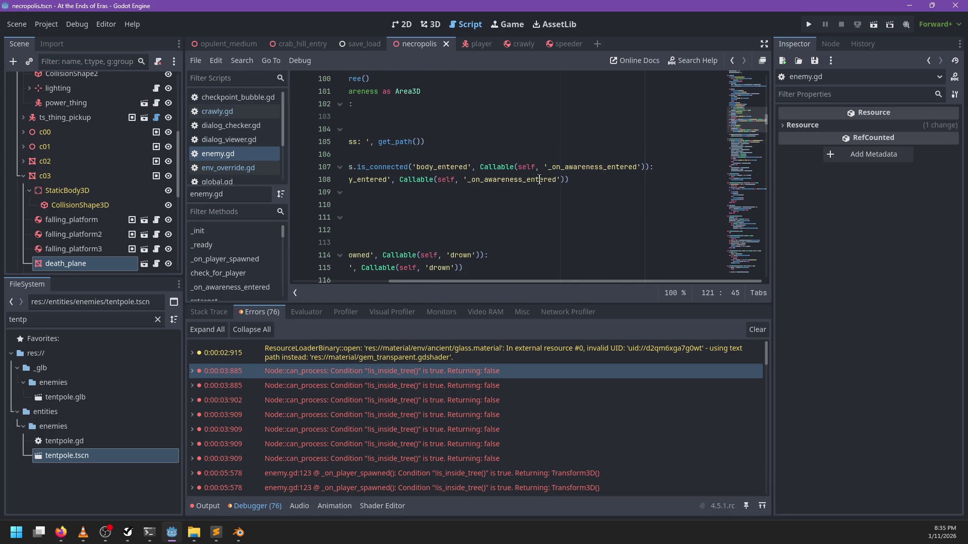
double_click(452, 180)
scroll(423, 184, "left", 3)
scroll(529, 199, "up", 2)
scroll(568, 204, "up", 6)
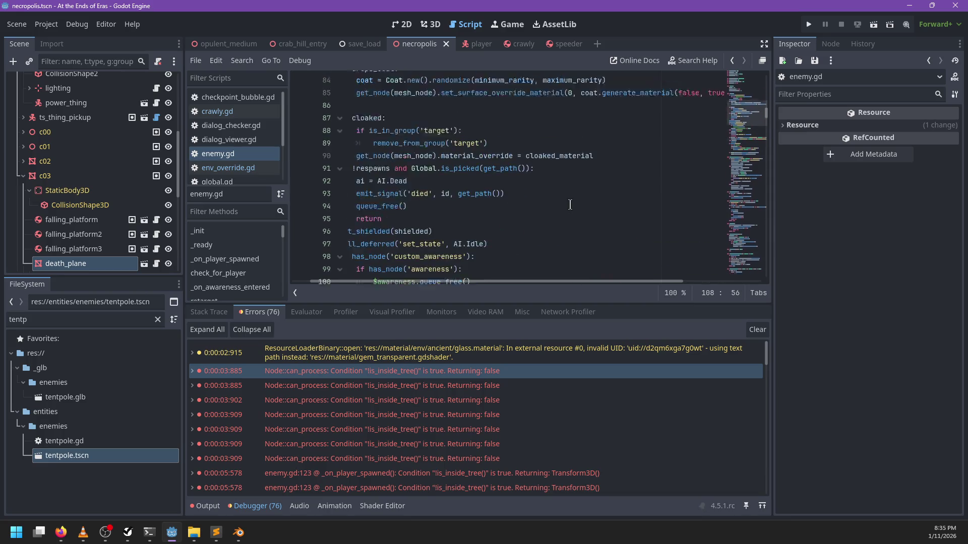
scroll(580, 196, "down", 10)
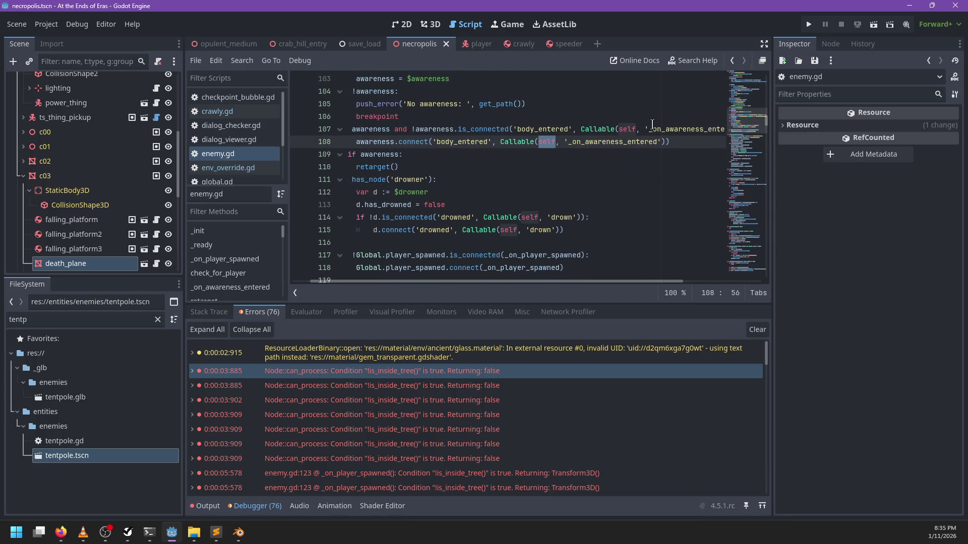
left_click_drag(649, 129, 581, 130)
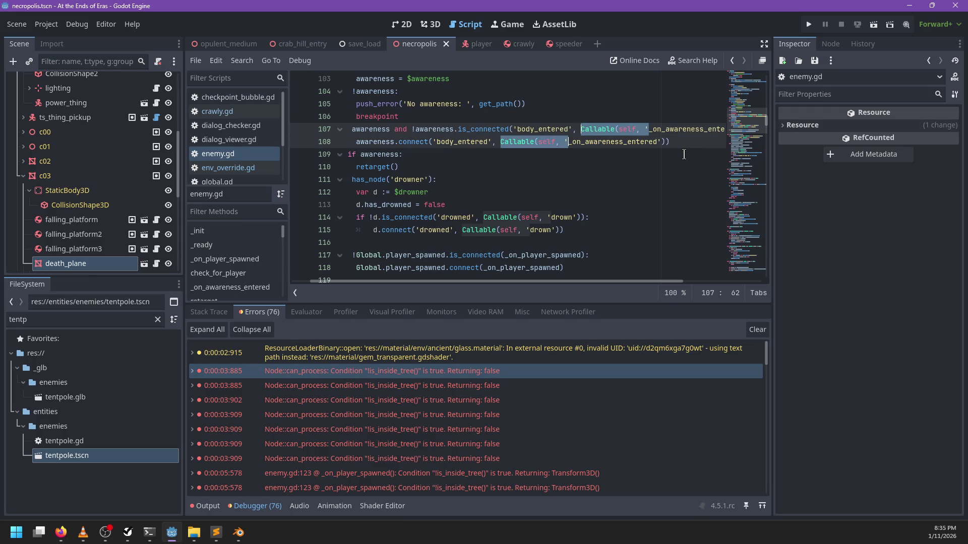
scroll(684, 155, "down", 2)
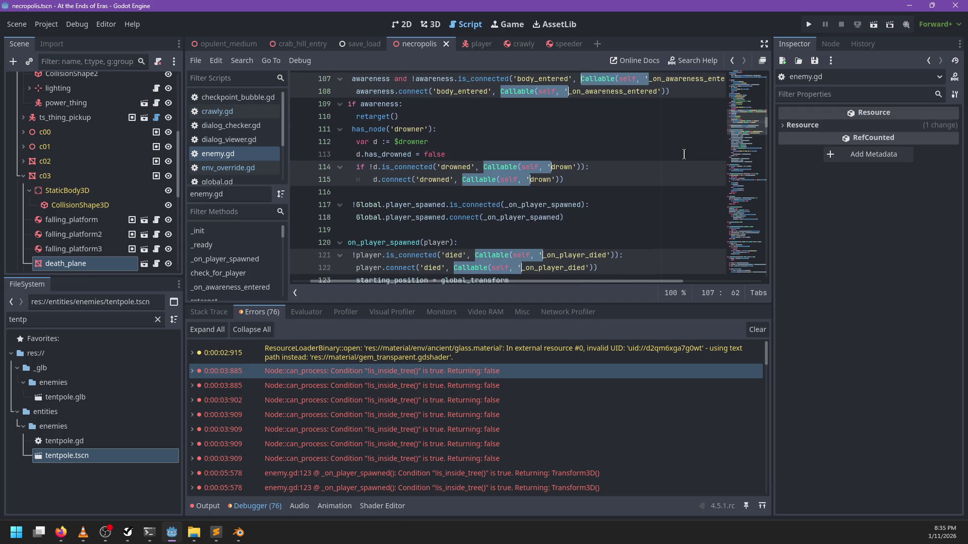
key("BackSpace")
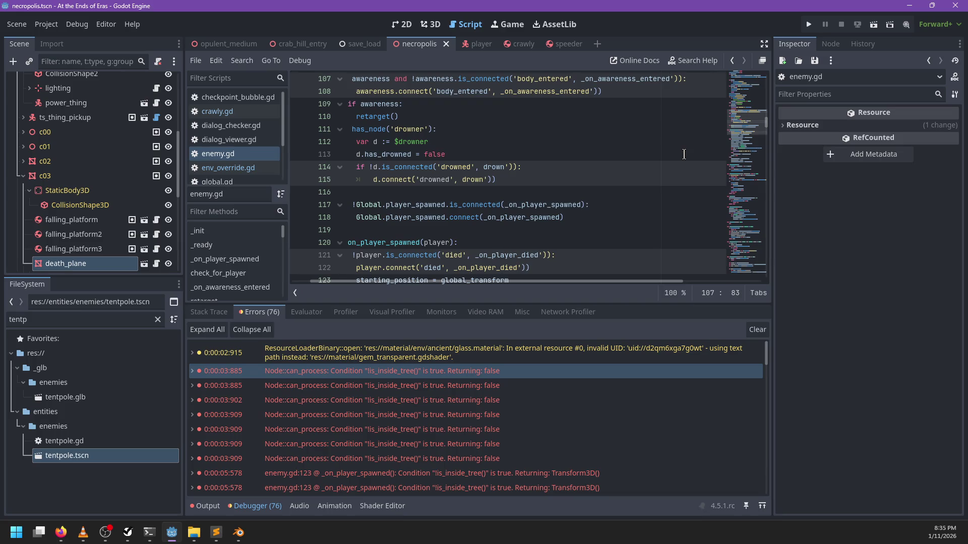
key("Delete")
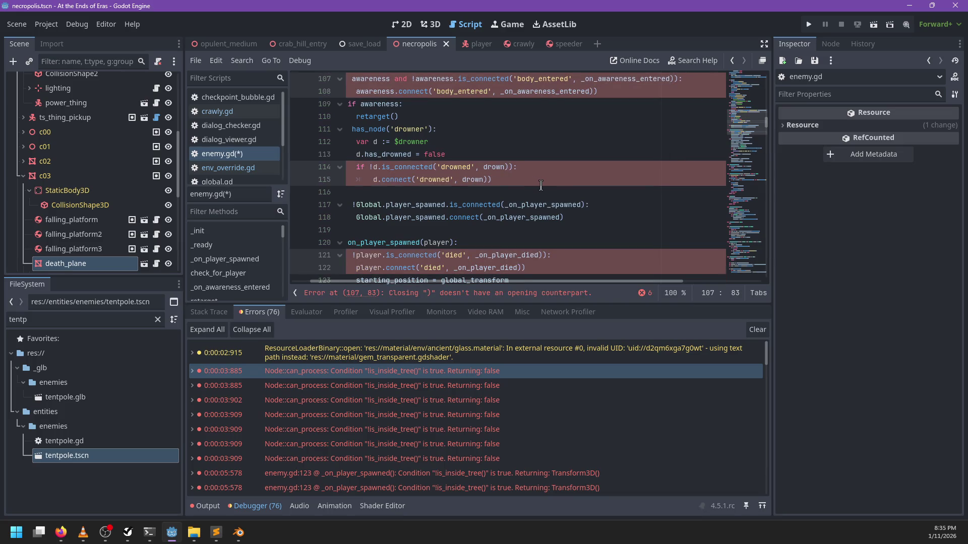
key("Escape")
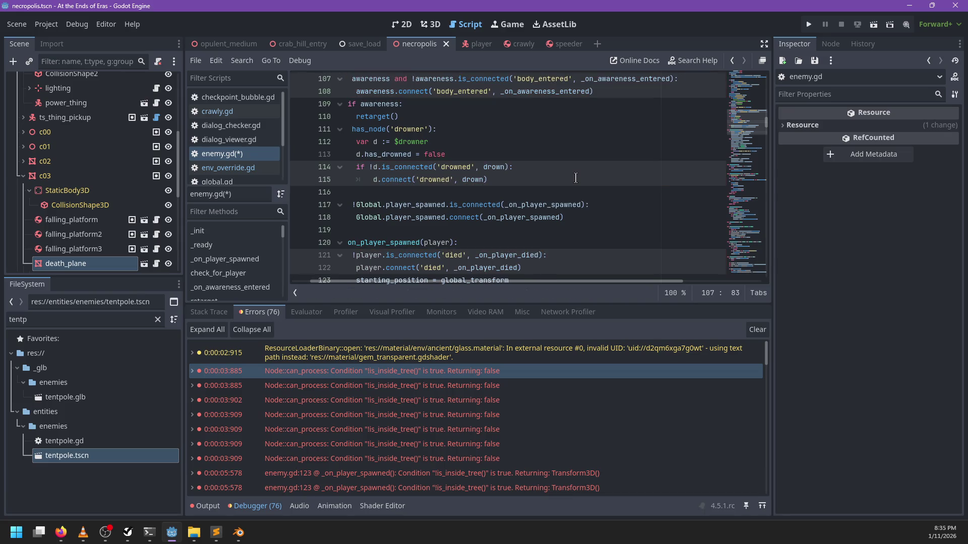
scroll(572, 180, "up", 2)
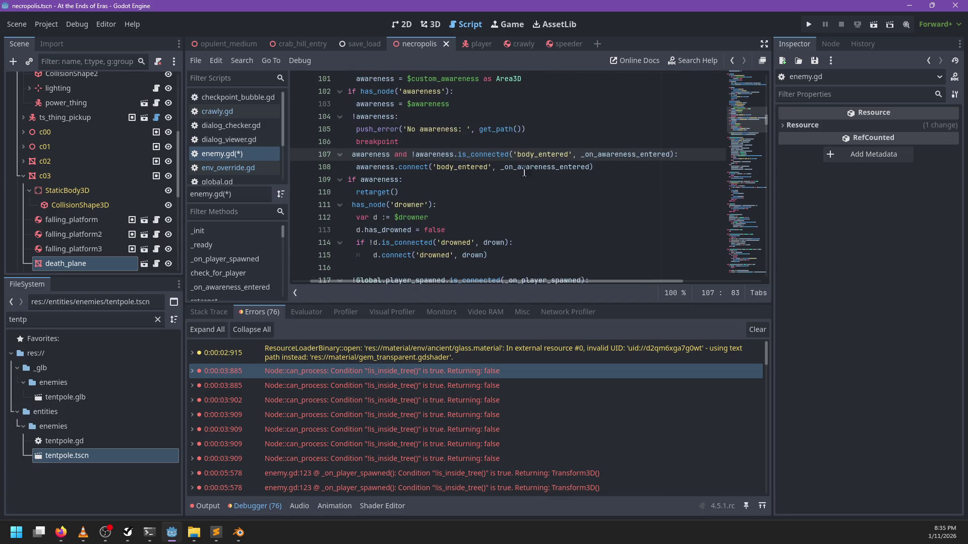
Step: Rewrite the is_connected() checks to call is_connected directly on the body_entered, drowned and died signals
double_click(468, 155)
left_click_drag(517, 154, 457, 154)
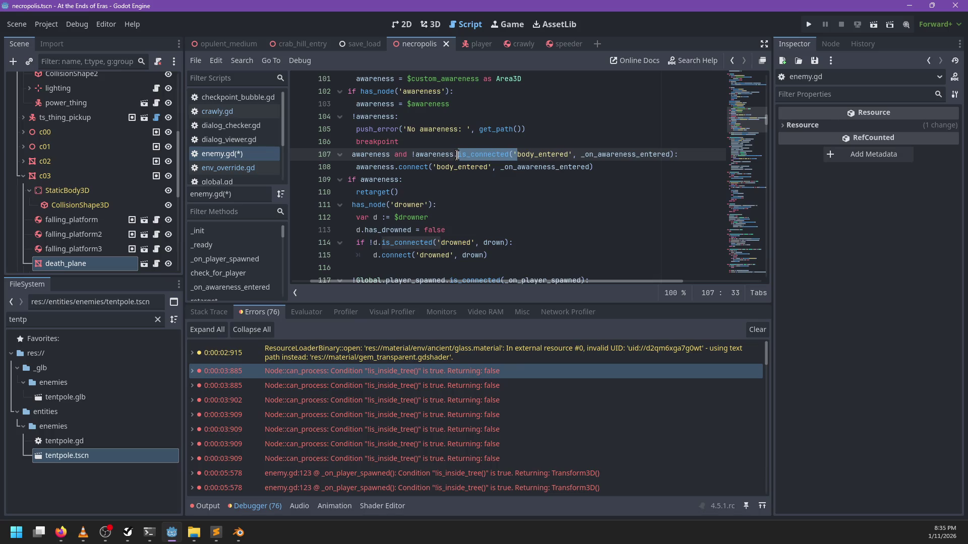
scroll(560, 155, "down", 2)
key("Right")
key("ctrl+shift+Right")
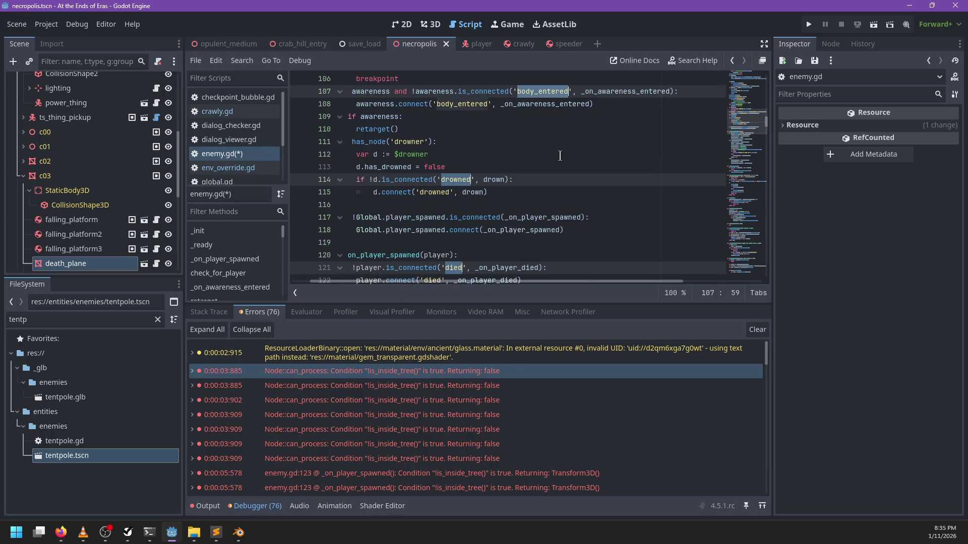
key("BackSpace")
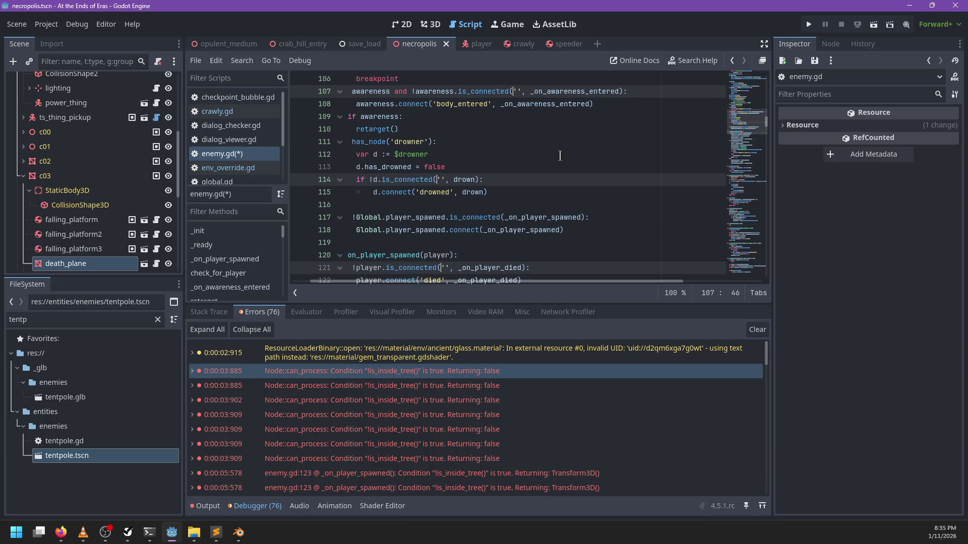
key("BackSpace")
key("Delete")
key("Delete")
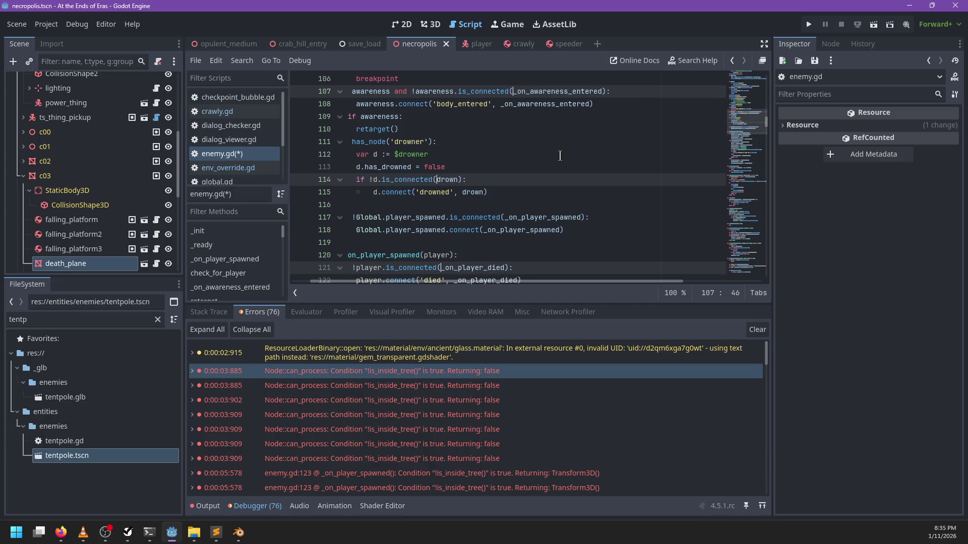
type("body_entered drowned died")
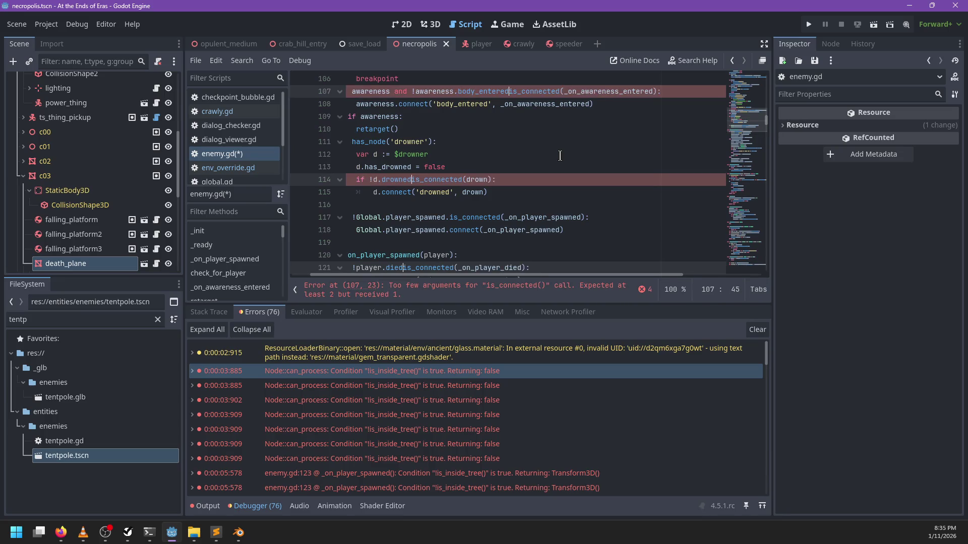
type(".")
key("Escape")
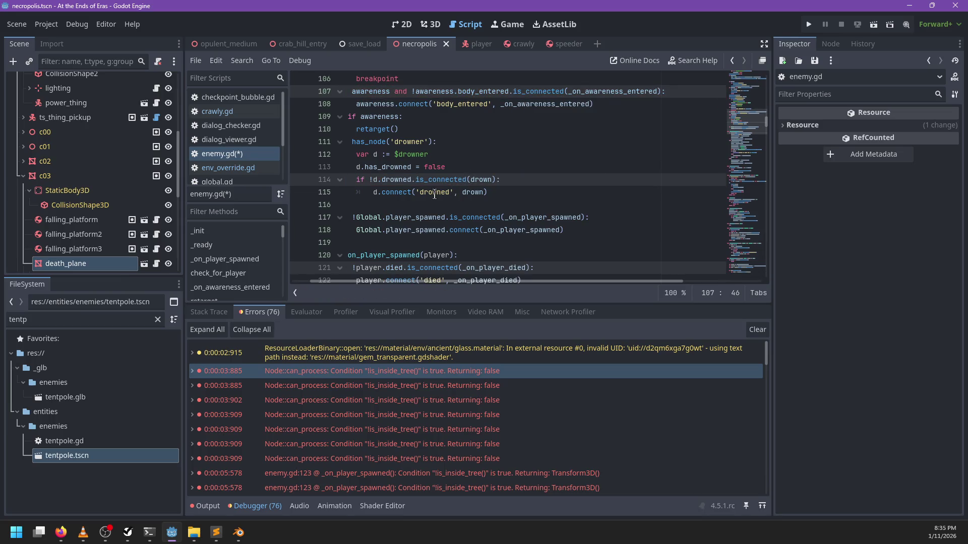
Step: Turn the connect() calls into direct connections like awareness.body_entered.connect(_on_awareness_entered), then save
left_click_drag(402, 103, 493, 104)
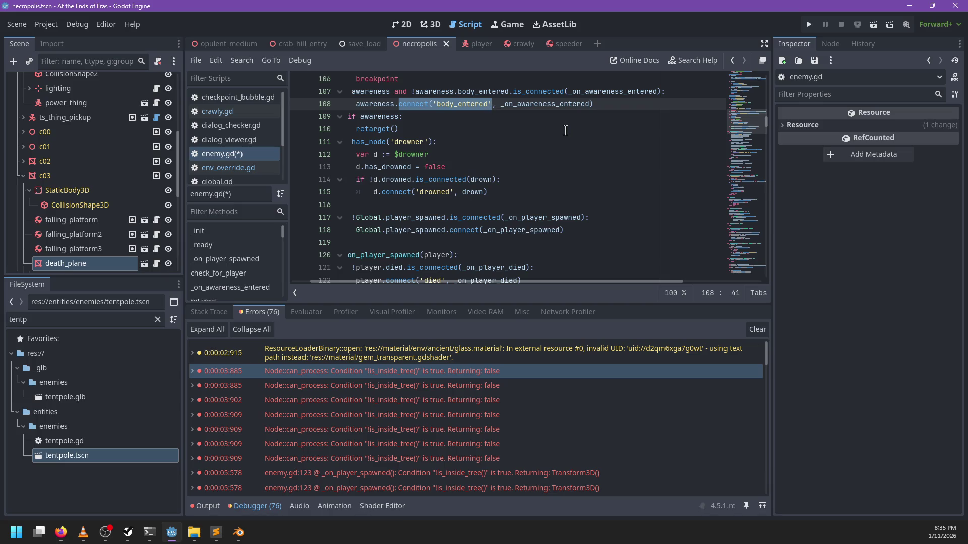
key("shift+Left")
key("shift+Left")
key("shift+Left")
key("ctrl+d")
key("ctrl+d")
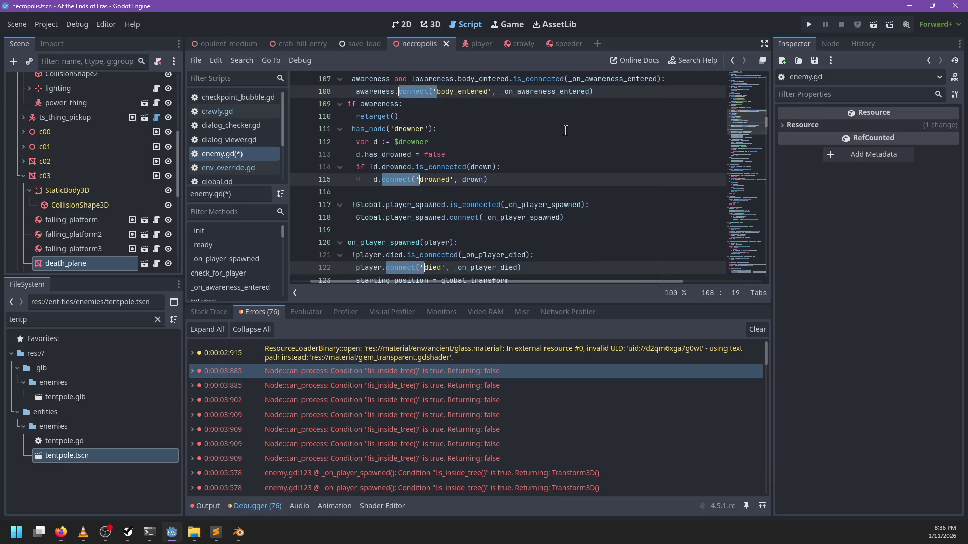
key("Right")
key("ctrl+shift+Right")
key("ctrl+c")
key("Delete")
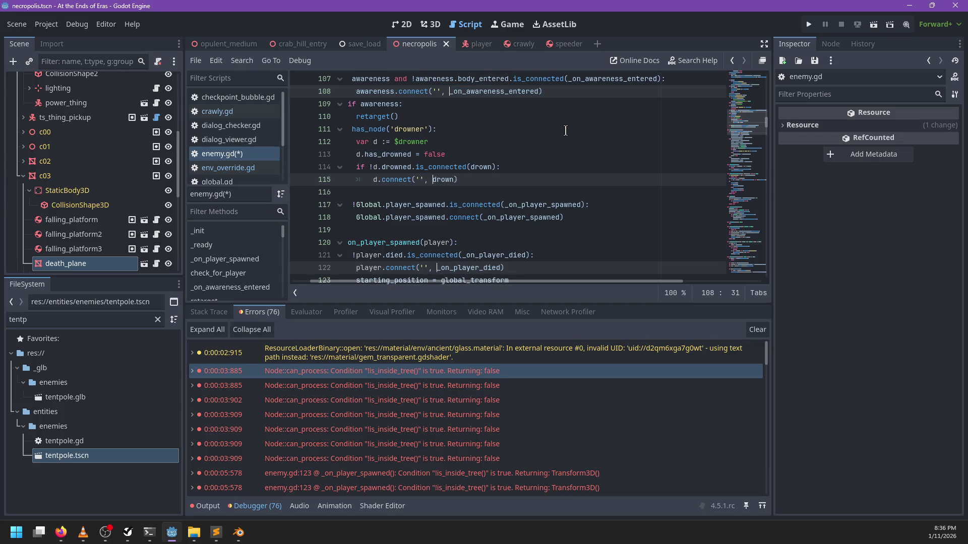
key("BackSpace")
key("BackSpace")
key("BackSpace")
key("ctrl+Left")
key("ctrl+v")
type(".")
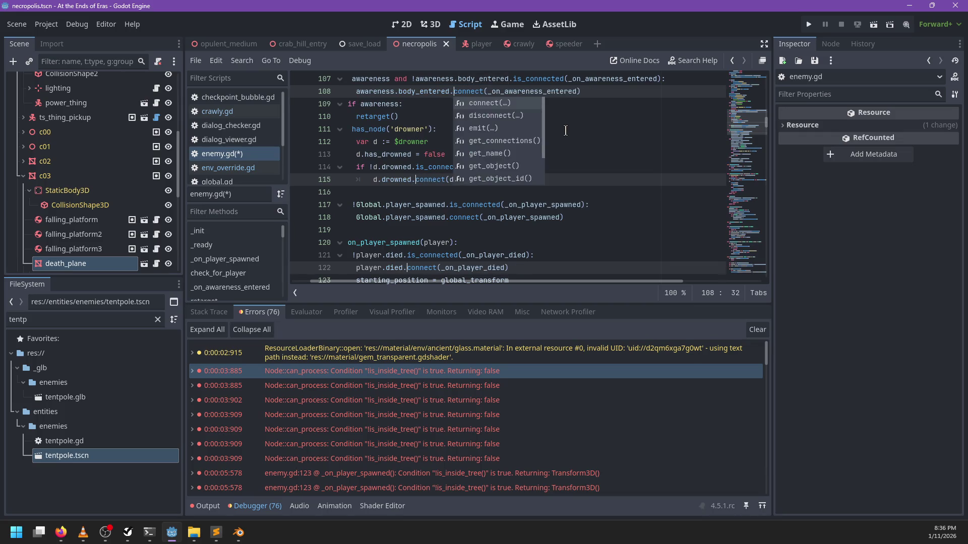
key("Escape")
scroll(567, 151, "down", 4)
key("ctrl+s")
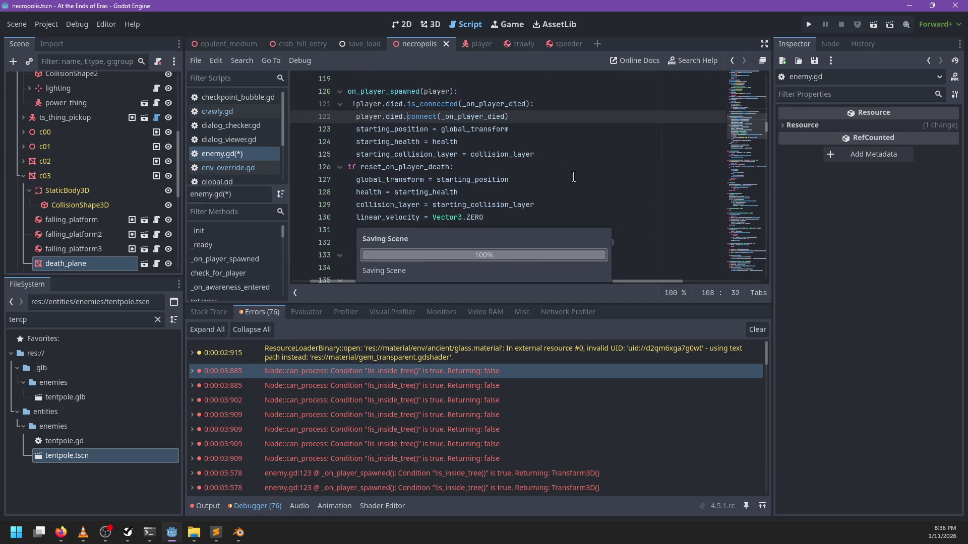
scroll(573, 176, "up", 5)
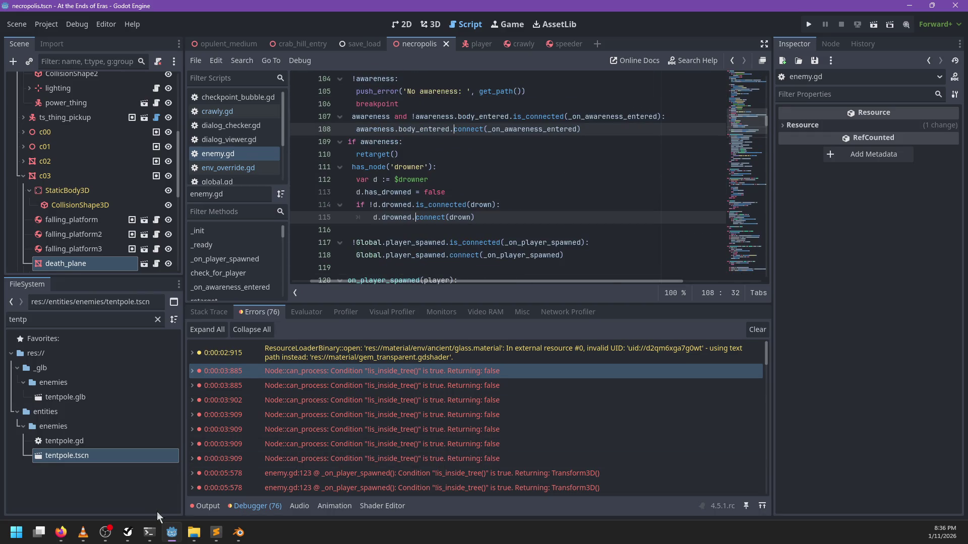
Step: Check git status and stage the changed files under entities/enemies
left_click(149, 533)
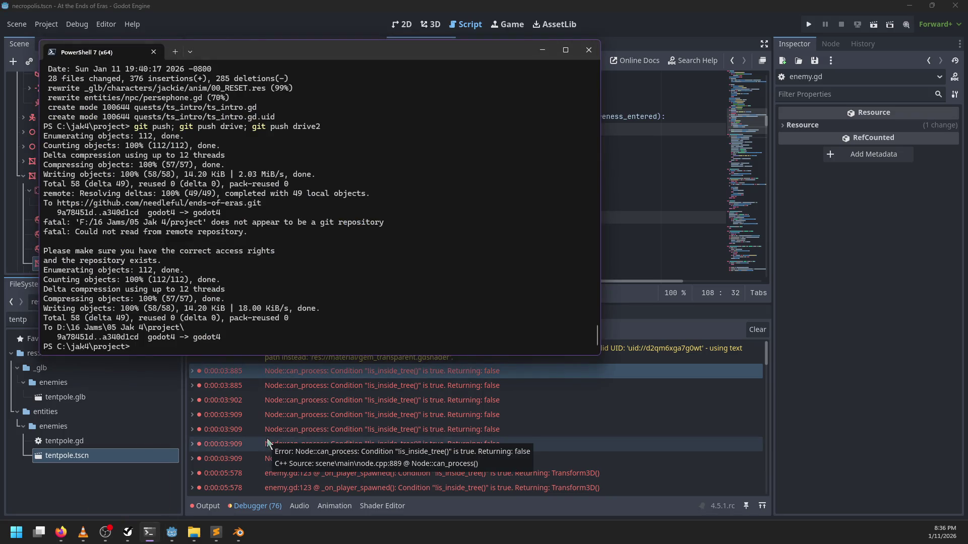
type("git status")
key("Return")
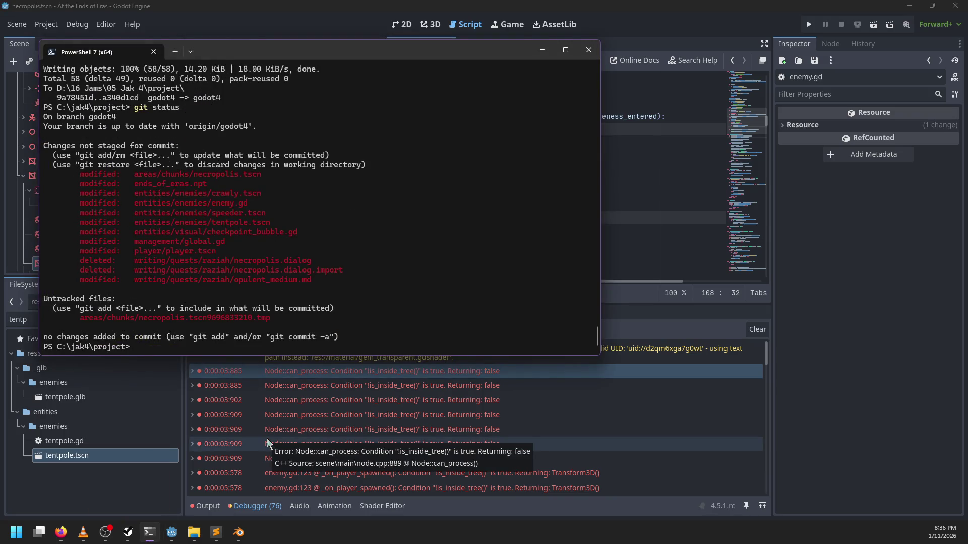
type("git add entities/")
type("enemies")
key("Return")
type("git status")
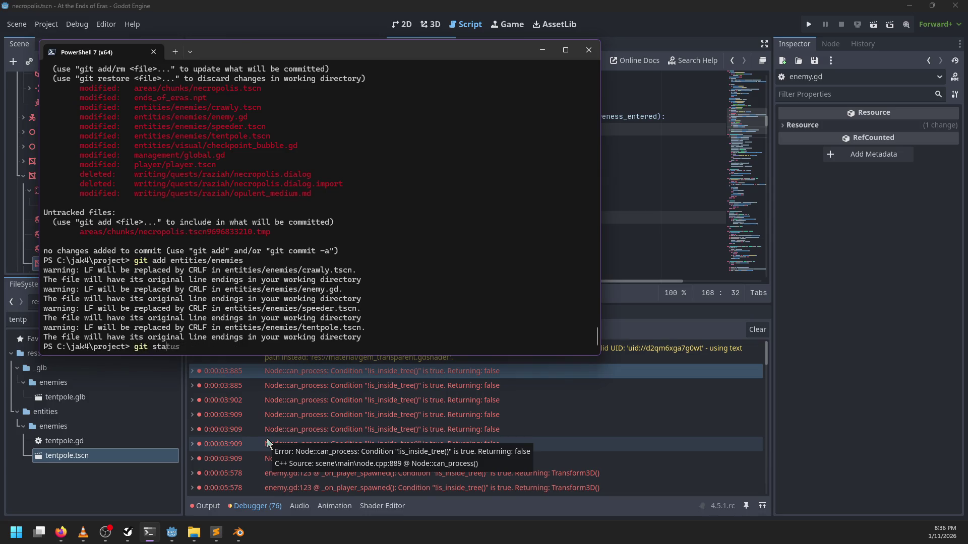
key("Return")
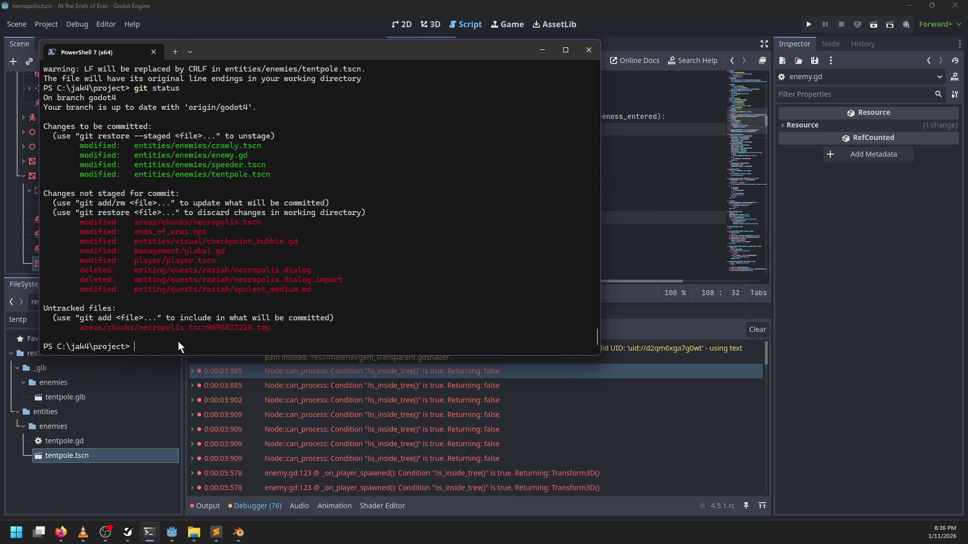
Step: Delete the untracked areas/chunks/necropolis.tscn9696833210.tmp file with del
type("del")
left_click_drag(92, 328, 267, 330)
right_click(270, 329)
right_click(244, 349)
key("Return")
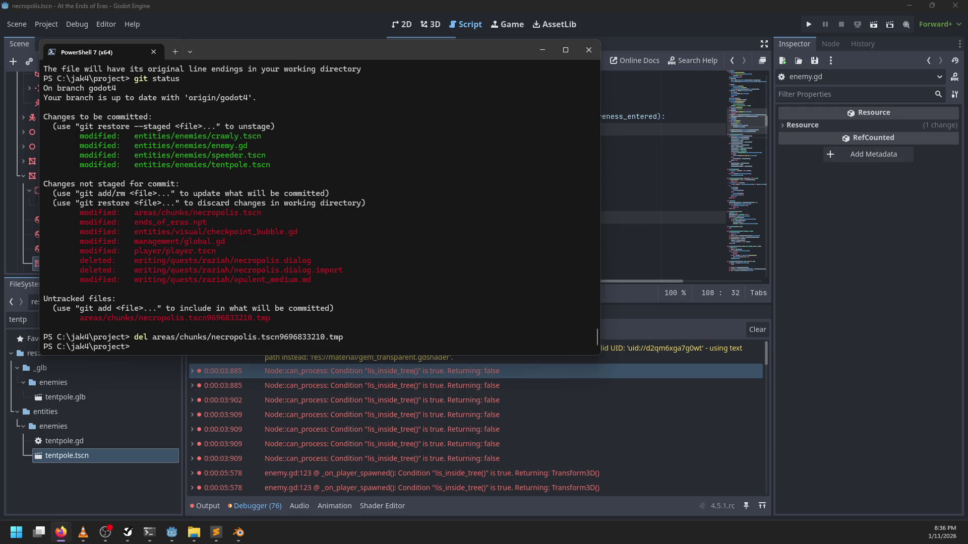
Step: Read the Reddit thread on why Godot leaves .tmp files in projects
key("alt+Tab")
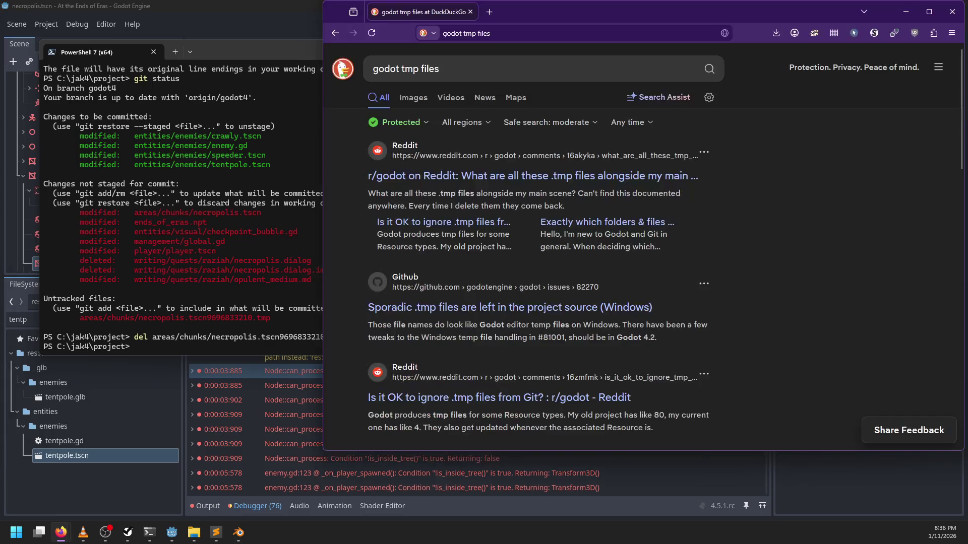
left_click(533, 177)
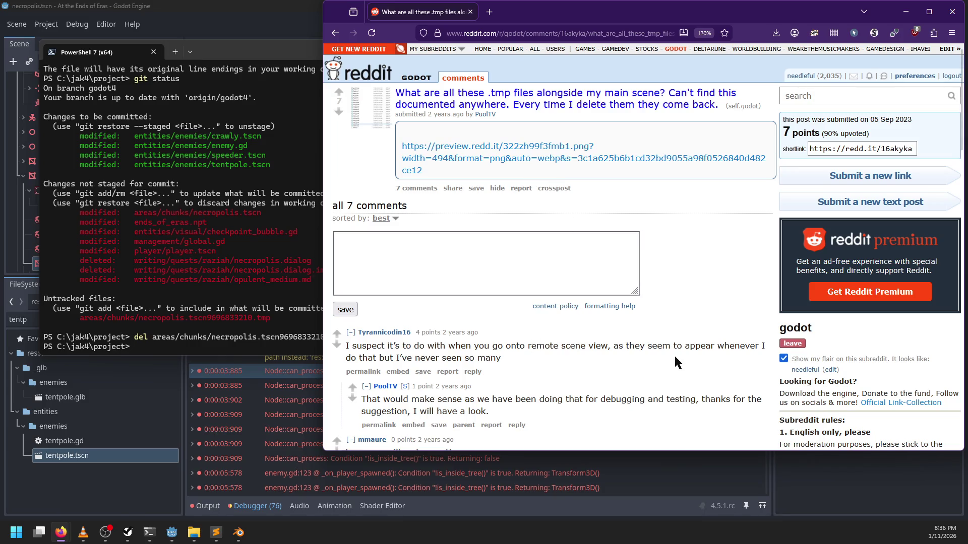
scroll(670, 355, "down", 2)
scroll(491, 357, "down", 2)
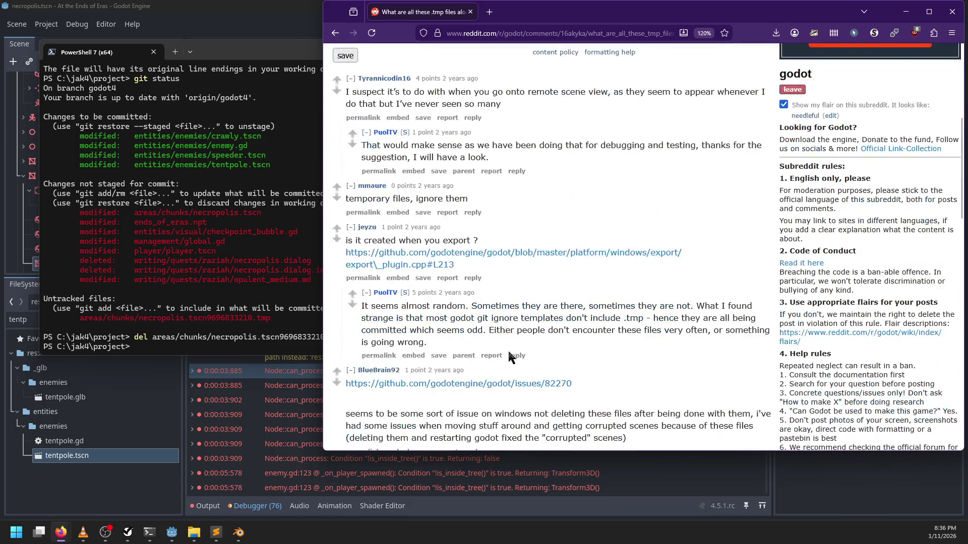
scroll(528, 347, "down", 1)
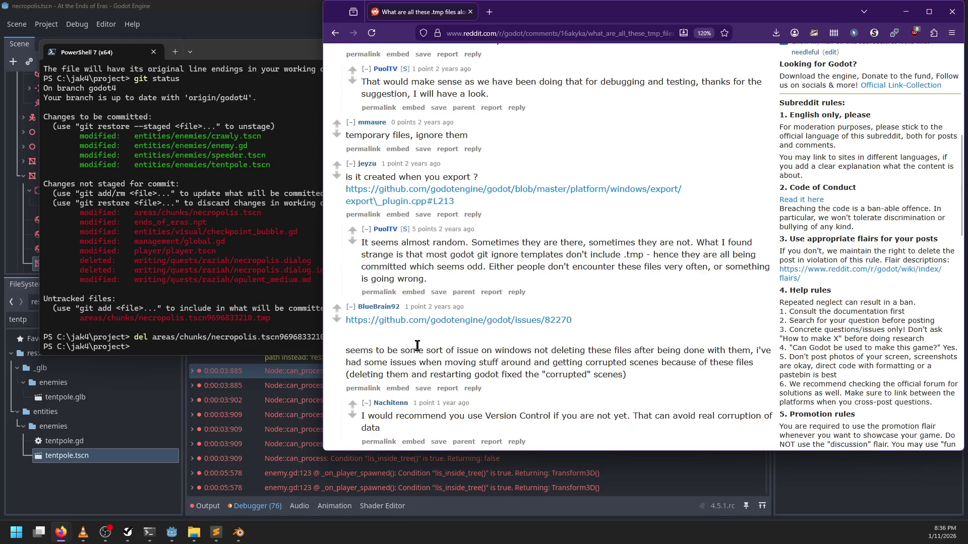
scroll(551, 325, "down", 1)
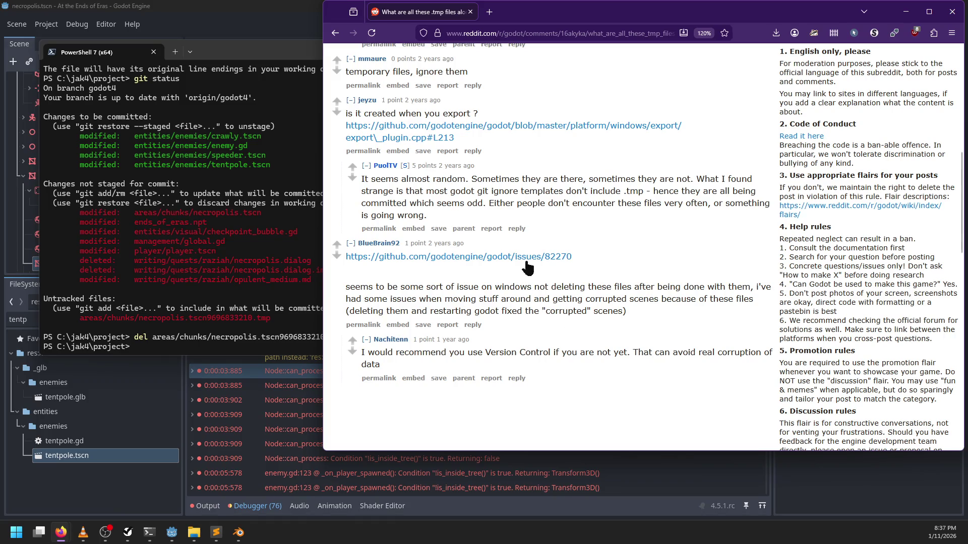
Step: Read the second Reddit thread on ignoring Godot .tmp files in Git, then return to Godot
left_click(336, 32)
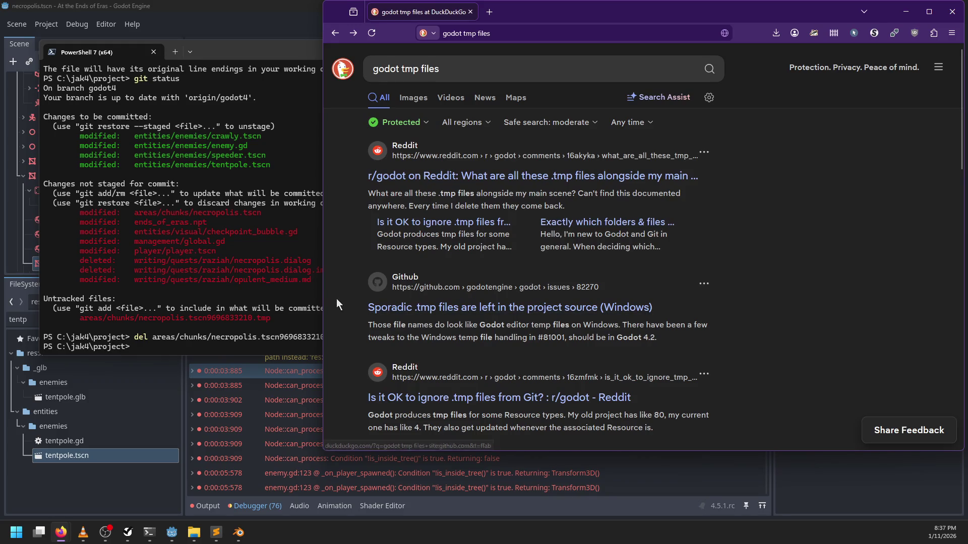
scroll(339, 302, "down", 2)
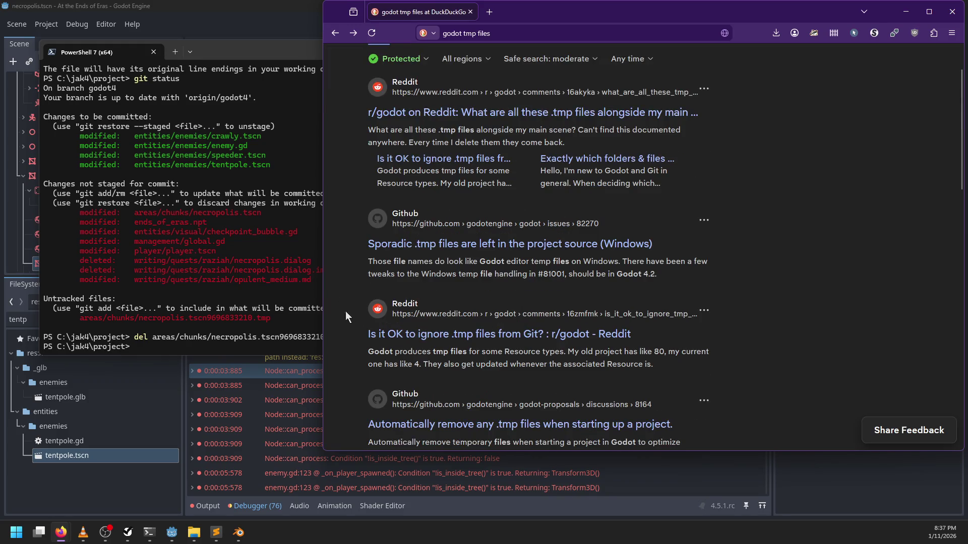
left_click(379, 335)
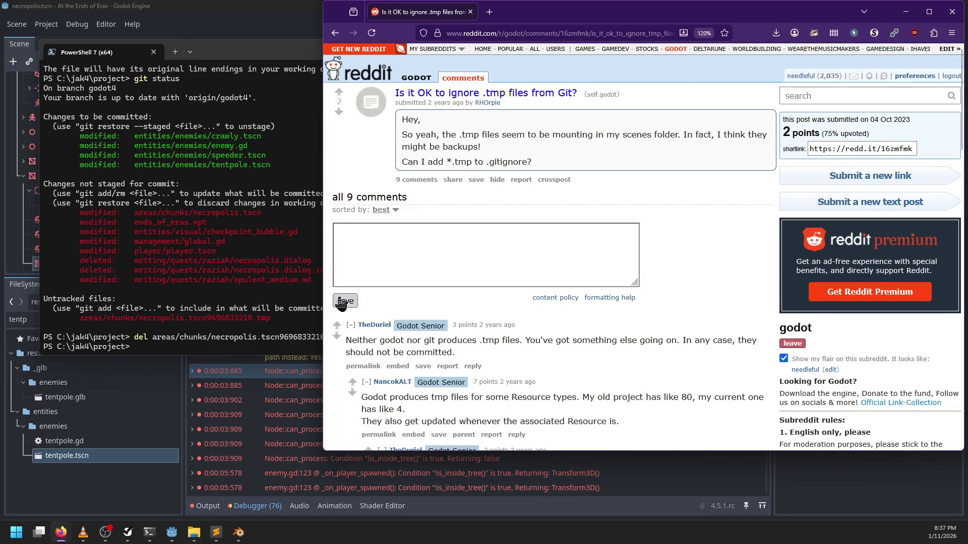
scroll(688, 237, "down", 2)
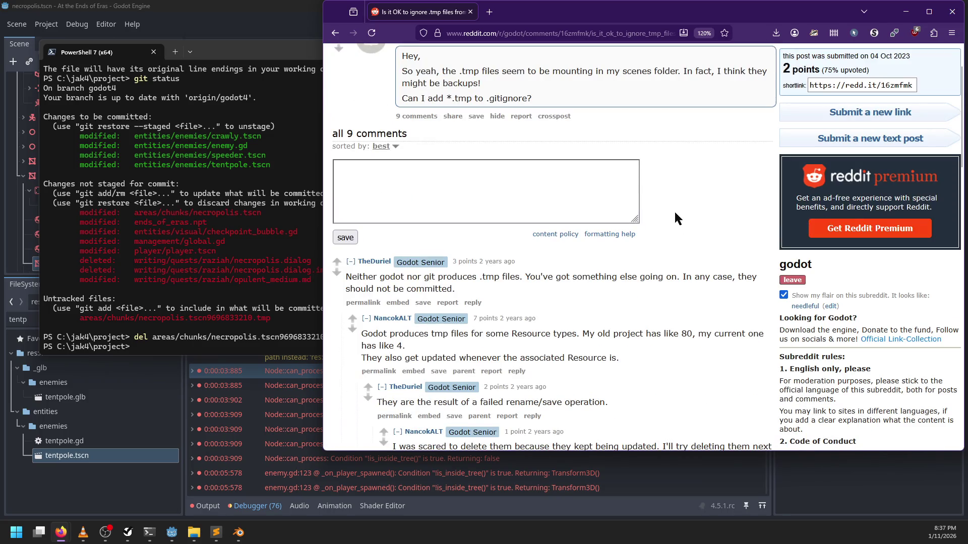
scroll(675, 214, "down", 6)
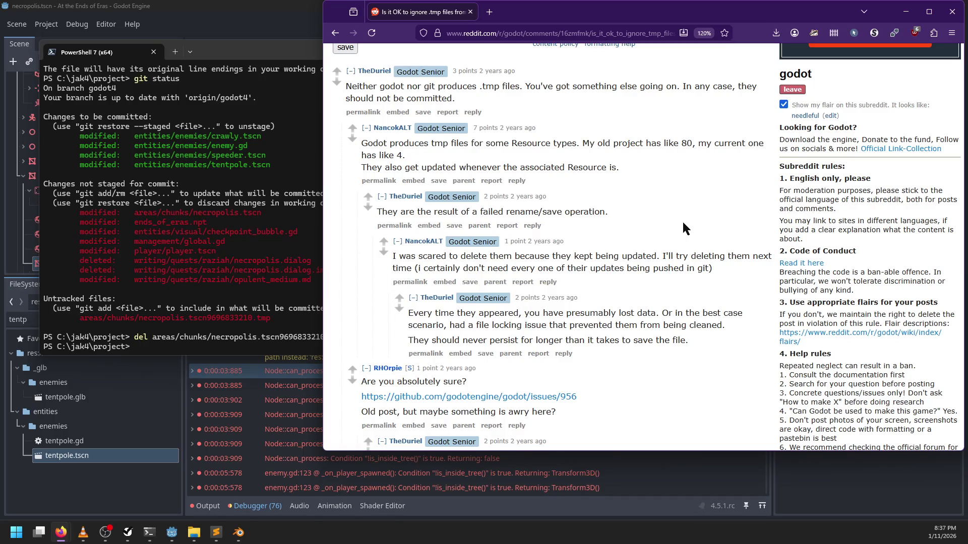
scroll(569, 220, "down", 2)
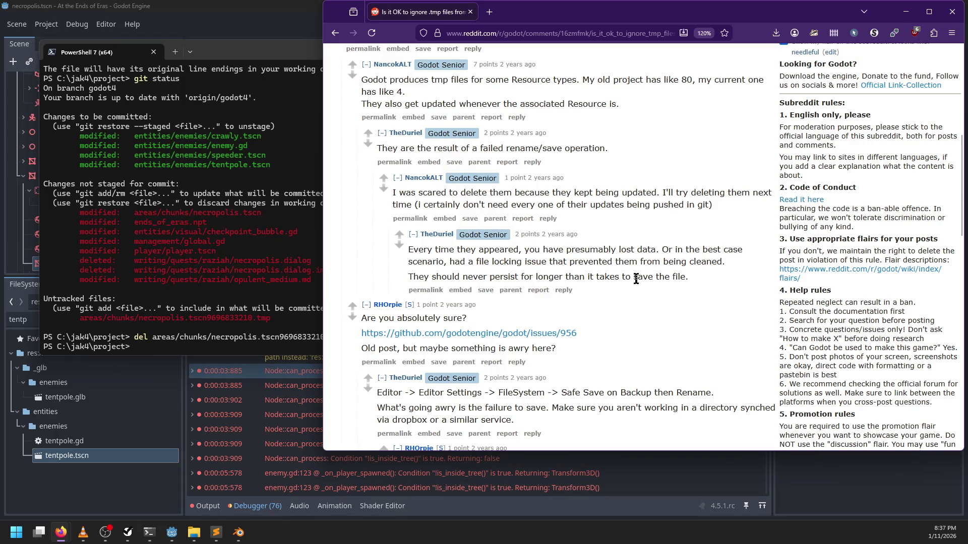
scroll(635, 278, "down", 3)
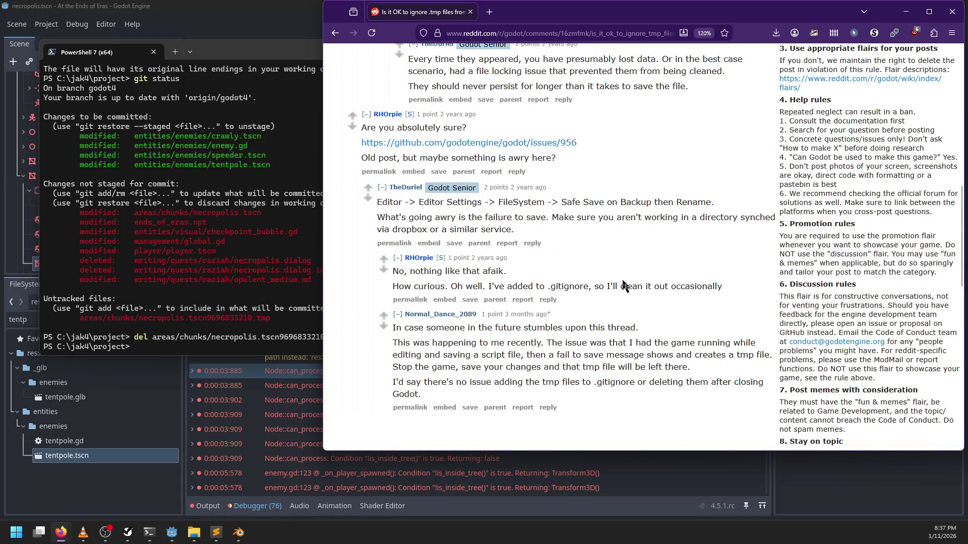
left_click(196, 28)
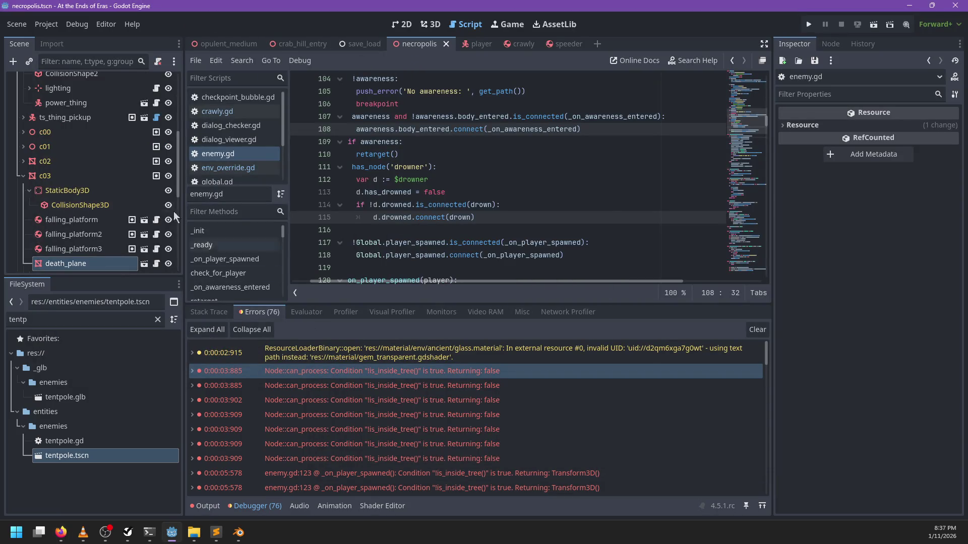
Step: Show the necropolis level in the 3D viewport, zoom in, and save the scene twice
left_click(433, 24)
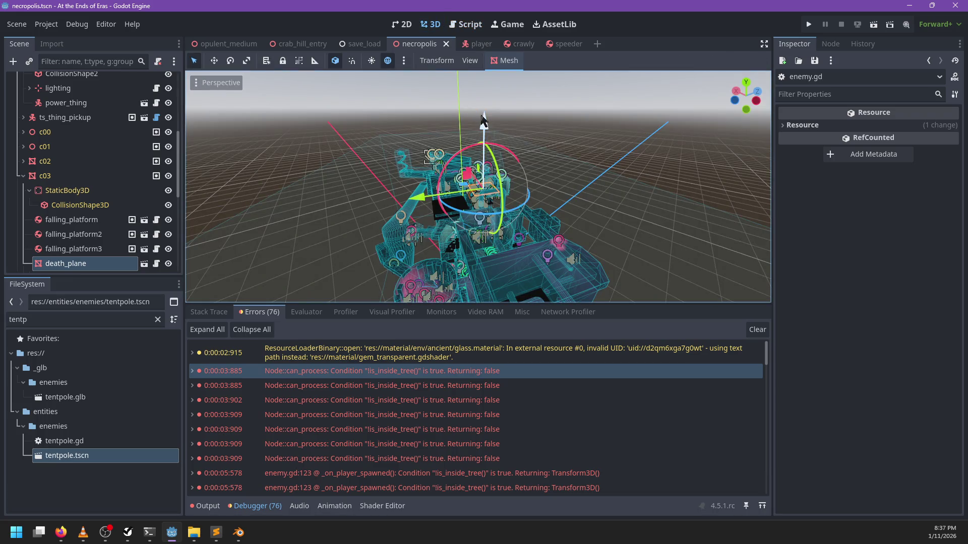
key("ctrl+s")
scroll(522, 225, "up", 5)
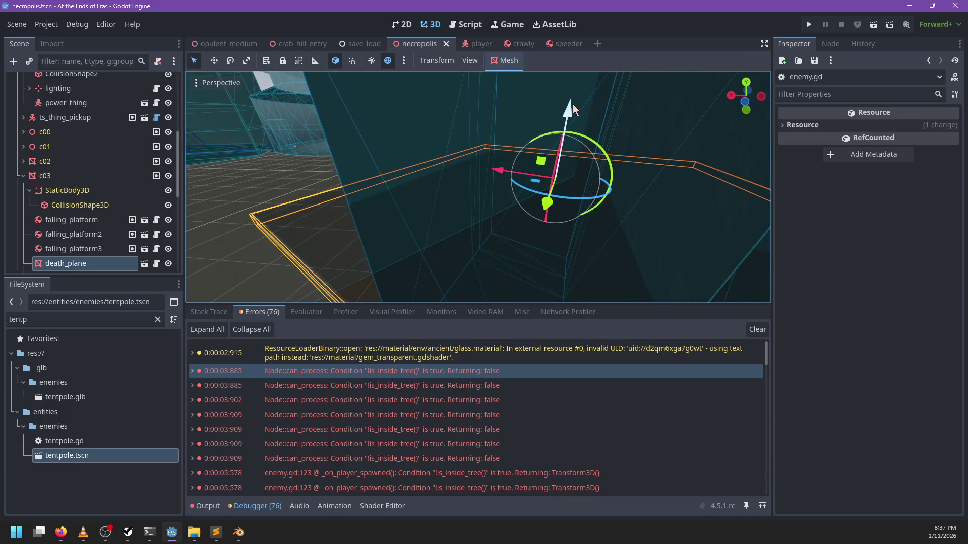
key("ctrl+s")
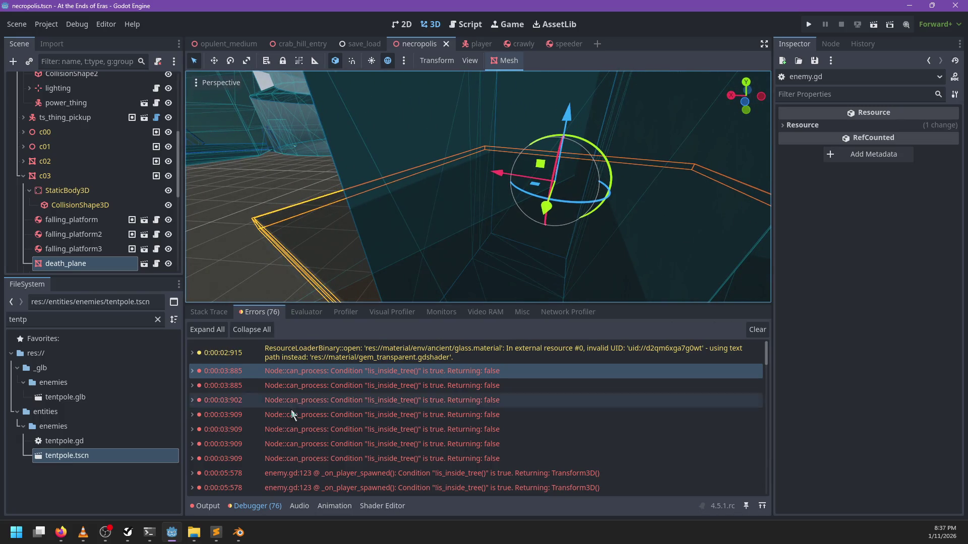
mouse_move(115, 539)
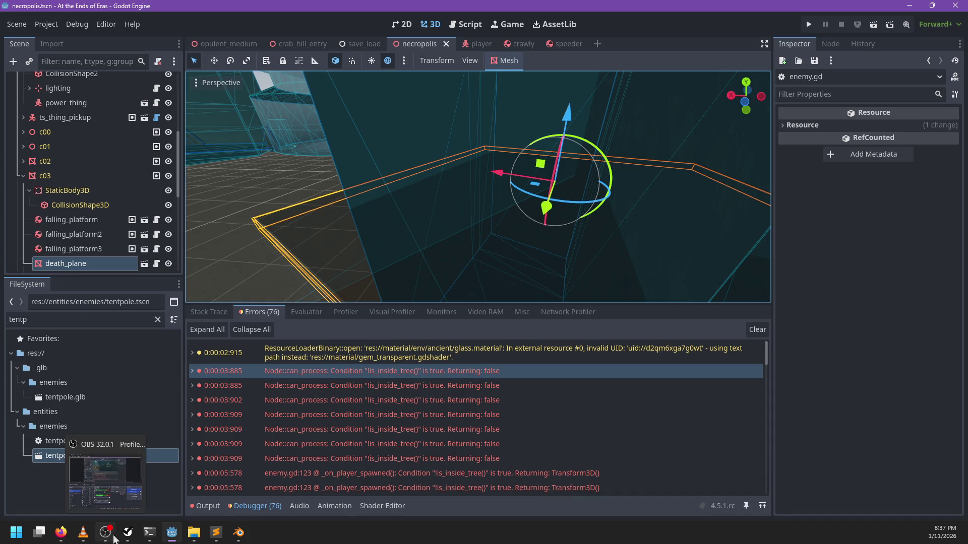
left_click(157, 530)
Step: Commit the staged enemy changes with message "Fix ground enemies not moving"
type("git status")
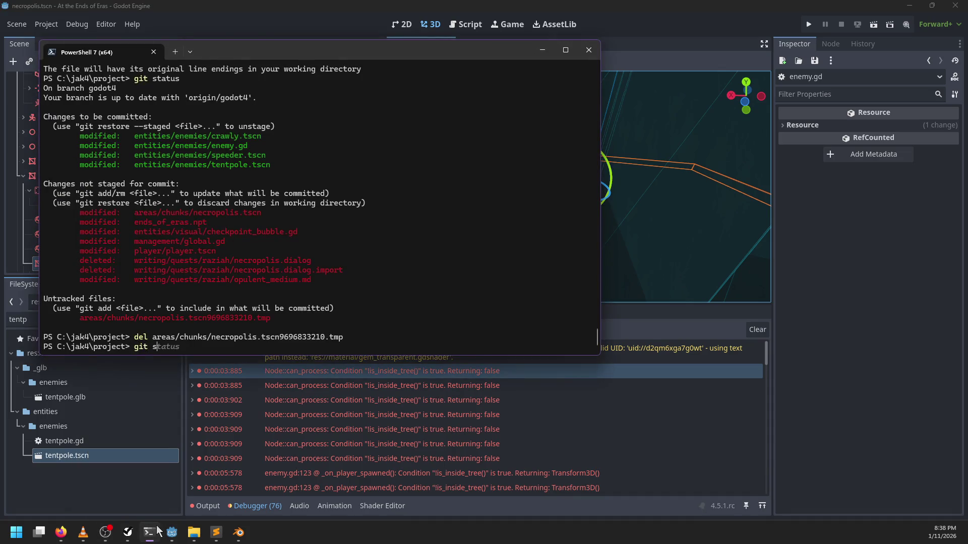
key("Return")
type("git commit -m \"Fx")
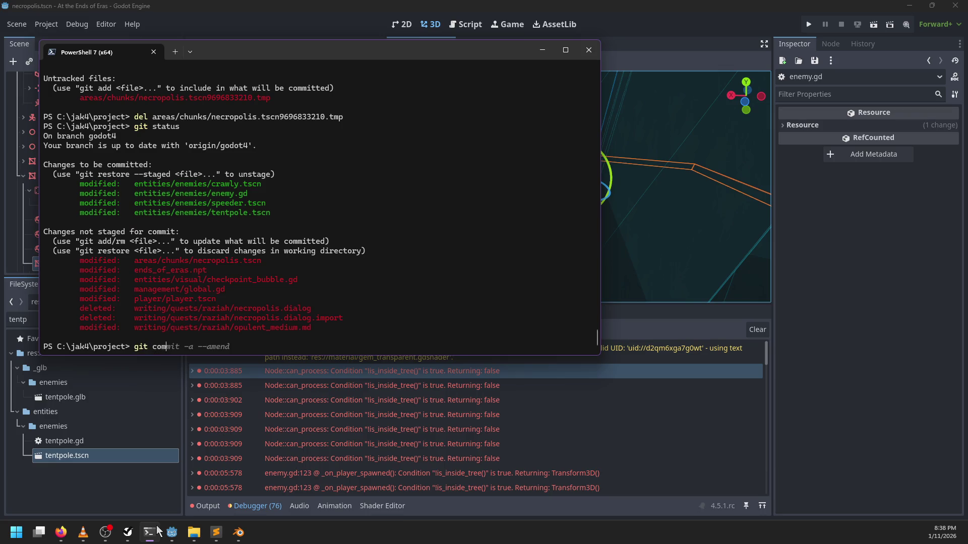
key("BackSpace")
type("ix ene")
key("ctrl+BackSpace")
key("ctrl+BackSpace")
type("ground enemies")
type(" not moving\"")
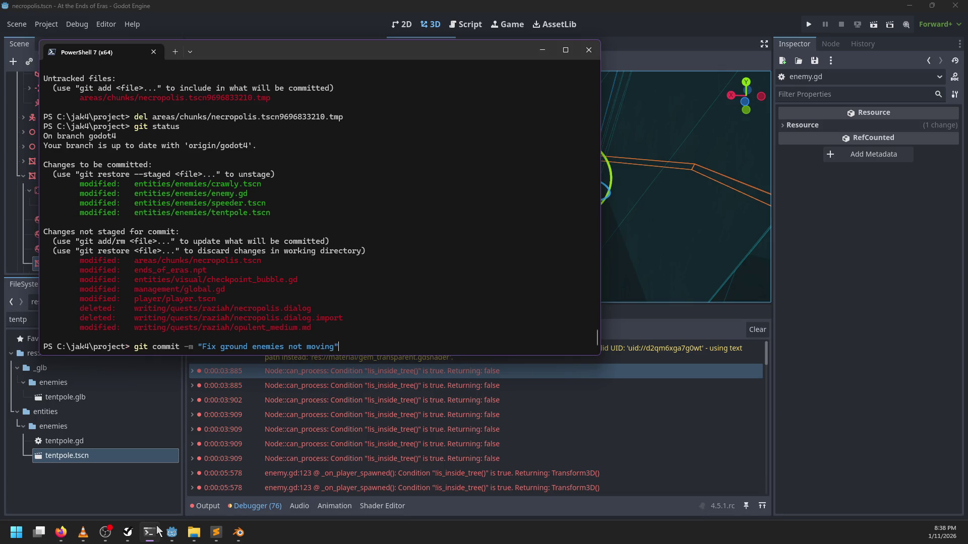
key("Return")
Step: Page through git diff to review the remaining uncommitted changes, including deleted dialog files
type("git")
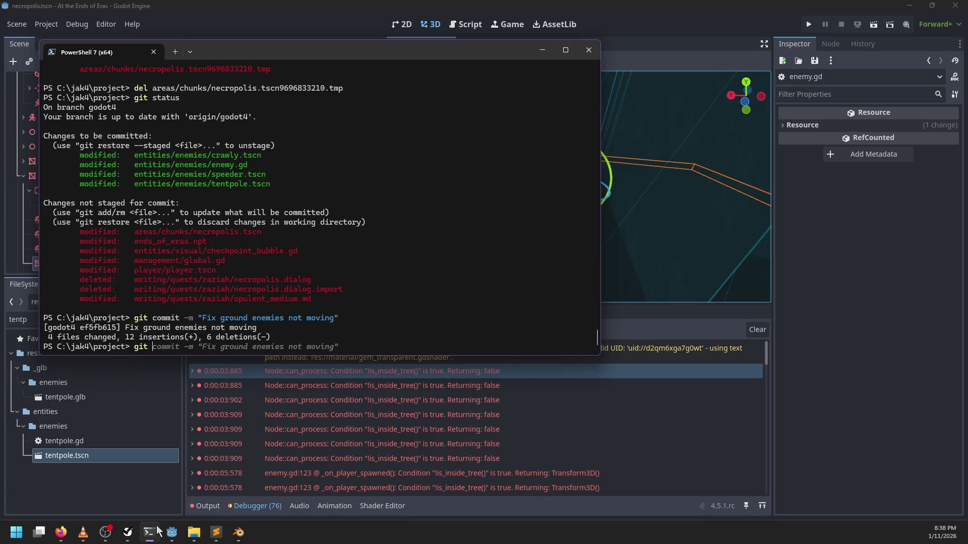
type("diff")
key("Return")
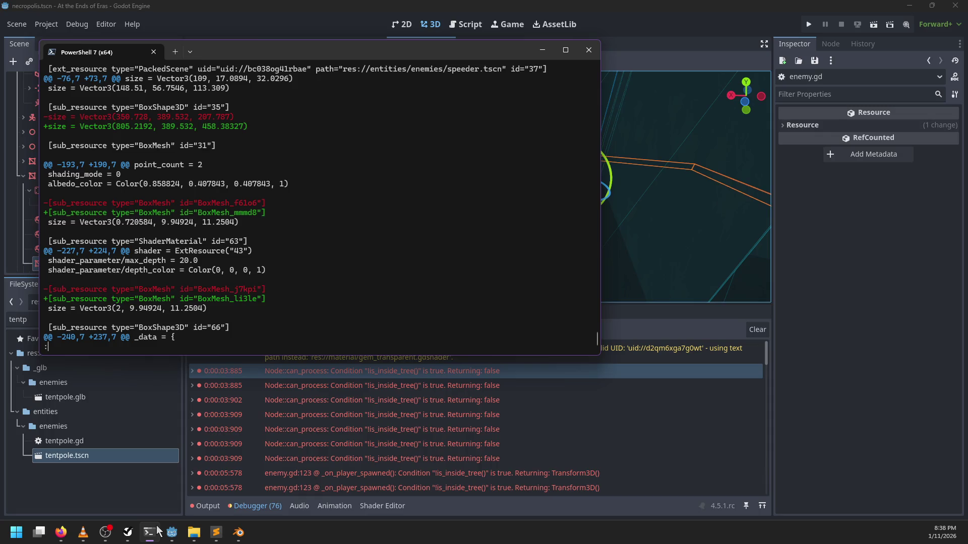
key("space")
key("space")
key("space")
key("space")
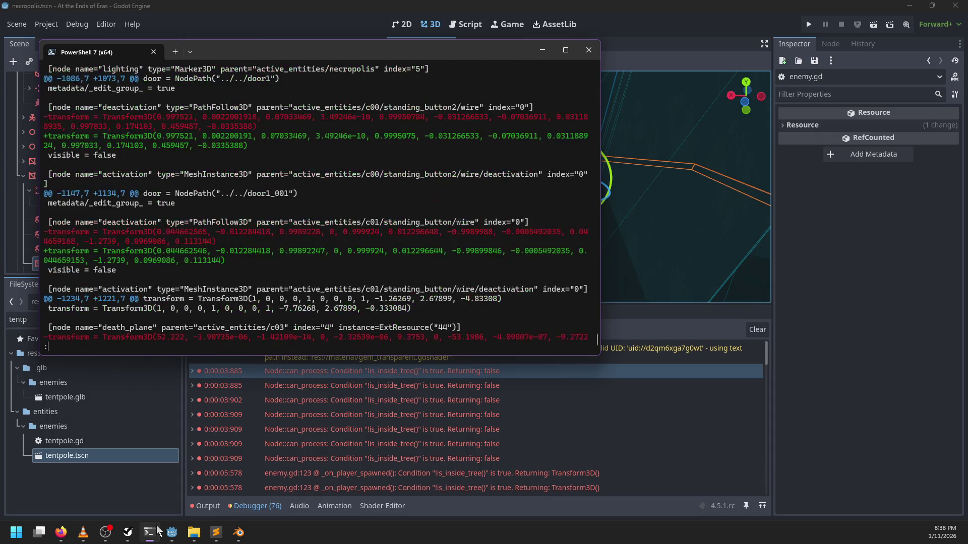
key("space")
key("space")
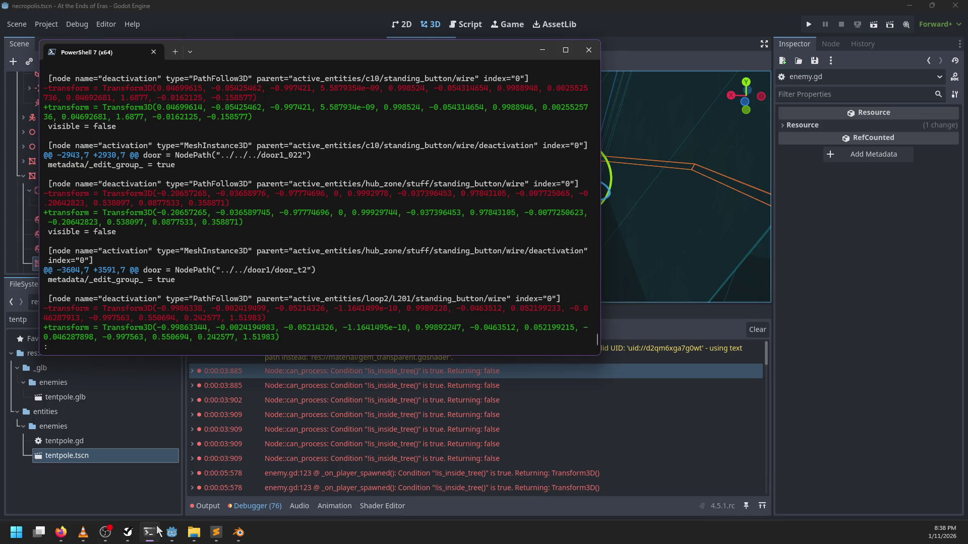
scroll(263, 267, "up", 10)
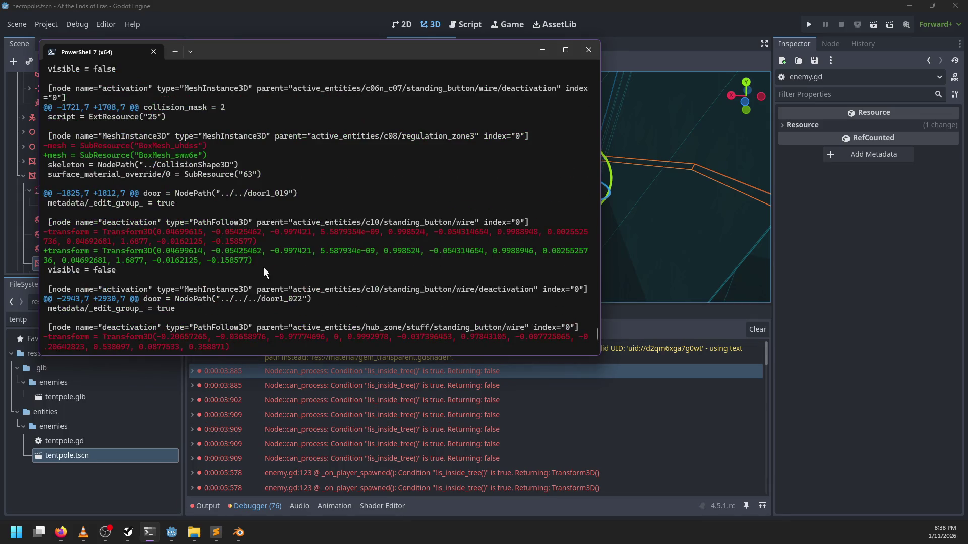
scroll(265, 275, "up", 10)
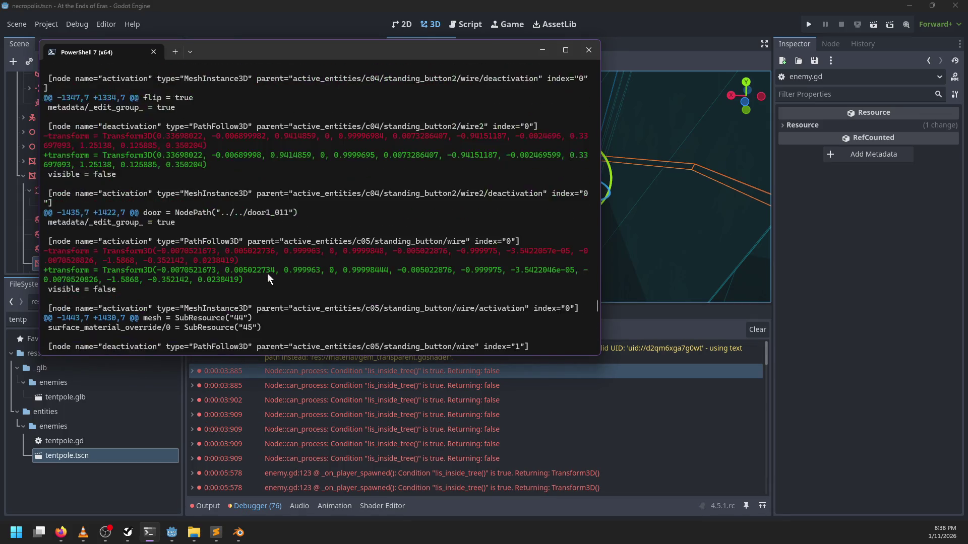
scroll(268, 276, "up", 5)
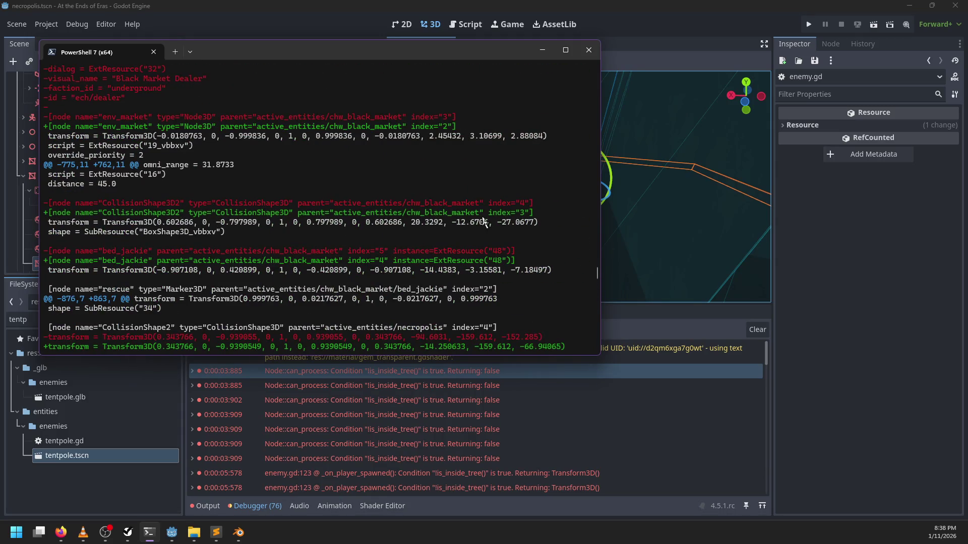
scroll(360, 213, "up", 5)
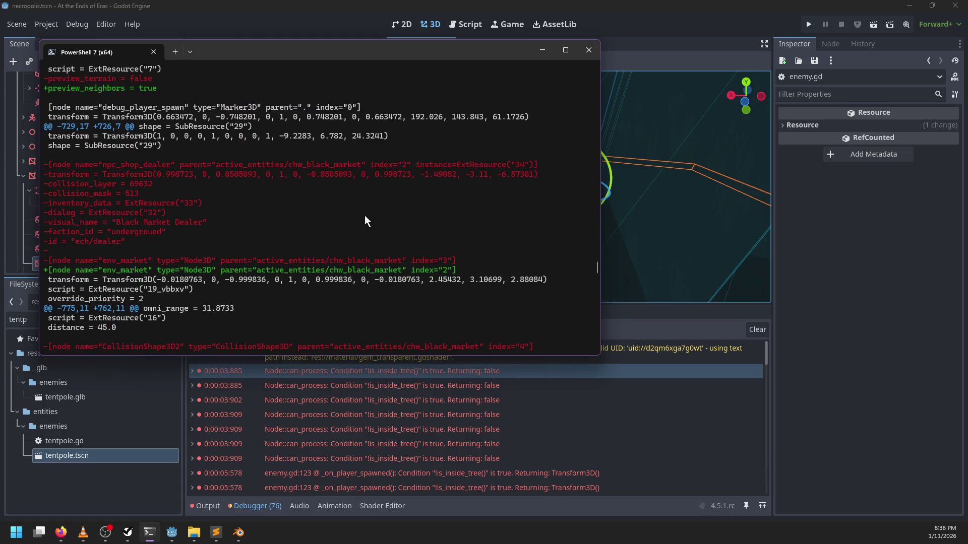
scroll(364, 216, "down", 5)
scroll(358, 224, "down", 5)
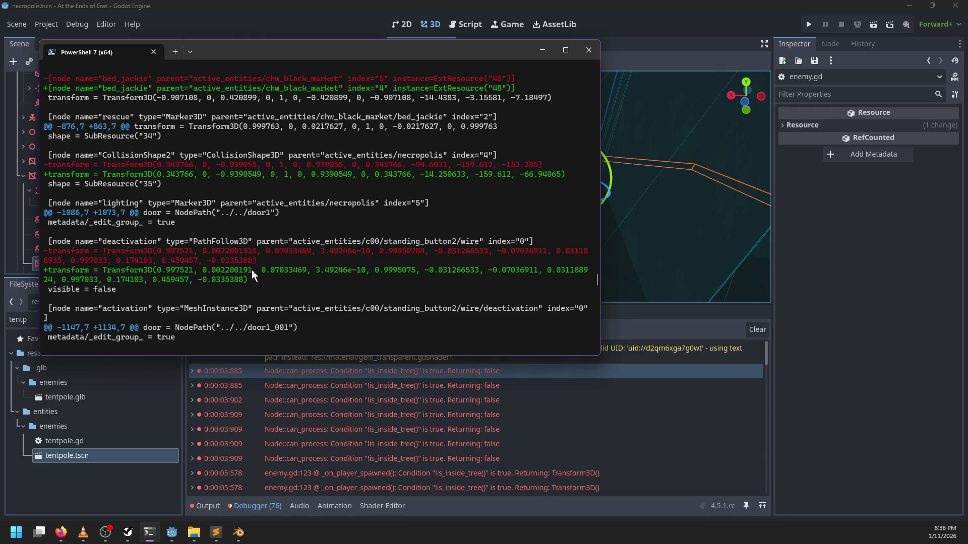
scroll(292, 283, "down", 10)
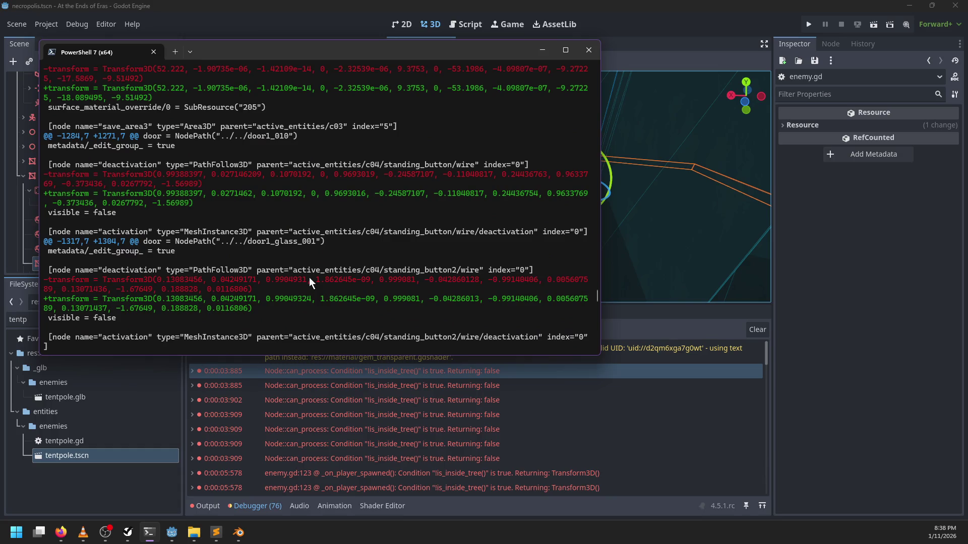
key("space")
key("space")
key("space")
key("space")
key("space")
key("space")
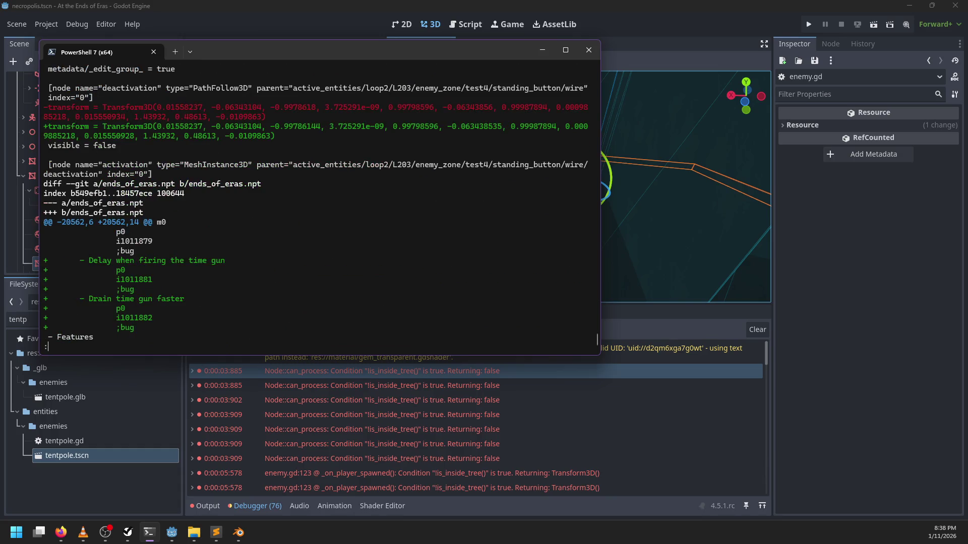
key("space")
key("space")
key("space")
key("space")
key("space")
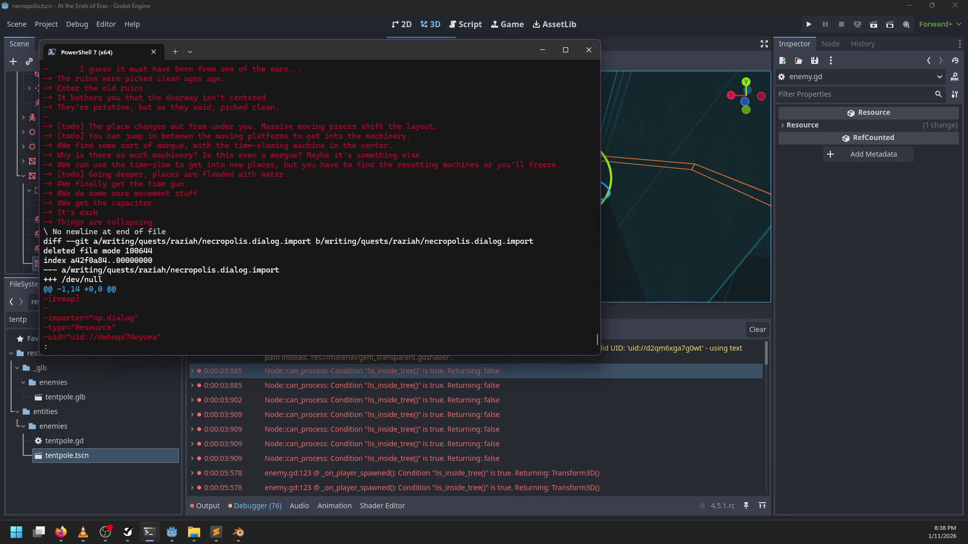
key("space")
key("space")
key("space")
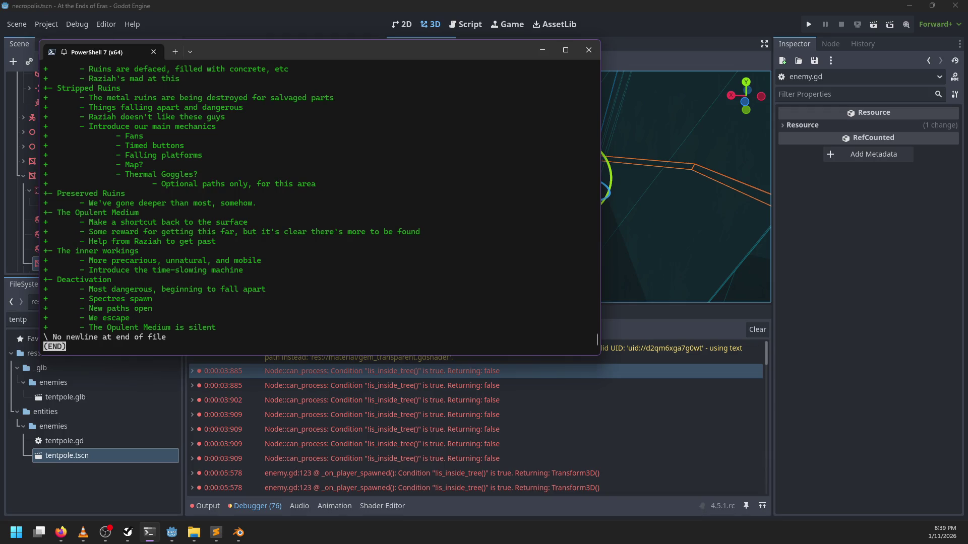
Step: Stage all changes with git add . and commit them as "Some random work"
type("qgit a")
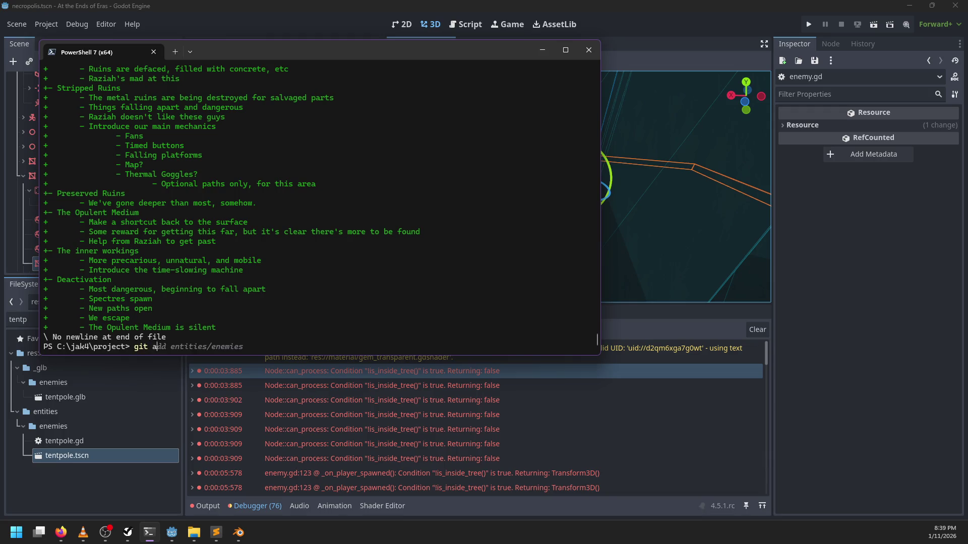
type("dd .")
key("Return")
type("git comm")
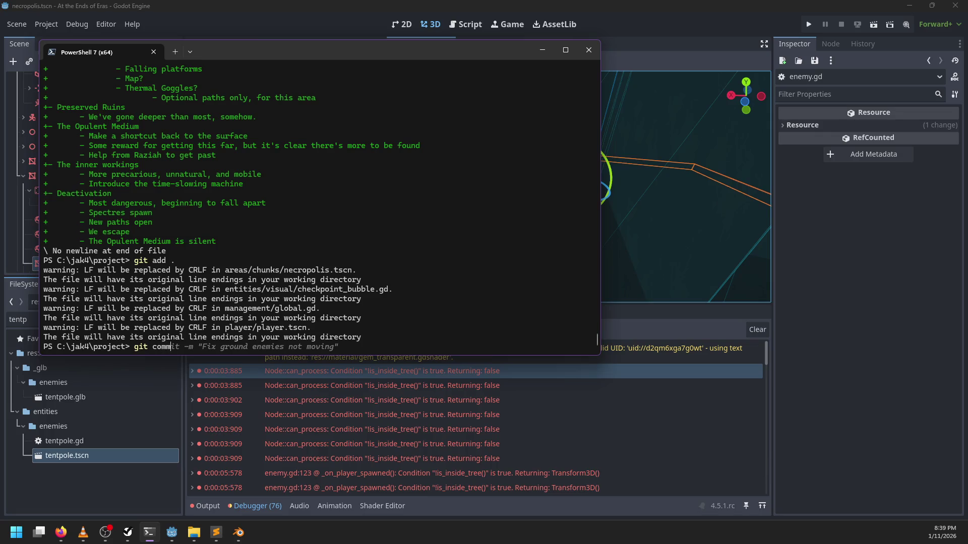
type("it -m \"Some random ")
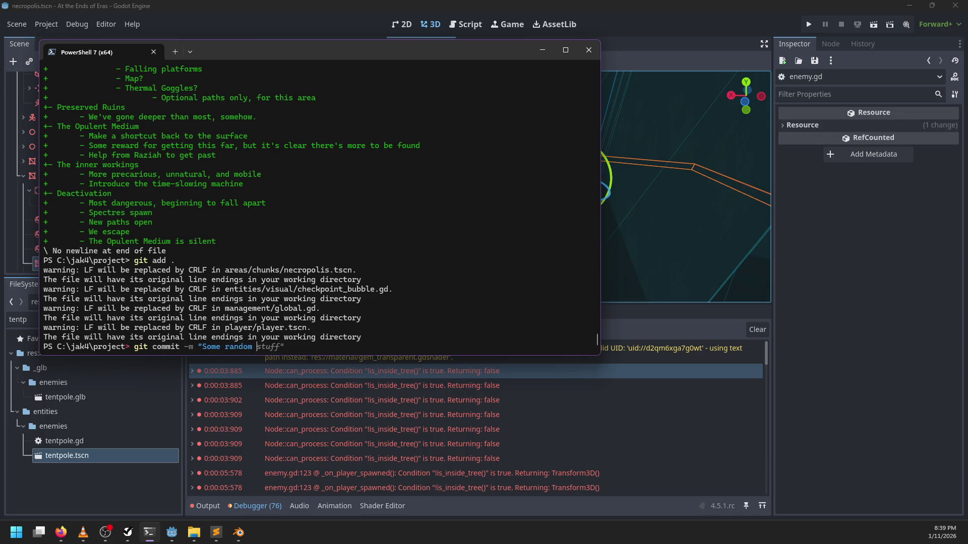
type("work\"")
key("Return")
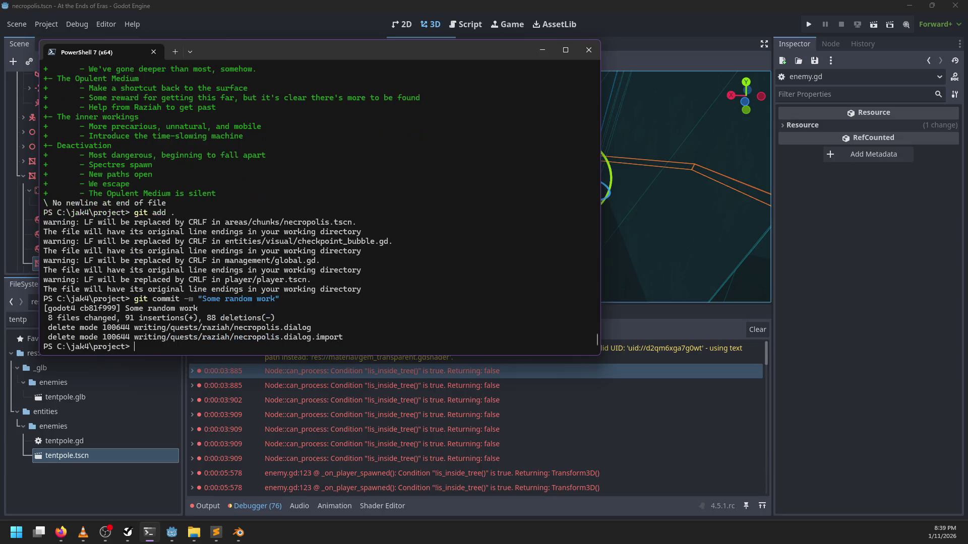
Step: Switch to opulent_medium.md in Sublime Text and scroll down to its Lore section
left_click(229, 537)
left_click(216, 533)
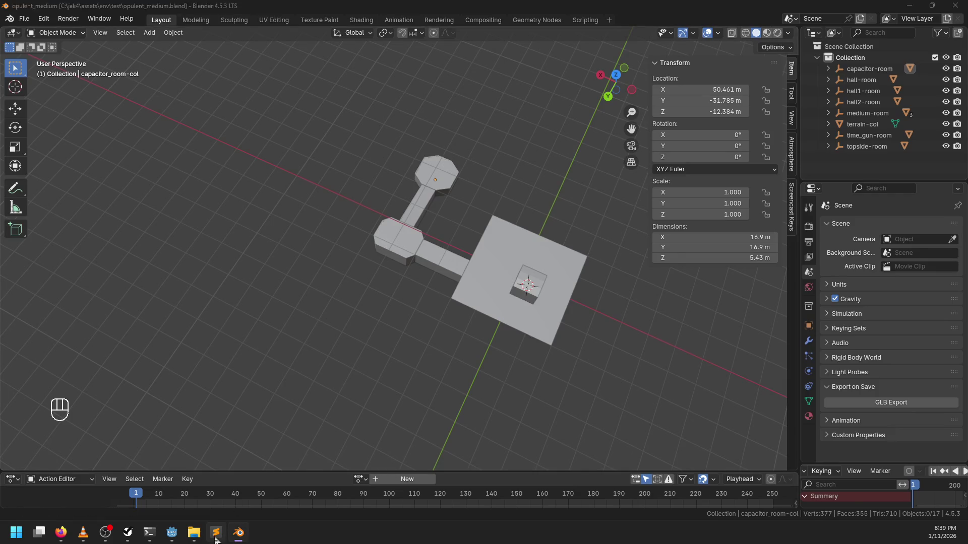
scroll(317, 396, "down", 3)
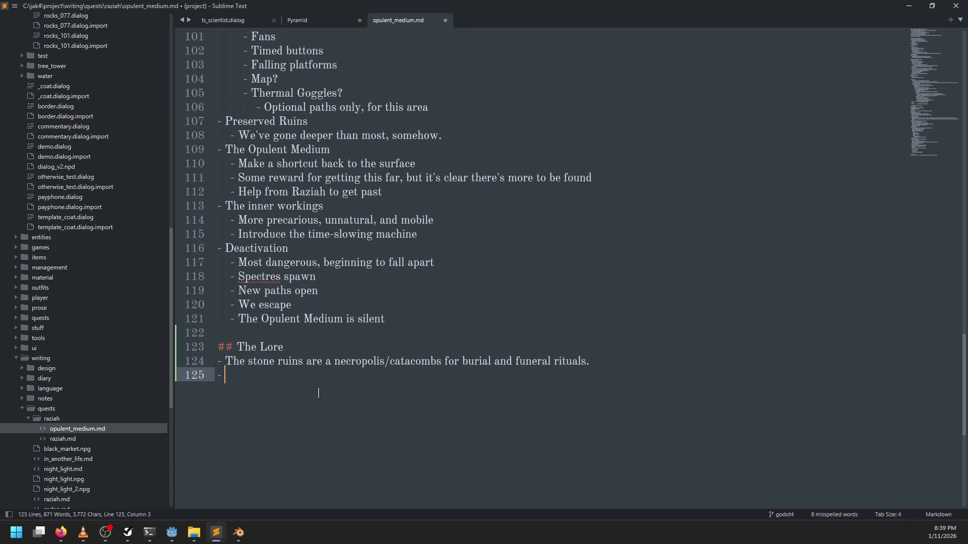
Step: Add Lore bullet "The metal ruins have a more mysterious purpose." with sub-bullet "Using the time machines to meditate for longer?"
type("The metal run")
key("BackSpace")
type("ins have a mo")
type("re ")
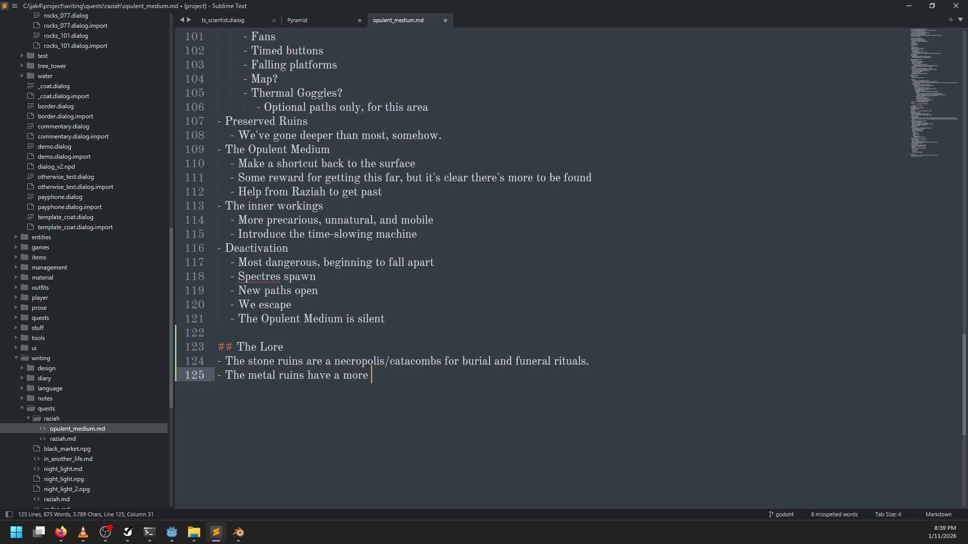
type("mysterious purpose.")
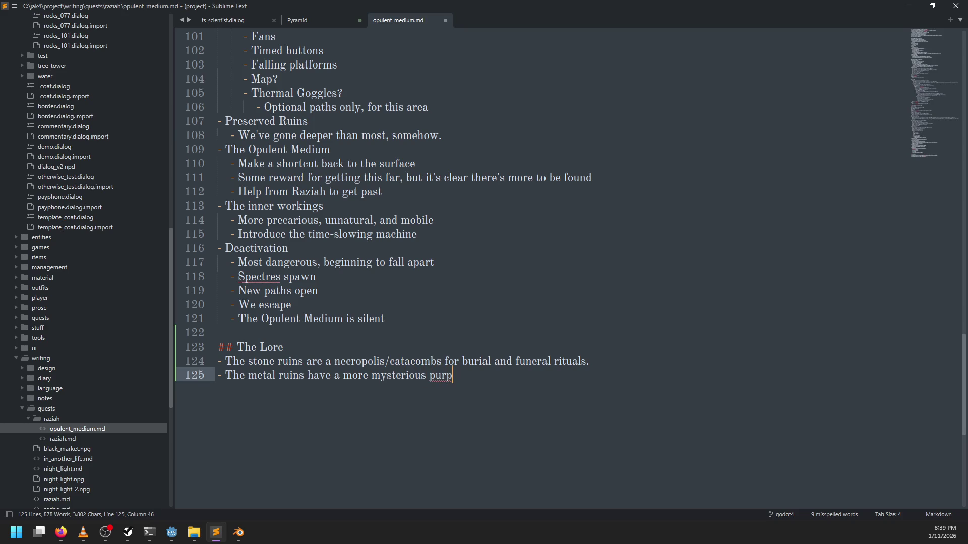
key("Return")
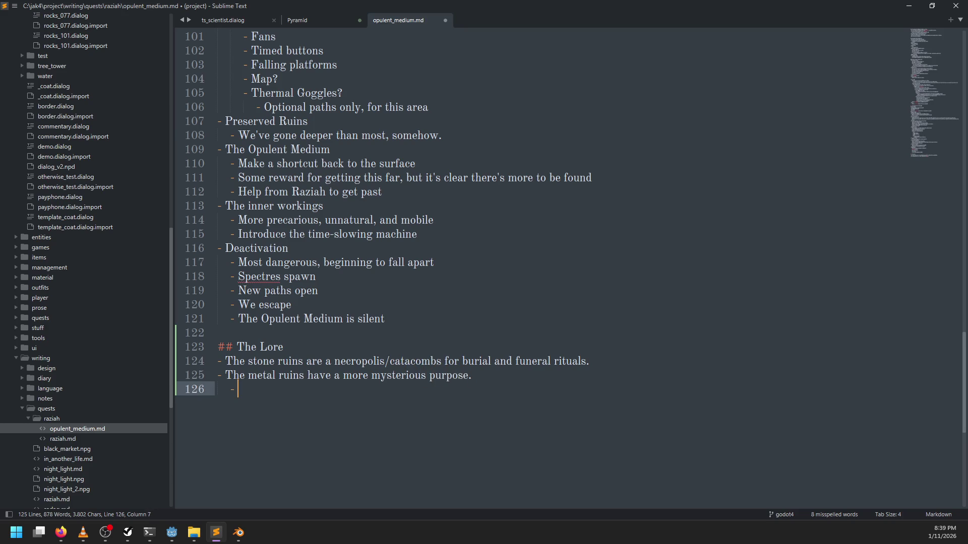
type("Using the time ")
type("machines to ")
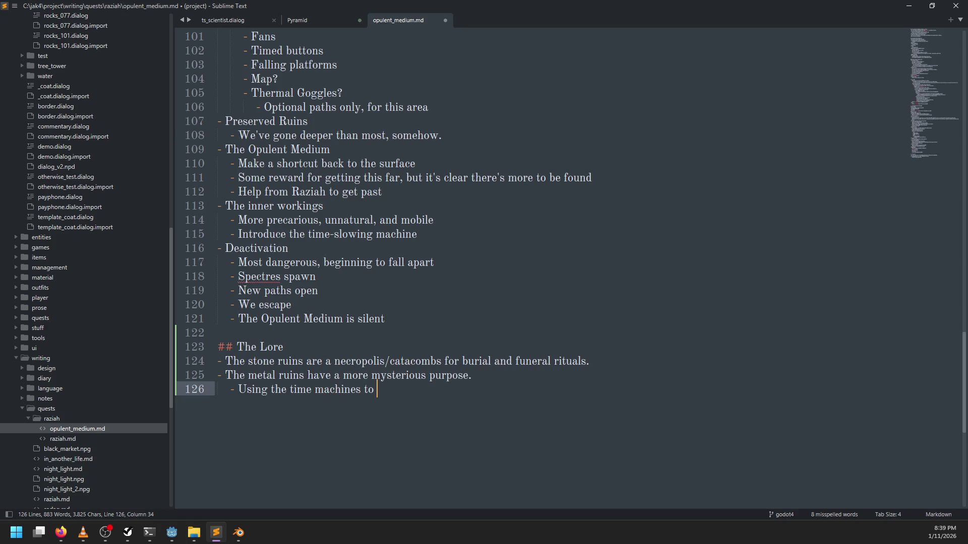
type("meditate for longer?")
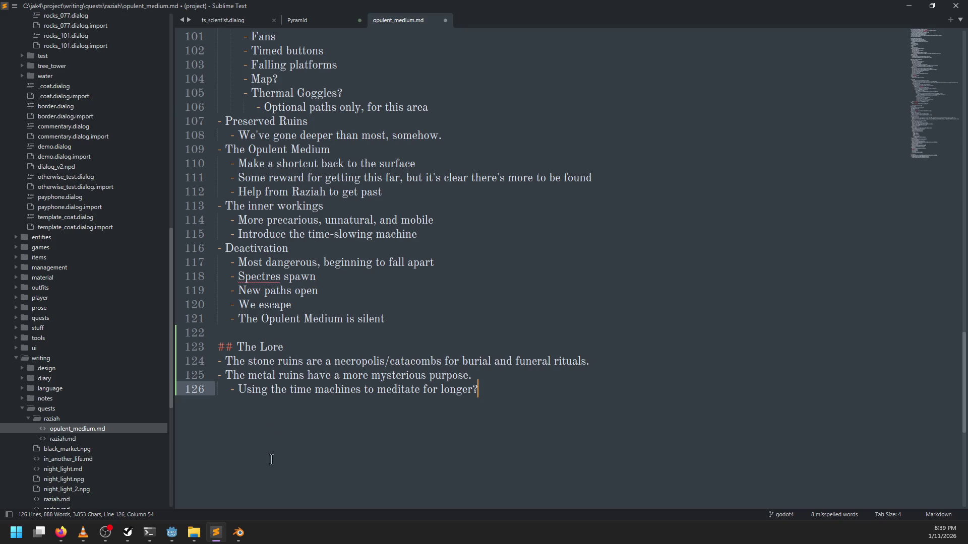
Step: Orbit and zoom the Godot 3D viewport around the necropolis level
left_click(172, 533)
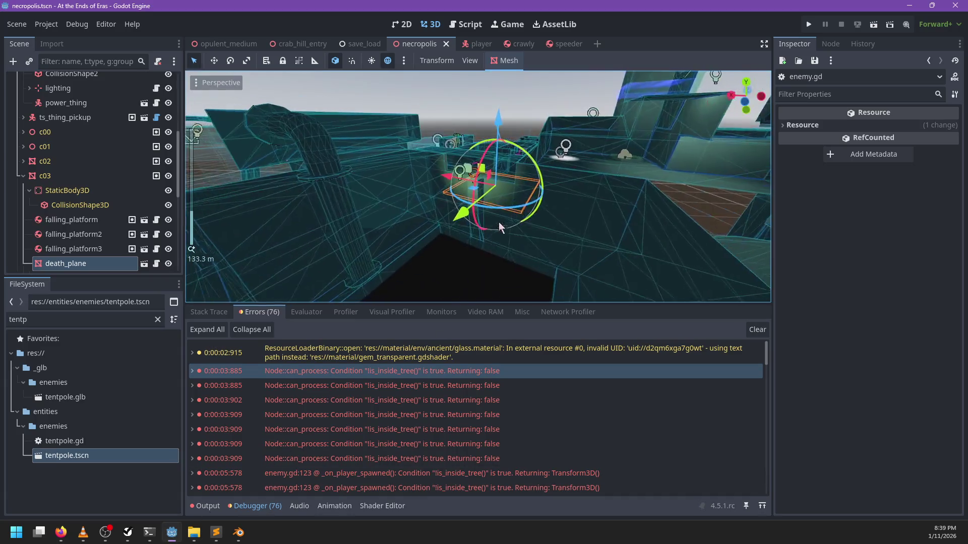
scroll(361, 250, "up", 5)
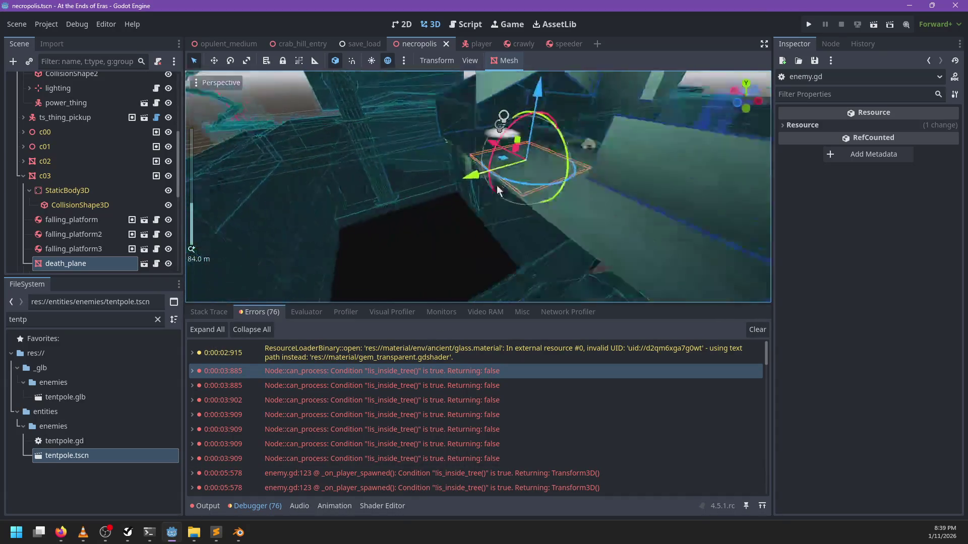
mouse_move(607, 187)
left_mouse_down()
mouse_move(377, 250)
mouse_move(576, 193)
mouse_move(513, 207)
mouse_move(595, 227)
mouse_move(570, 164)
mouse_move(417, 216)
mouse_move(492, 198)
mouse_move(695, 186)
mouse_move(431, 147)
mouse_move(394, 183)
mouse_move(473, 179)
mouse_move(565, 153)
mouse_move(573, 90)
mouse_move(394, 196)
mouse_move(501, 189)
mouse_move(518, 231)
mouse_move(477, 149)
mouse_move(425, 253)
mouse_move(564, 220)
mouse_move(482, 212)
left_mouse_up()
scroll(394, 183, "up", 2)
Step: Add bullet "Raziah and Jackie potentially confuse the intentions of both together" with sub-bullet ""Why would a necropolis have all of this"
key("alt+Tab")
key("Return")
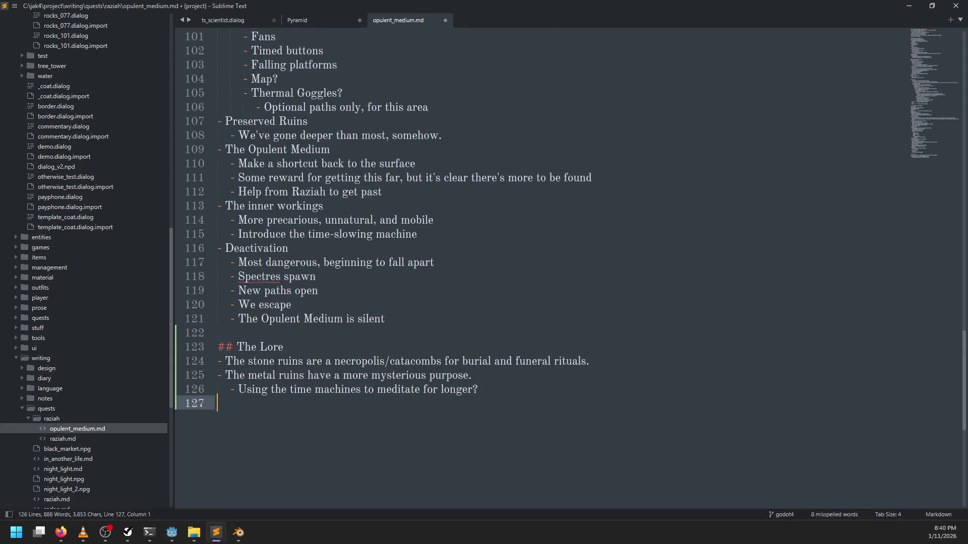
type("Just")
key("BackSpace")
key("BackSpace")
key("BackSpace")
type("Raziah and J")
type("ack")
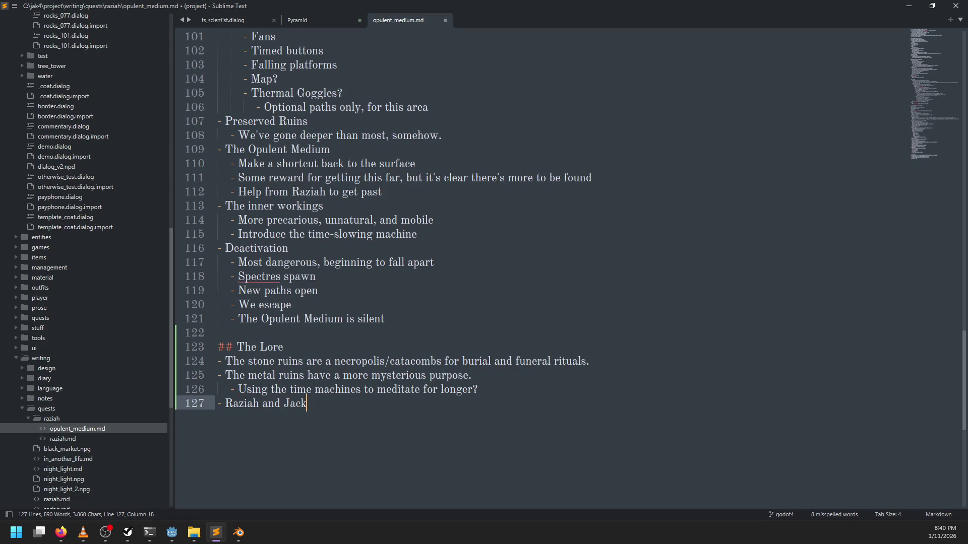
type("ie potentially con")
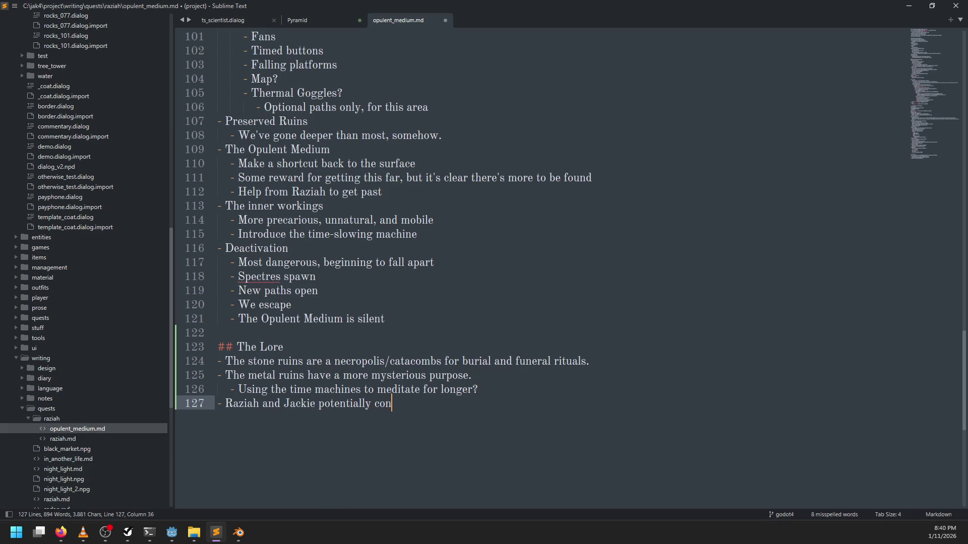
type("fuse the intentions of both")
type(" together")
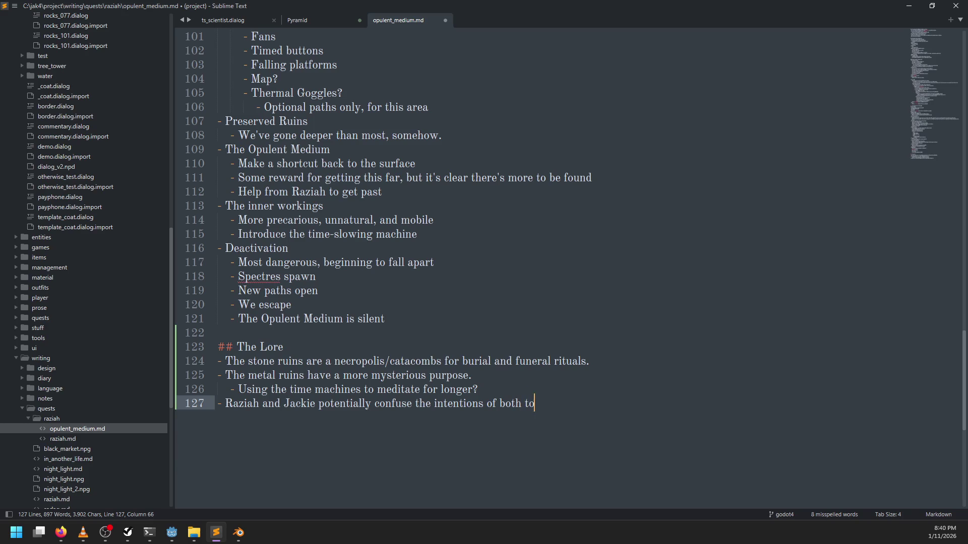
key("Return")
key("Tab")
type("- W")
key("BackSpace")
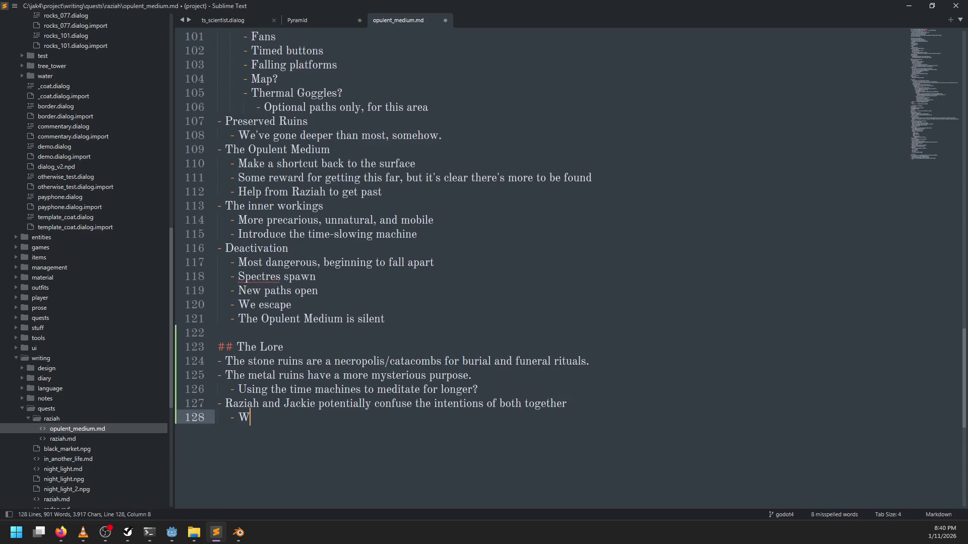
type("\"")
type("Why would a ")
type("necropol")
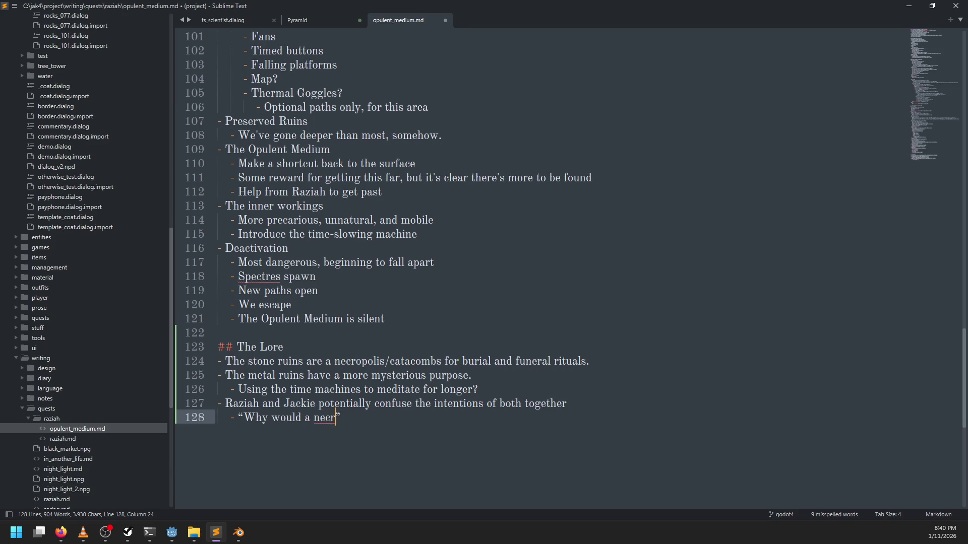
type("is have all of this")
Step: Save the design doc and orbit in for a closer look at the necropolis level's structures
key("ctrl+s")
key("alt+Tab")
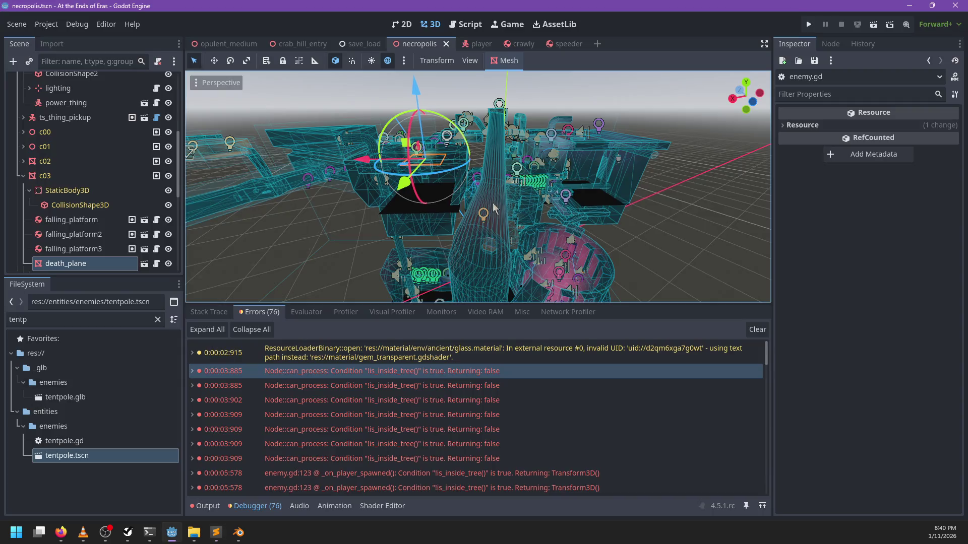
scroll(519, 193, "down", 5)
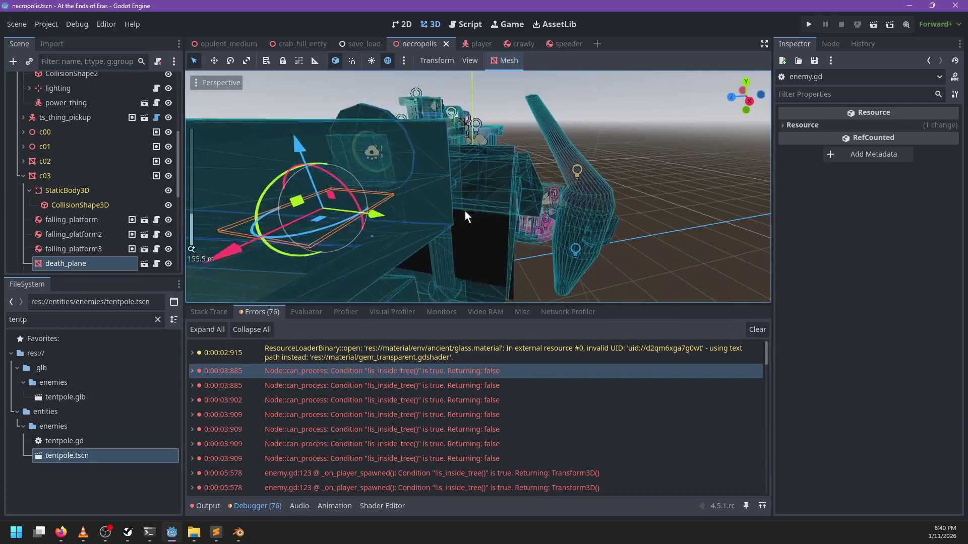
mouse_move(563, 187)
left_mouse_down()
mouse_move(397, 216)
mouse_move(367, 231)
left_mouse_up()
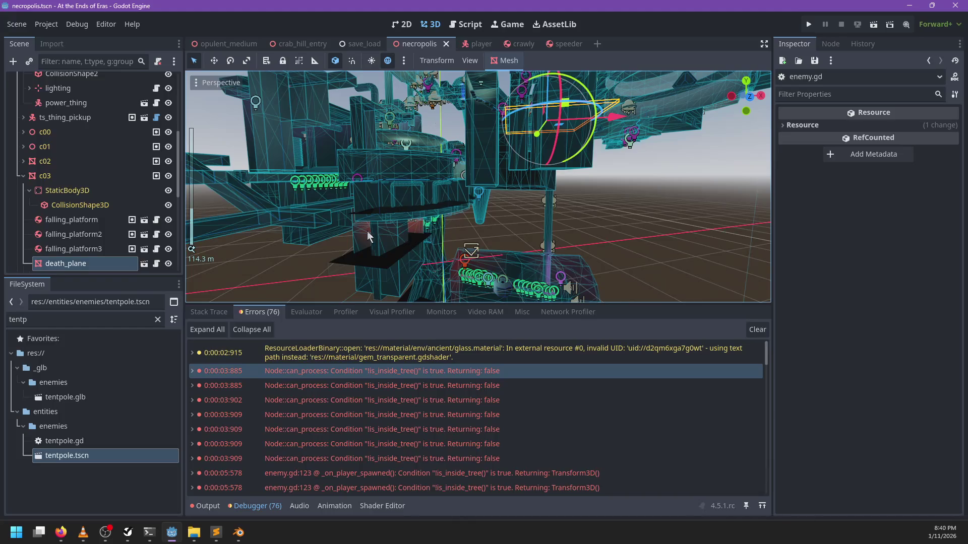
scroll(491, 185, "up", 4)
scroll(491, 186, "down", 4)
mouse_move(389, 183)
left_mouse_down()
mouse_move(459, 199)
mouse_move(474, 235)
mouse_move(534, 204)
mouse_move(573, 219)
left_mouse_up()
scroll(534, 204, "down", 5)
scroll(428, 226, "up", 3)
mouse_move(429, 227)
left_mouse_down()
mouse_move(428, 217)
mouse_move(424, 234)
mouse_move(403, 235)
mouse_move(543, 232)
left_mouse_up()
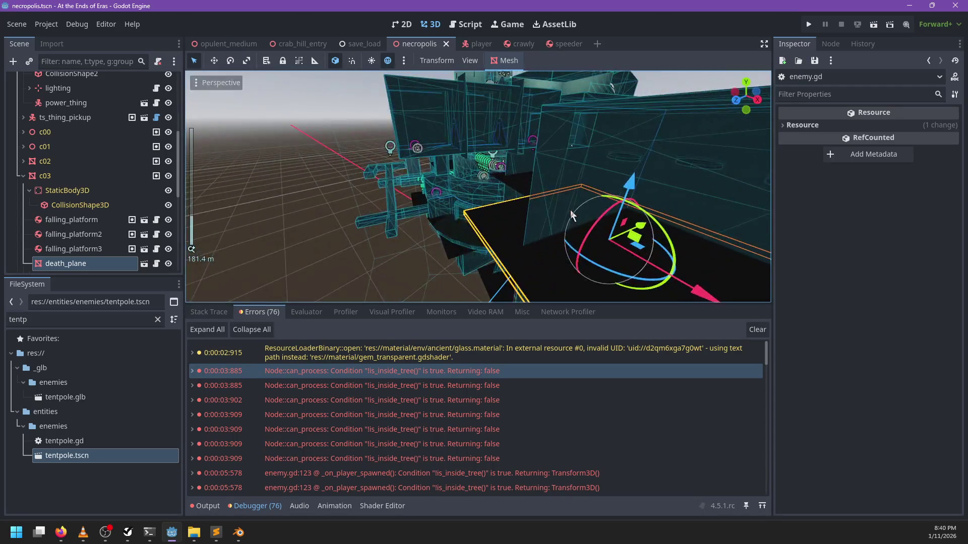
scroll(570, 209, "up", 5)
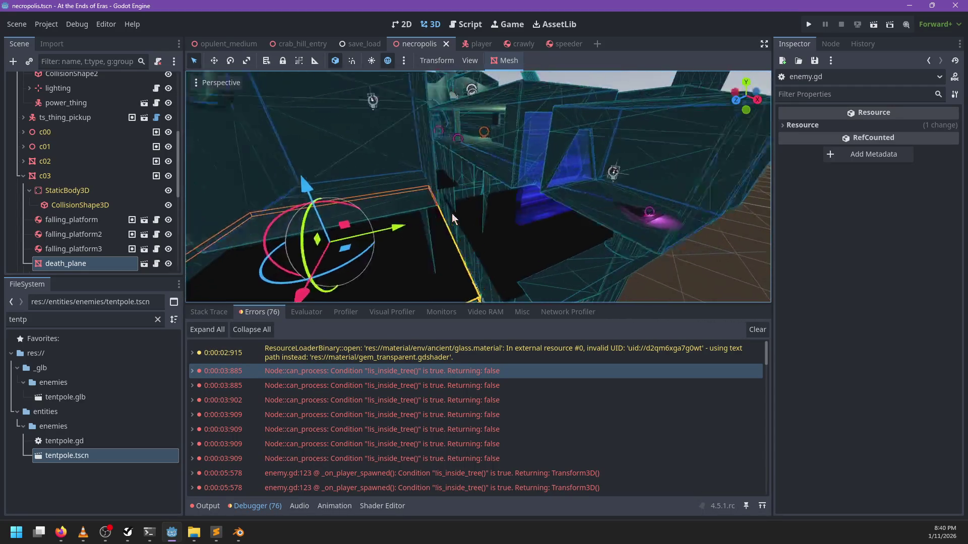
scroll(481, 189, "up", 5)
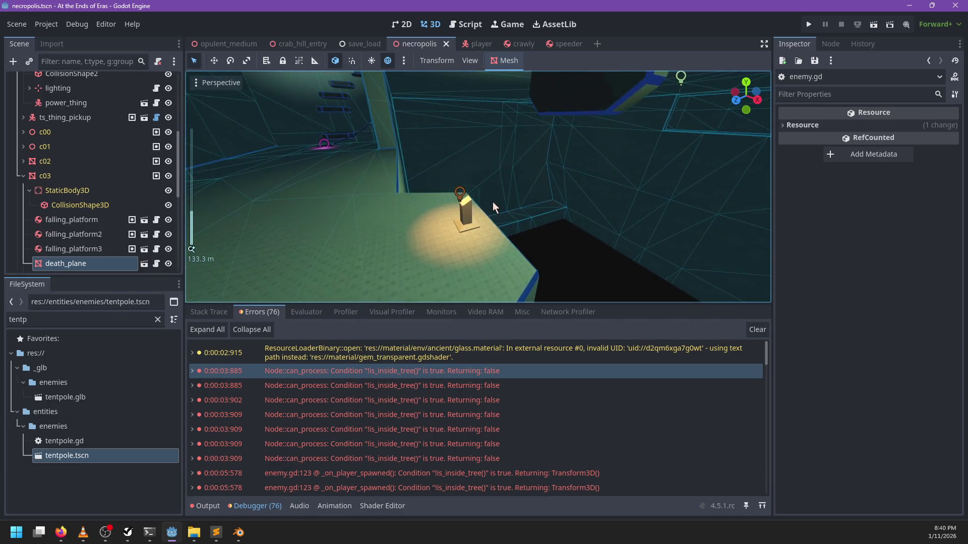
Step: Select time_control, frame it, and orbit low around it to inspect it up close
left_click(467, 208)
key("f")
mouse_move(537, 195)
left_mouse_down()
mouse_move(509, 215)
mouse_move(542, 204)
left_mouse_up()
scroll(541, 204, "up", 5)
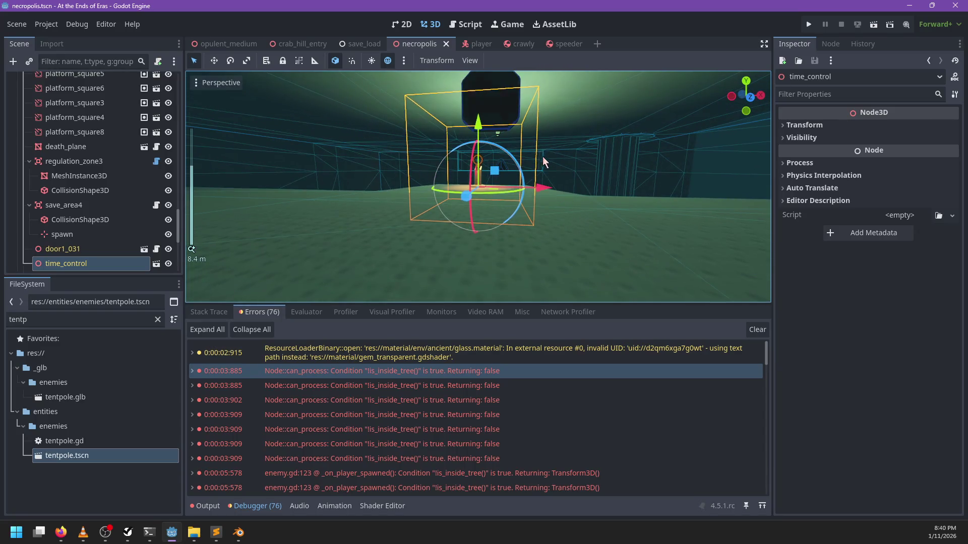
mouse_move(543, 156)
left_mouse_down()
mouse_move(535, 209)
mouse_move(552, 210)
left_mouse_up()
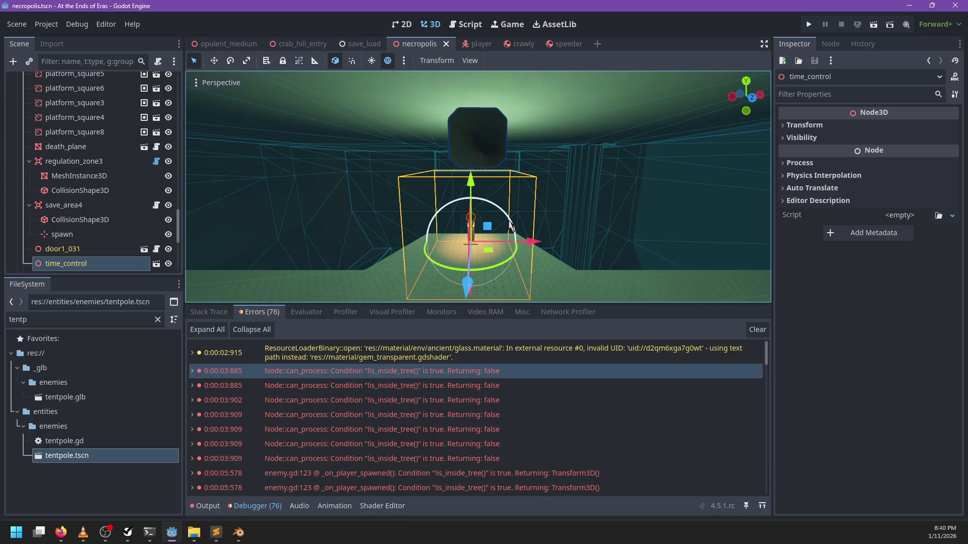
key("alt+Tab")
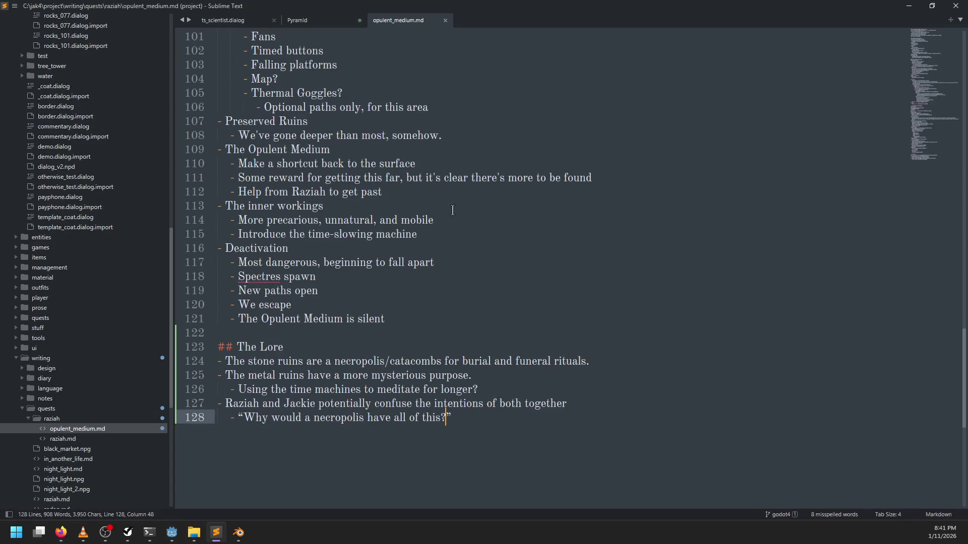
left_click(493, 389)
key("alt+Tab")
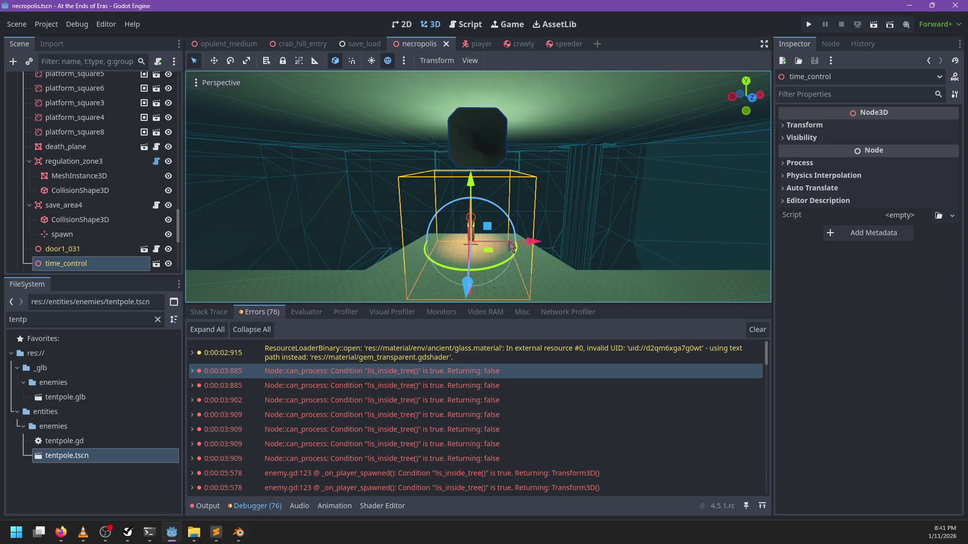
mouse_move(558, 216)
left_mouse_down()
mouse_move(273, 201)
mouse_move(577, 211)
left_mouse_up()
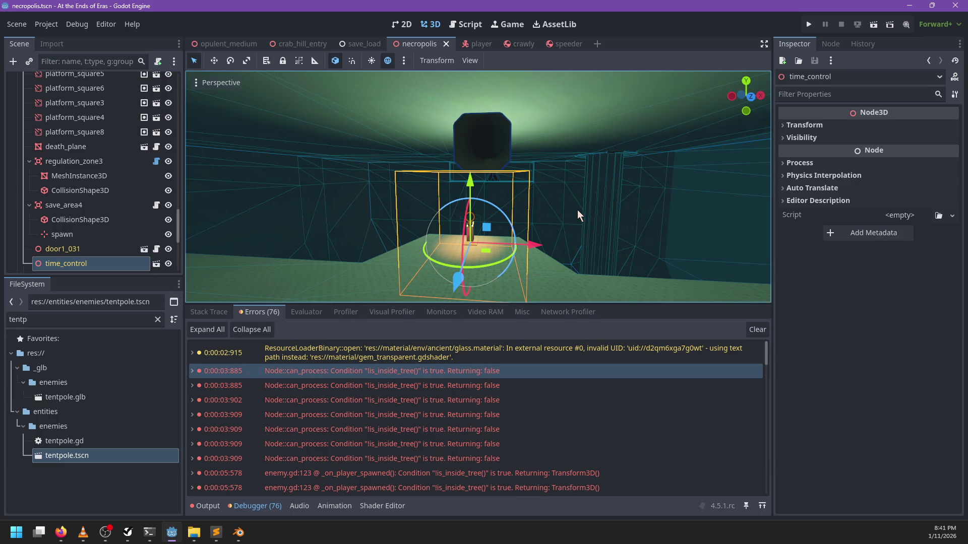
mouse_move(365, 199)
left_mouse_down()
mouse_move(561, 177)
mouse_move(349, 189)
mouse_move(443, 193)
mouse_move(549, 161)
mouse_move(369, 167)
mouse_move(492, 107)
mouse_move(485, 216)
mouse_move(379, 232)
mouse_move(551, 168)
mouse_move(512, 166)
mouse_move(625, 169)
mouse_move(561, 121)
mouse_move(454, 112)
mouse_move(353, 204)
mouse_move(479, 210)
mouse_move(454, 197)
mouse_move(491, 180)
mouse_move(457, 149)
mouse_move(484, 162)
mouse_move(527, 210)
mouse_move(319, 199)
mouse_move(480, 149)
mouse_move(599, 239)
mouse_move(480, 255)
mouse_move(416, 212)
mouse_move(498, 183)
left_mouse_up()
Step: Return to the opulent_medium.md notes and scroll up to the Lore section
key("alt+Tab")
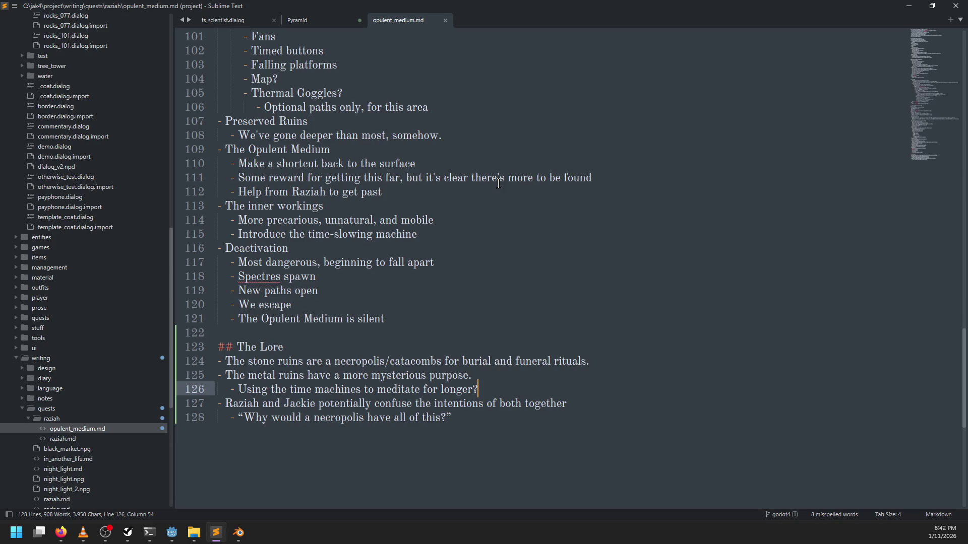
scroll(498, 183, "up", 20)
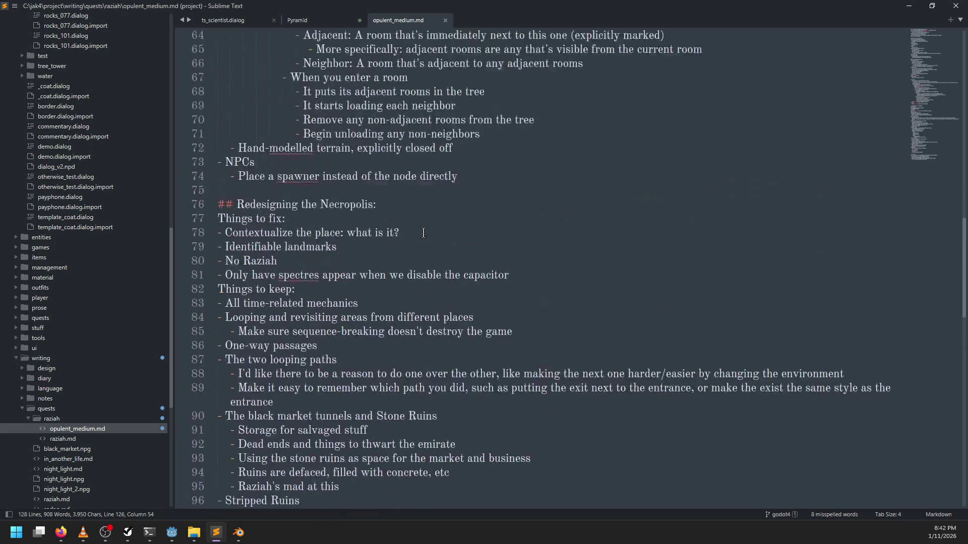
scroll(422, 233, "up", 5)
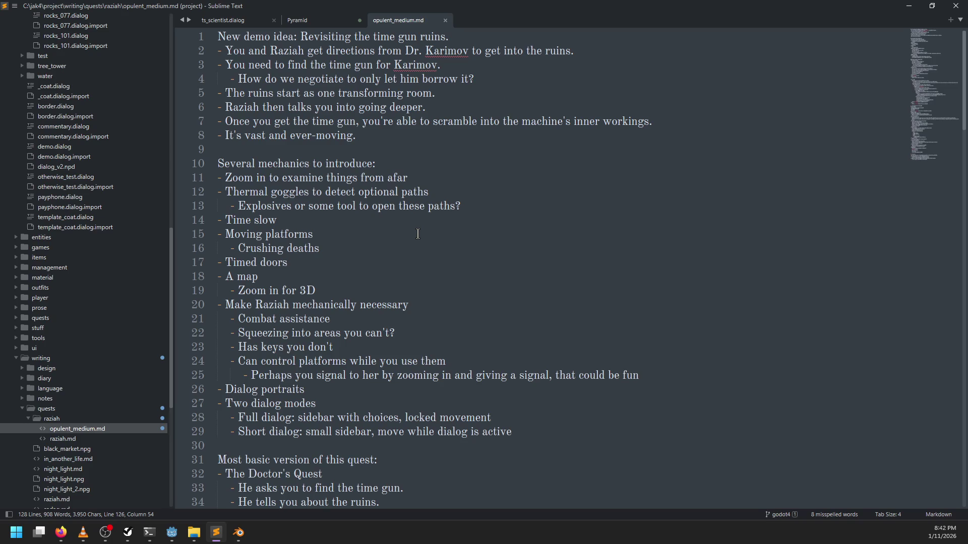
key("alt+Tab")
scroll(483, 171, "down", 10)
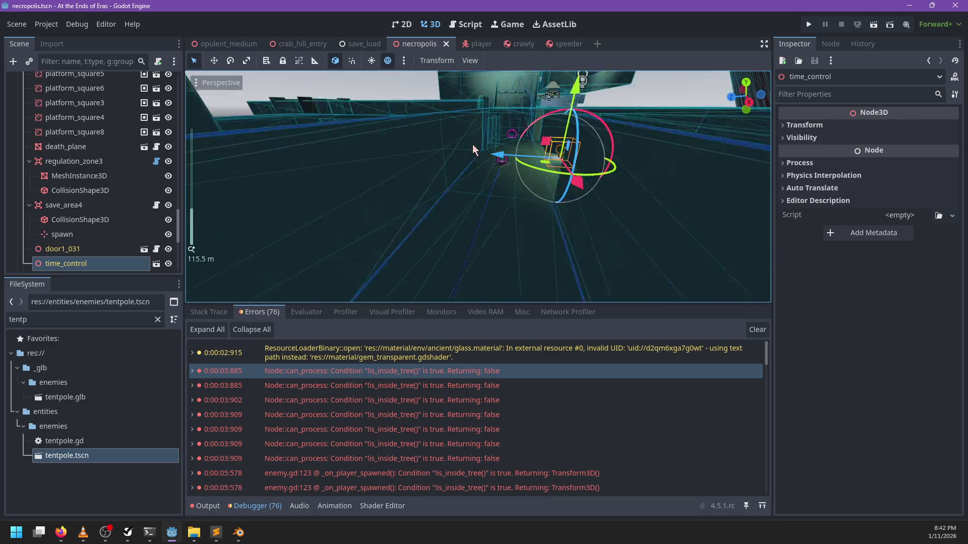
scroll(528, 194, "down", 3)
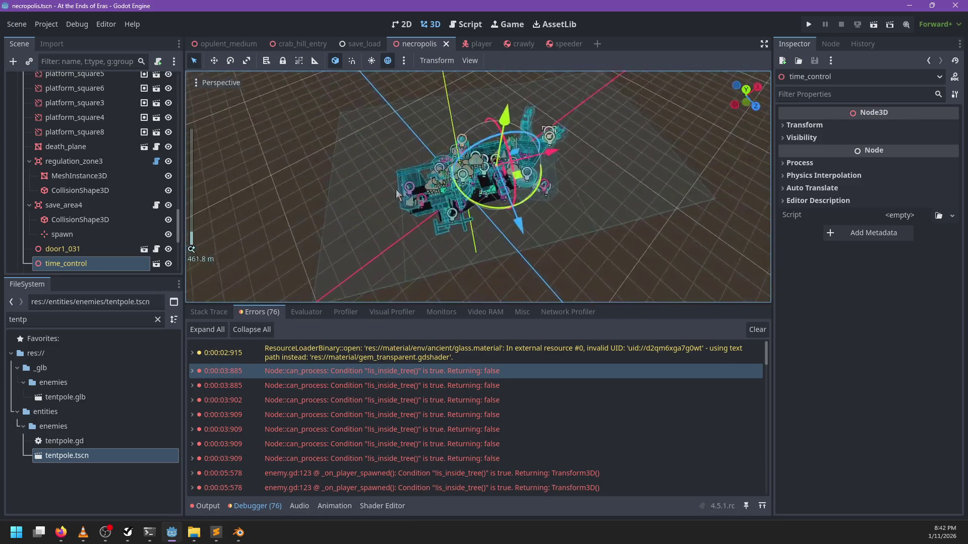
mouse_move(529, 193)
left_mouse_down()
mouse_move(604, 173)
mouse_move(600, 134)
mouse_move(361, 192)
mouse_move(640, 141)
mouse_move(539, 172)
mouse_move(356, 158)
mouse_move(452, 201)
mouse_move(619, 147)
mouse_move(532, 189)
mouse_move(585, 177)
mouse_move(540, 148)
mouse_move(480, 175)
mouse_move(604, 131)
mouse_move(422, 162)
mouse_move(648, 162)
mouse_move(383, 160)
mouse_move(400, 137)
mouse_move(410, 152)
mouse_move(403, 181)
mouse_move(415, 192)
left_mouse_up()
scroll(451, 202, "down", 2)
scroll(532, 189, "up", 2)
scroll(479, 174, "up", 2)
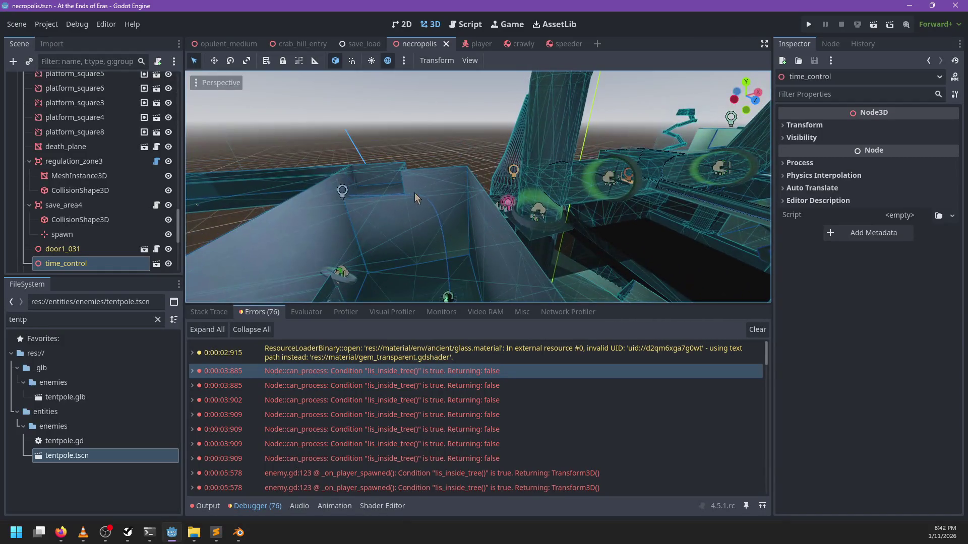
key("f")
scroll(313, 166, "down", 3)
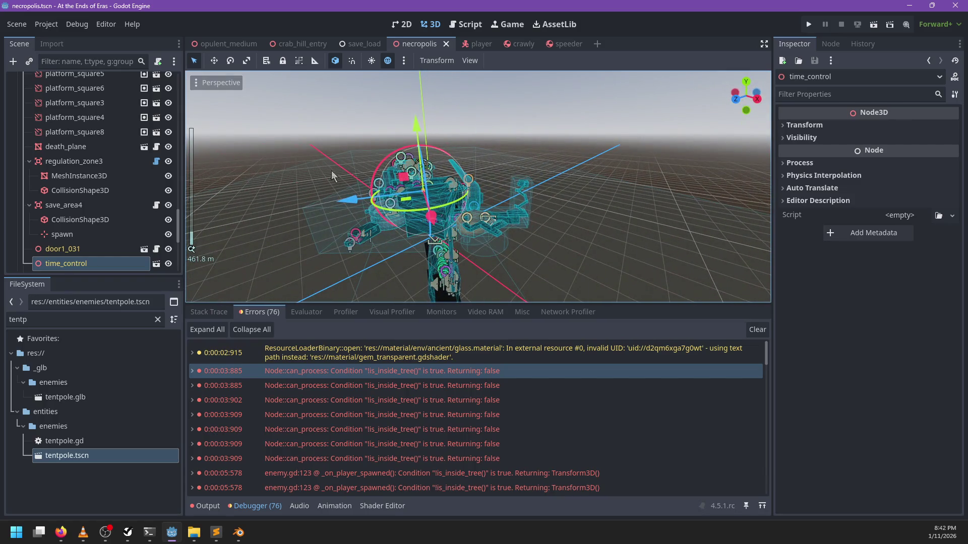
Step: Below line 126, add bullets 'For fast-paced industrial mechanics?' and 'For research?', then save
key("alt+Tab")
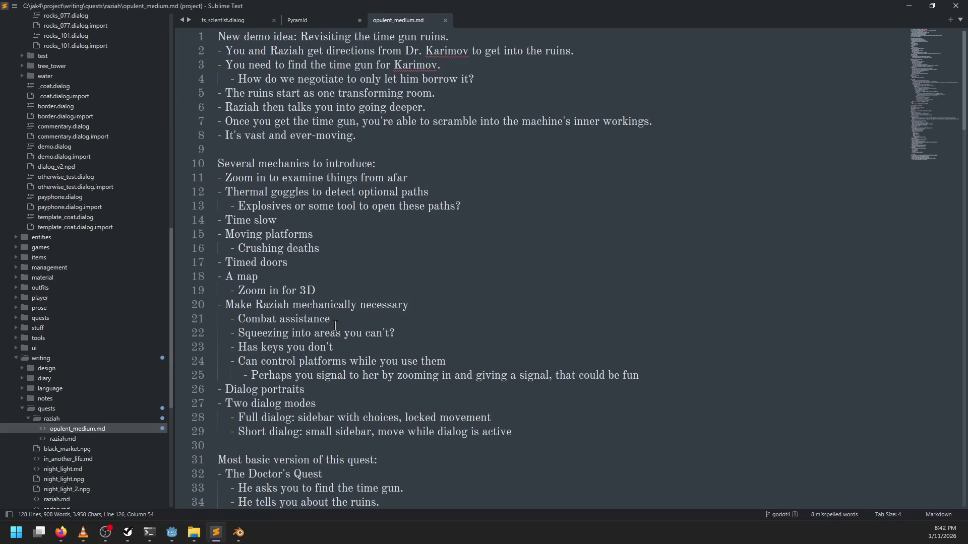
scroll(456, 272, "down", 20)
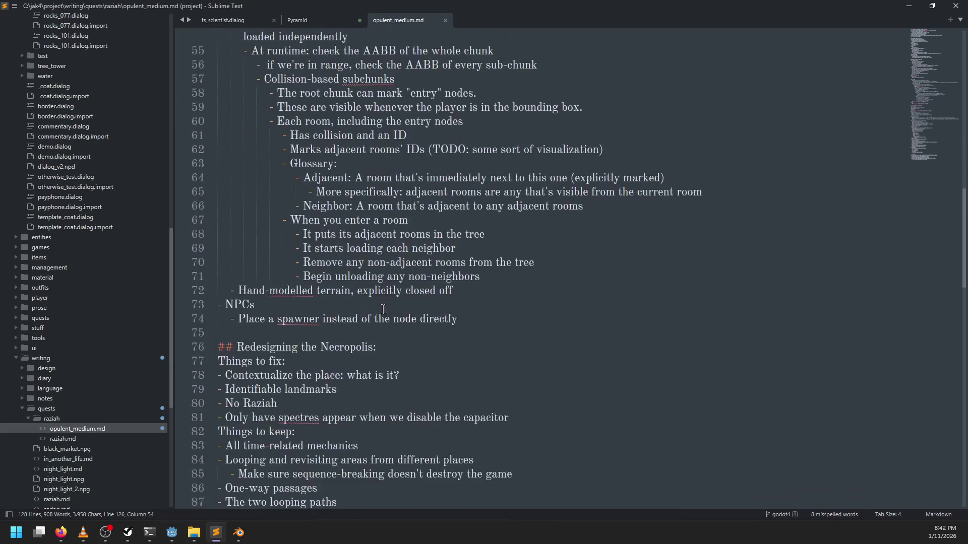
scroll(383, 311, "down", 13)
scroll(385, 311, "up", 5)
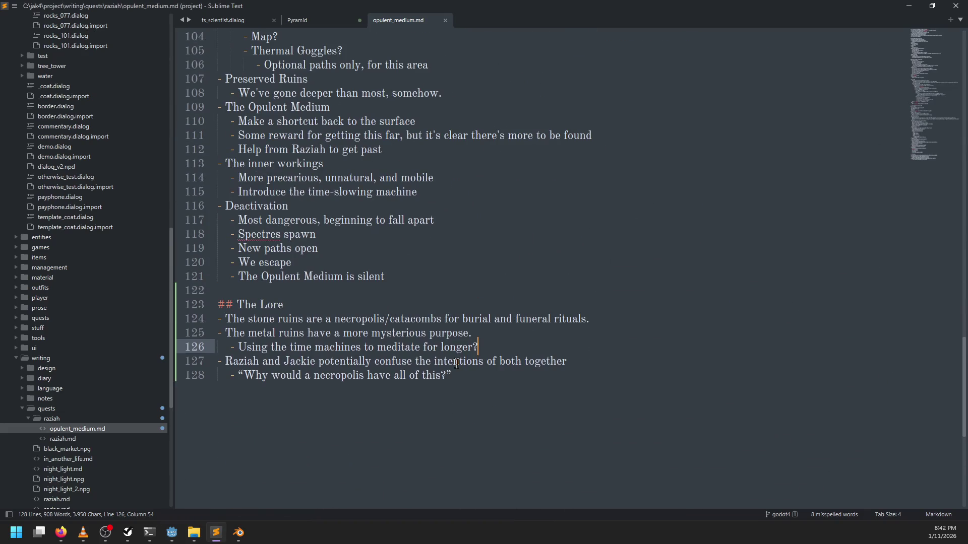
left_click(481, 389)
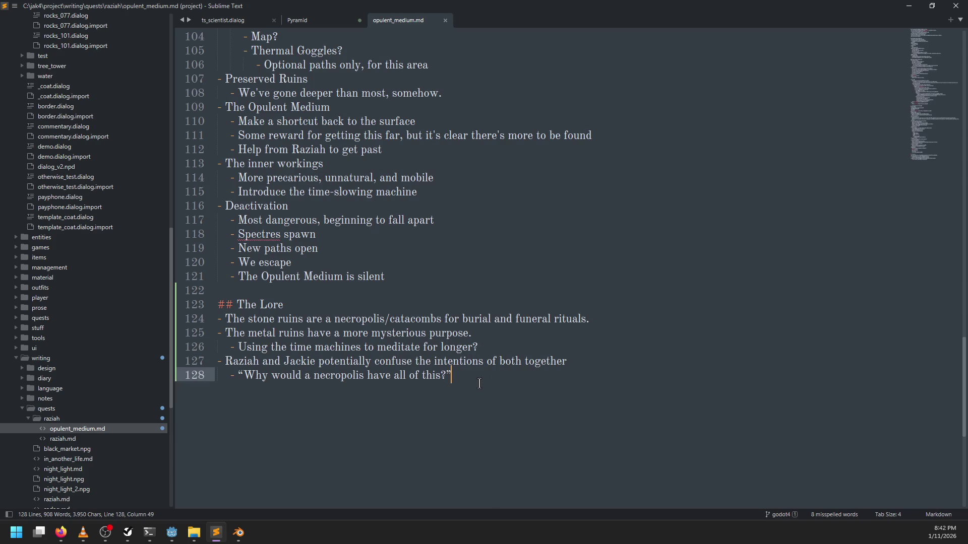
key("Up")
key("Up")
key("Return")
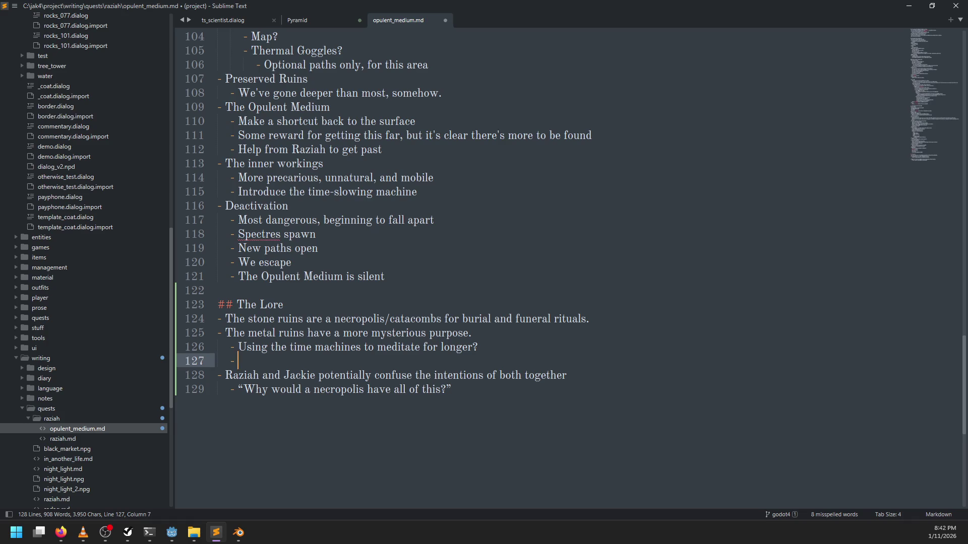
type("For fa")
type("st-paced indus")
type("trial")
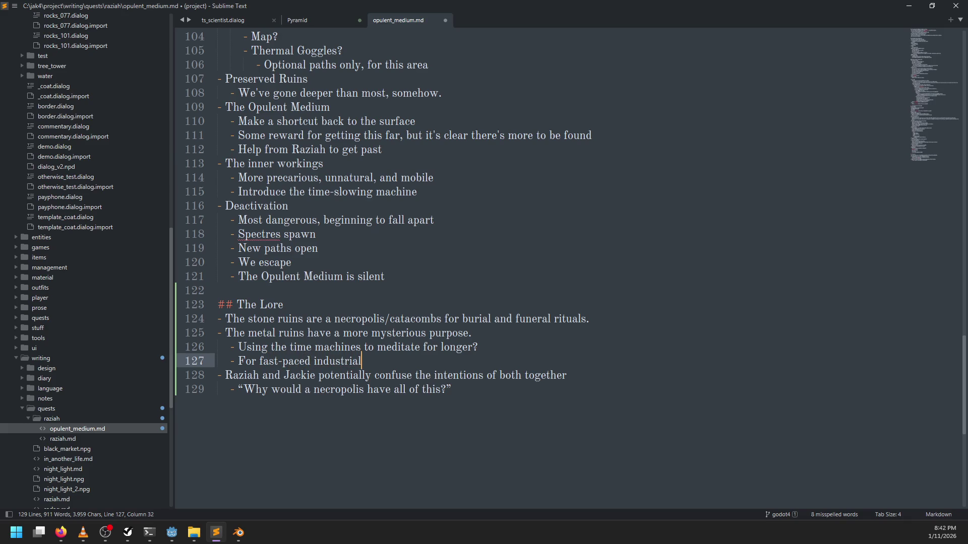
type(" mechanics?")
key("Return")
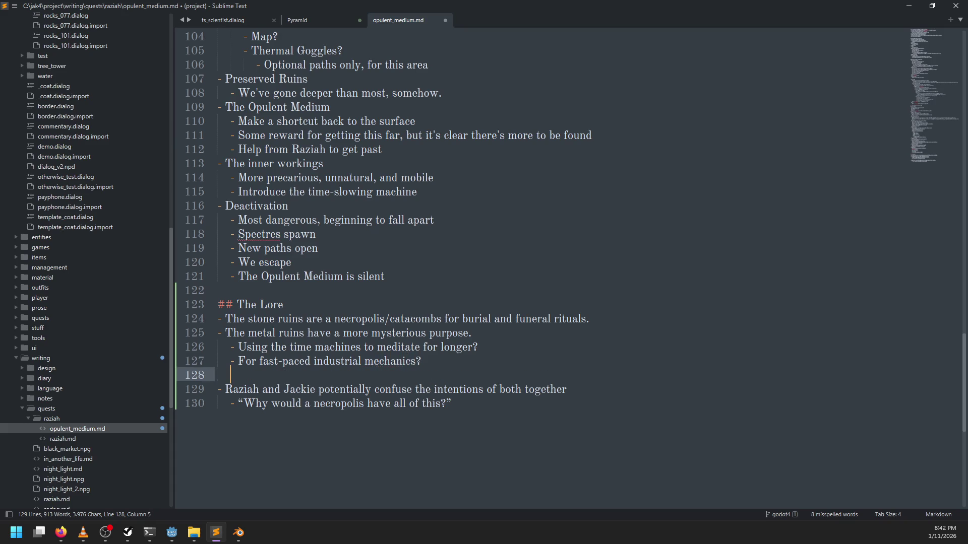
type("For reasearch?")
key("ctrl+s")
Step: Orbit and zoom onto the lit row of platform_square platforms leading toward the tunnel
key("alt+Tab")
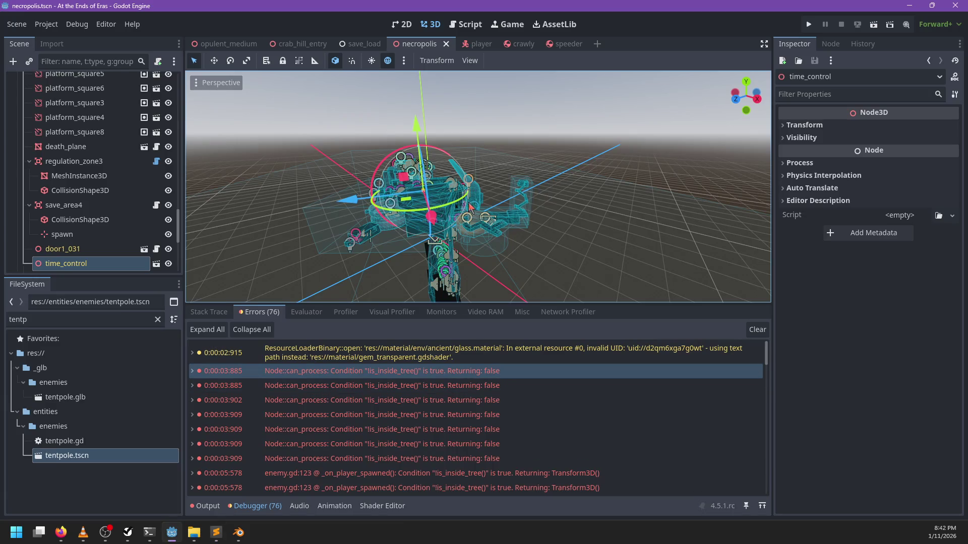
mouse_move(569, 231)
left_mouse_down()
mouse_move(585, 219)
mouse_move(620, 241)
mouse_move(524, 231)
mouse_move(477, 253)
left_mouse_up()
scroll(524, 231, "up", 2)
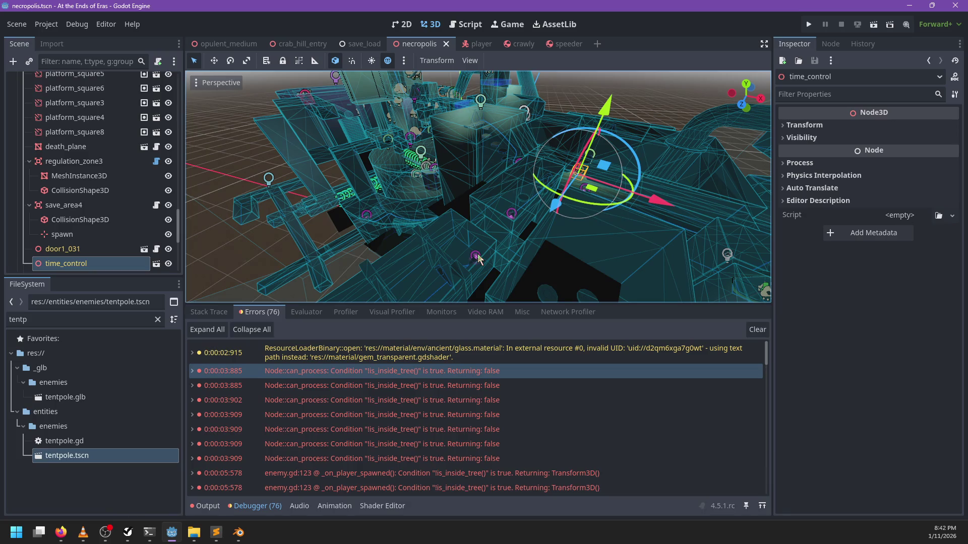
scroll(477, 257, "down", 2)
mouse_move(476, 258)
left_mouse_down()
mouse_move(585, 186)
mouse_move(518, 208)
mouse_move(652, 186)
mouse_move(595, 217)
mouse_move(502, 209)
mouse_move(482, 218)
mouse_move(621, 216)
mouse_move(537, 204)
mouse_move(491, 213)
mouse_move(618, 234)
mouse_move(403, 203)
mouse_move(543, 231)
mouse_move(512, 241)
mouse_move(649, 265)
mouse_move(548, 225)
mouse_move(406, 219)
mouse_move(343, 240)
mouse_move(498, 241)
mouse_move(543, 199)
mouse_move(441, 215)
mouse_move(460, 208)
left_mouse_up()
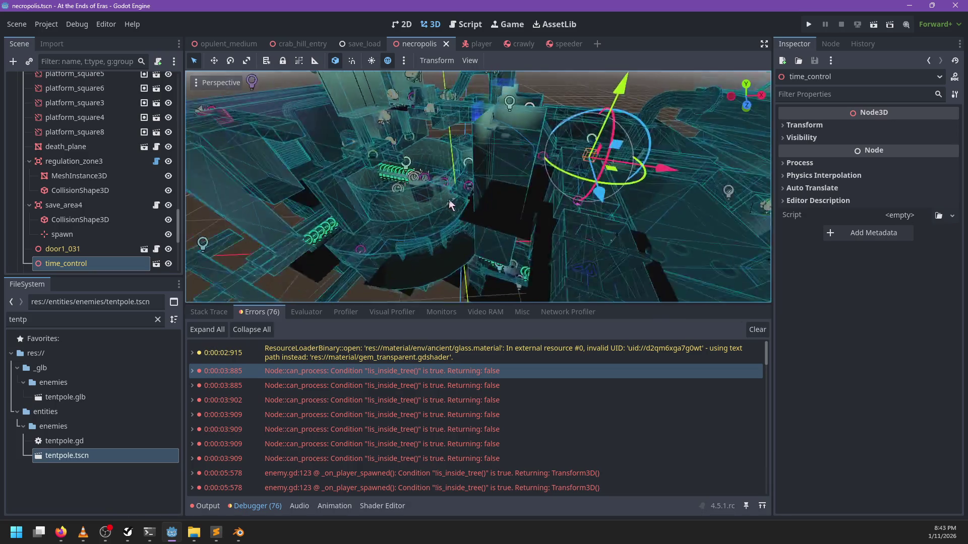
scroll(595, 217, "up", 2)
scroll(538, 203, "up", 3)
scroll(518, 227, "up", 2)
scroll(543, 231, "up", 2)
scroll(544, 202, "down", 5)
Step: Select platform_square4 and collapse the children of the platform_square nodes in the Scene tree
left_click(461, 210)
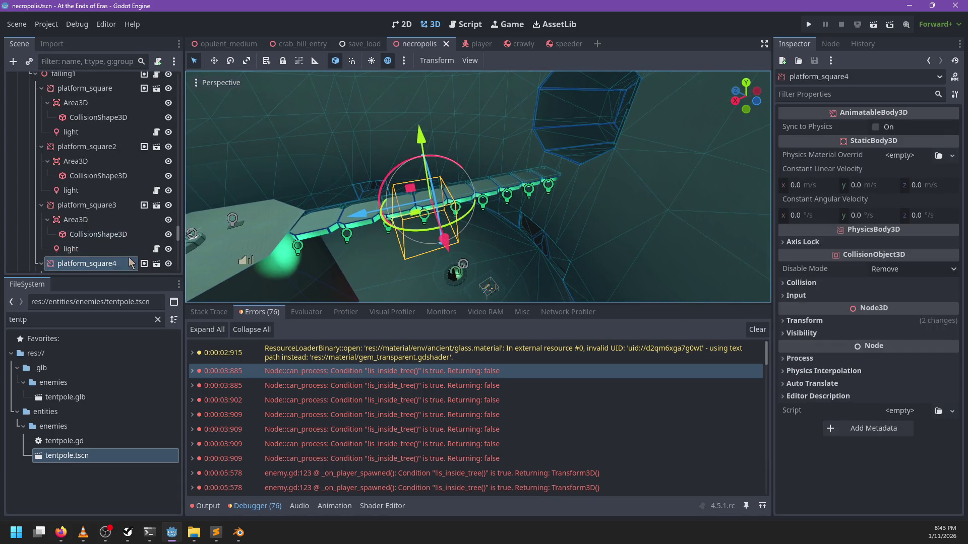
left_click(41, 205)
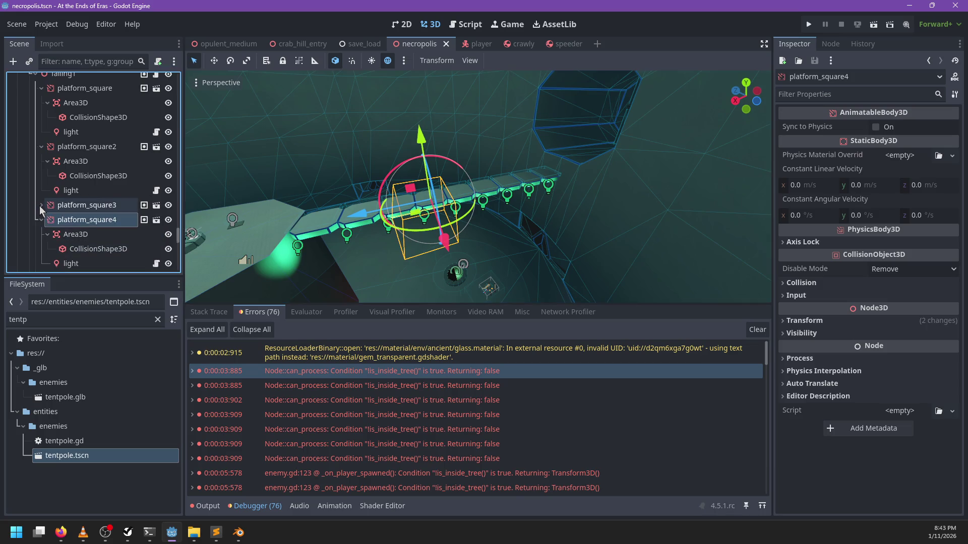
key("Left")
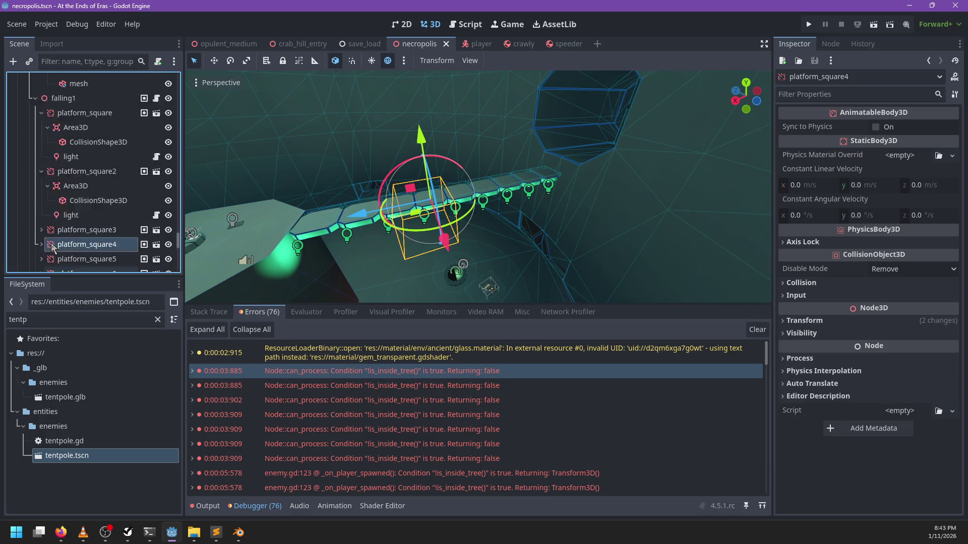
left_click(41, 234)
left_click(38, 189)
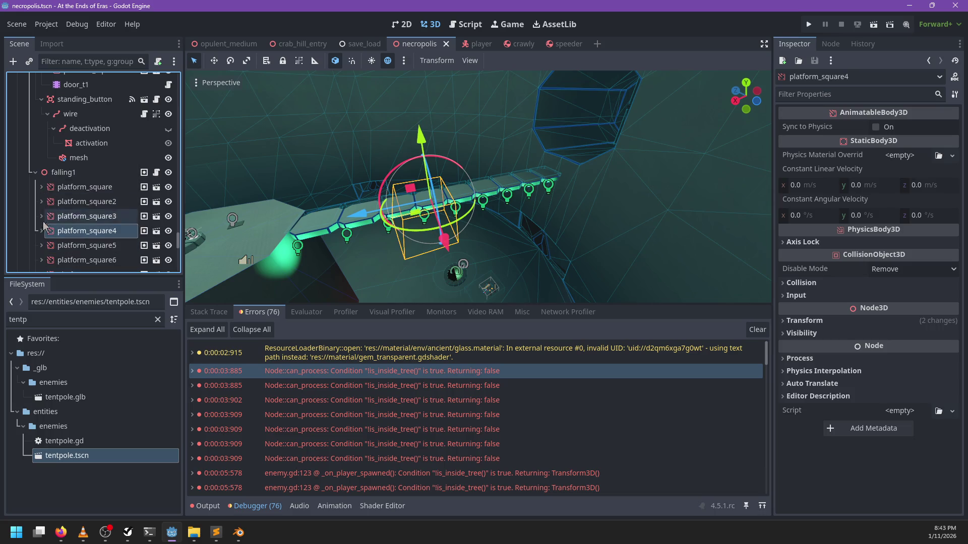
scroll(46, 229, "down", 3)
left_click(41, 125)
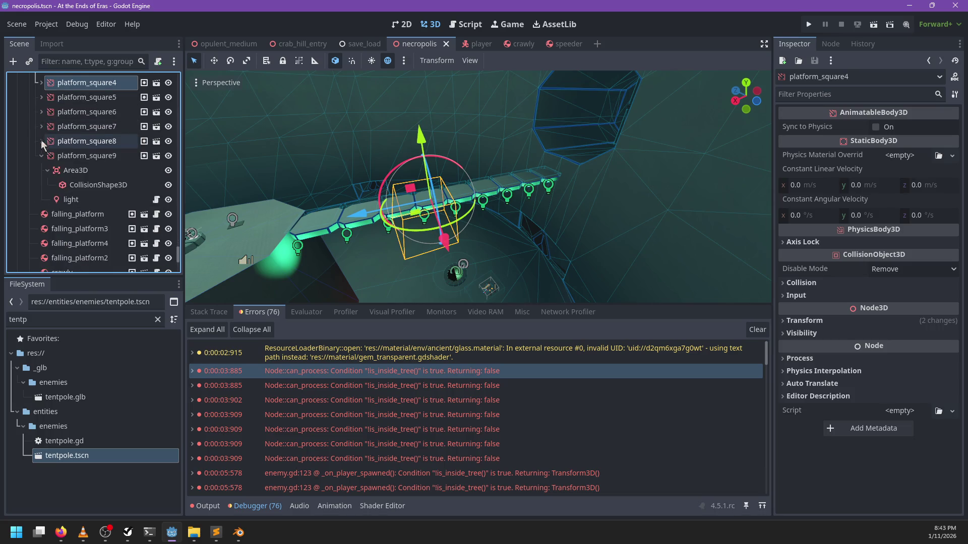
left_click(42, 156)
scroll(104, 169, "up", 4)
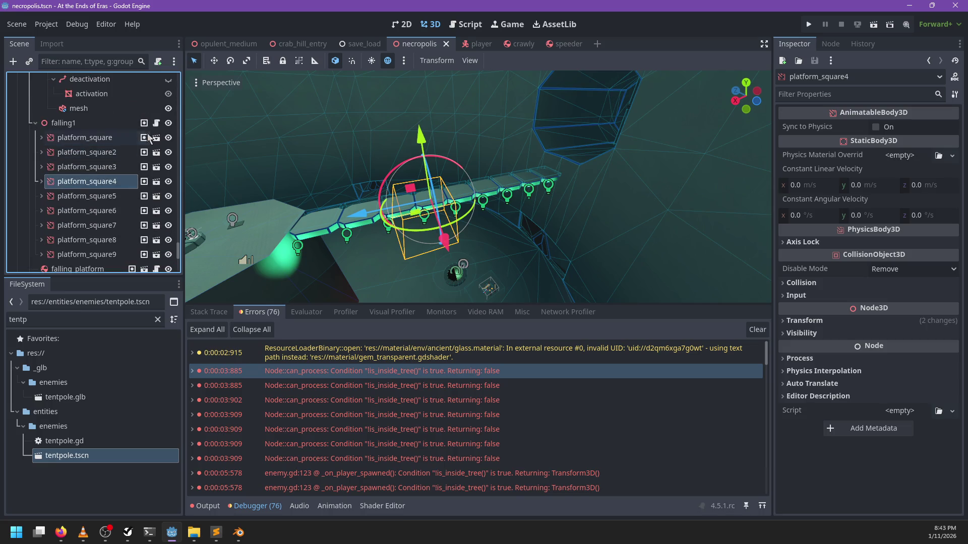
Step: Open falling1's falling_bridge.gd script and review falling1's bridge settings
left_click(156, 123)
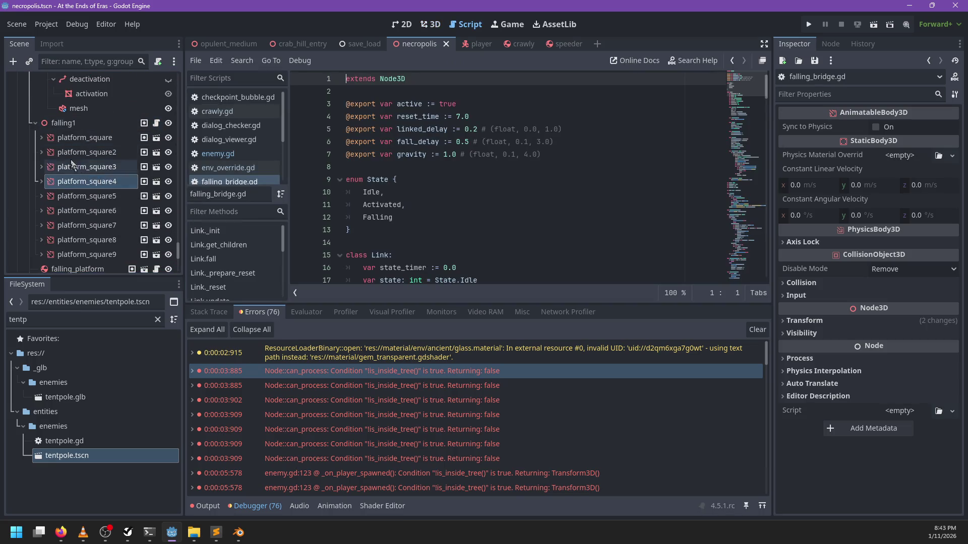
left_click(63, 123)
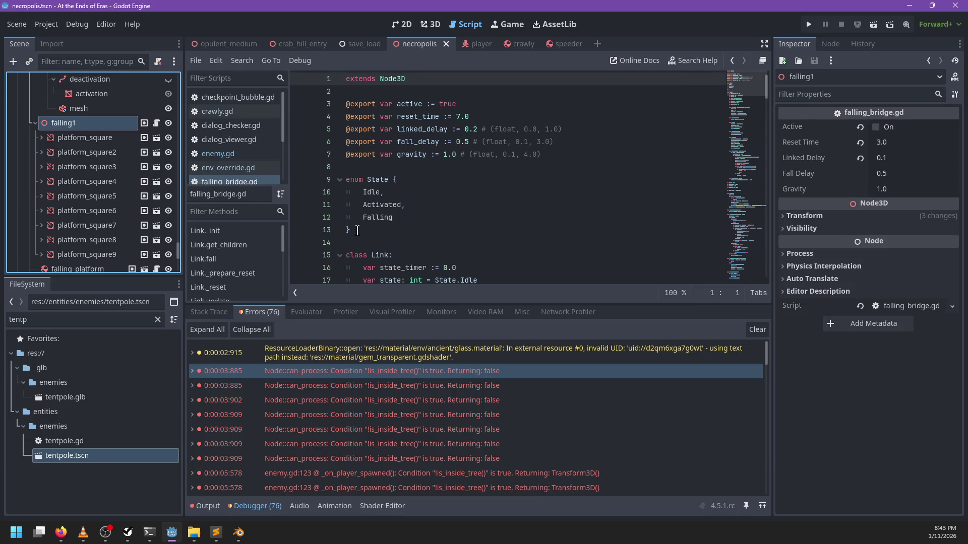
scroll(495, 201, "down", 18)
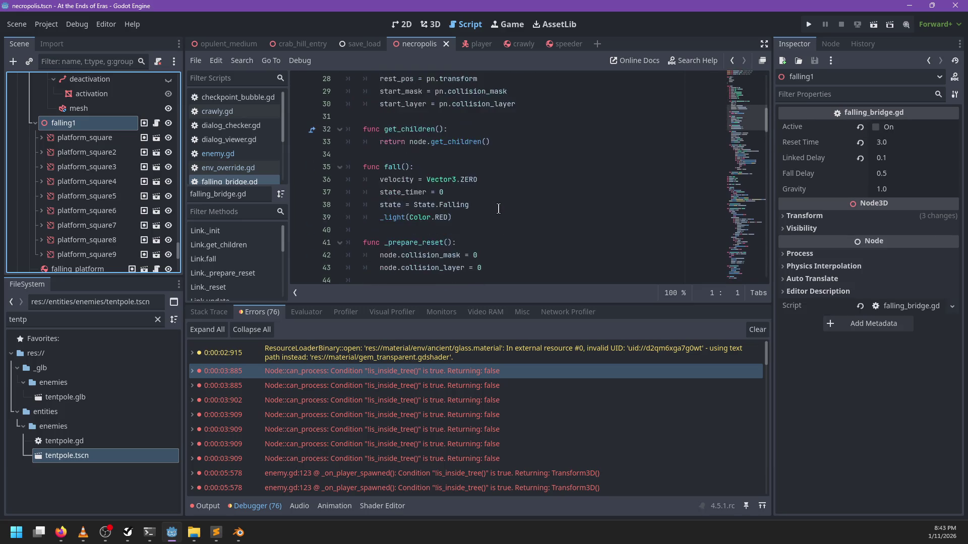
key("alt+Tab")
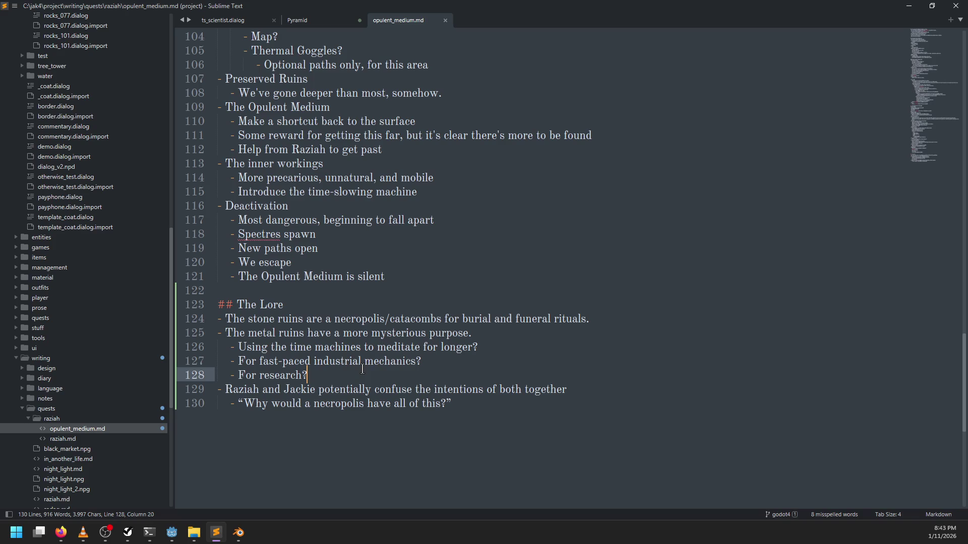
Step: Start an indented sub-bullet under the stone-ruins lore line, then check the necropolis in 3D
left_click(625, 319)
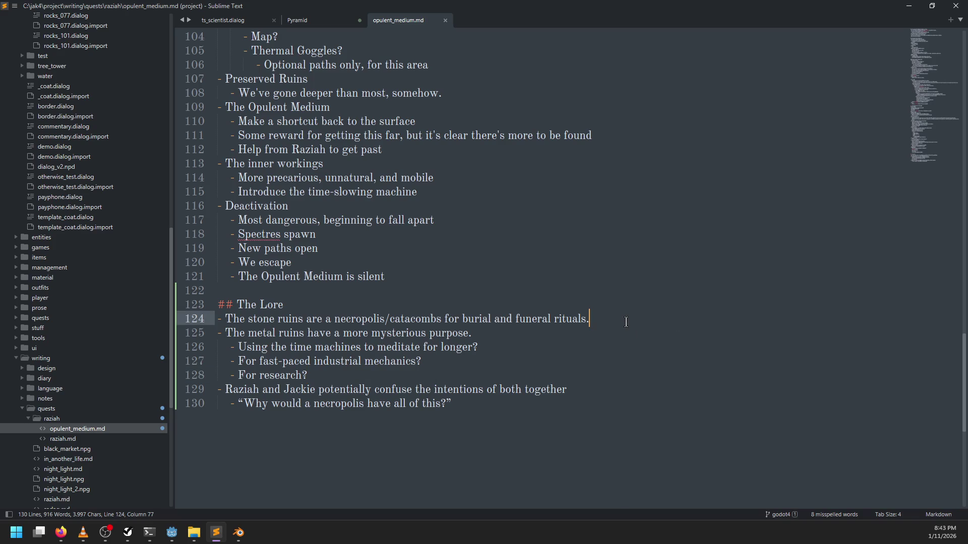
key("Return")
key("Tab")
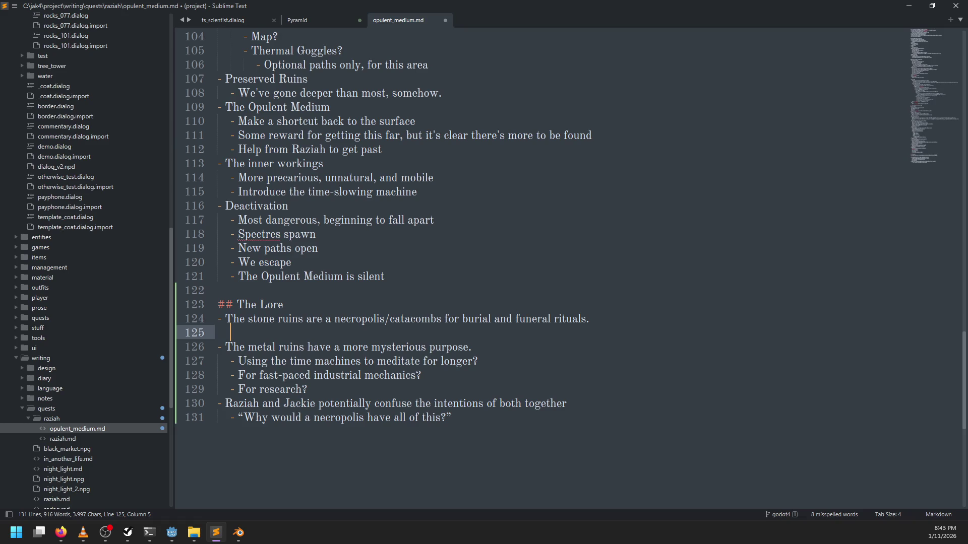
key("alt+Tab")
left_click(418, 30)
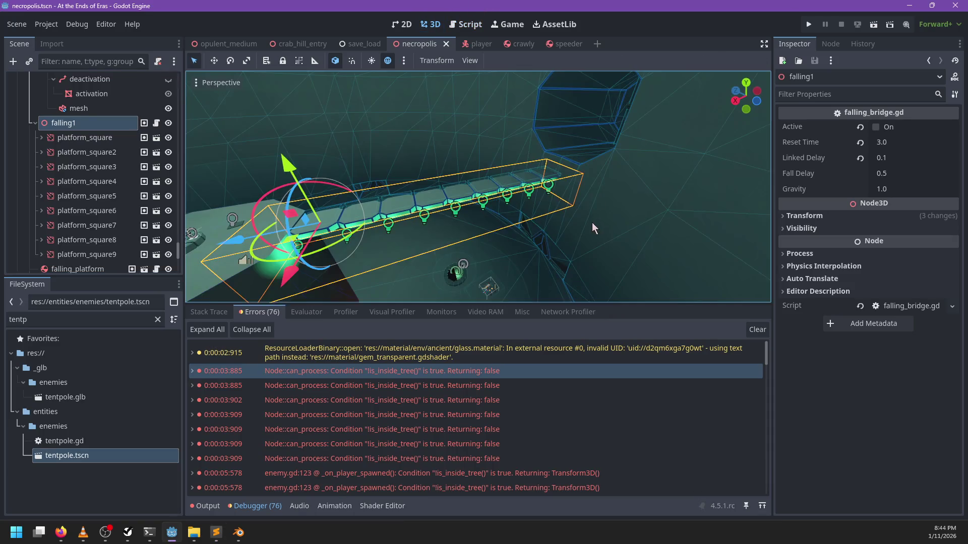
scroll(367, 215, "down", 6)
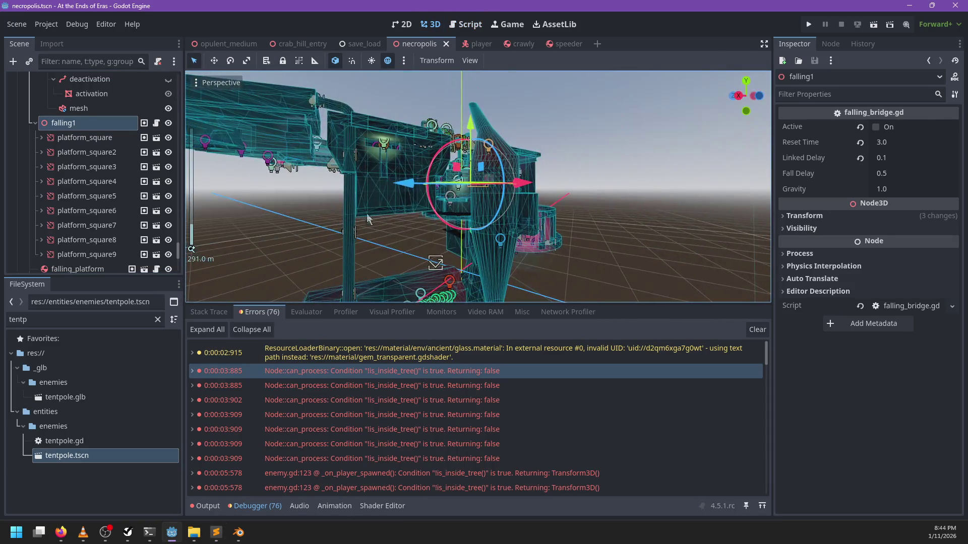
mouse_move(548, 138)
left_mouse_down()
mouse_move(571, 185)
mouse_move(568, 160)
left_mouse_up()
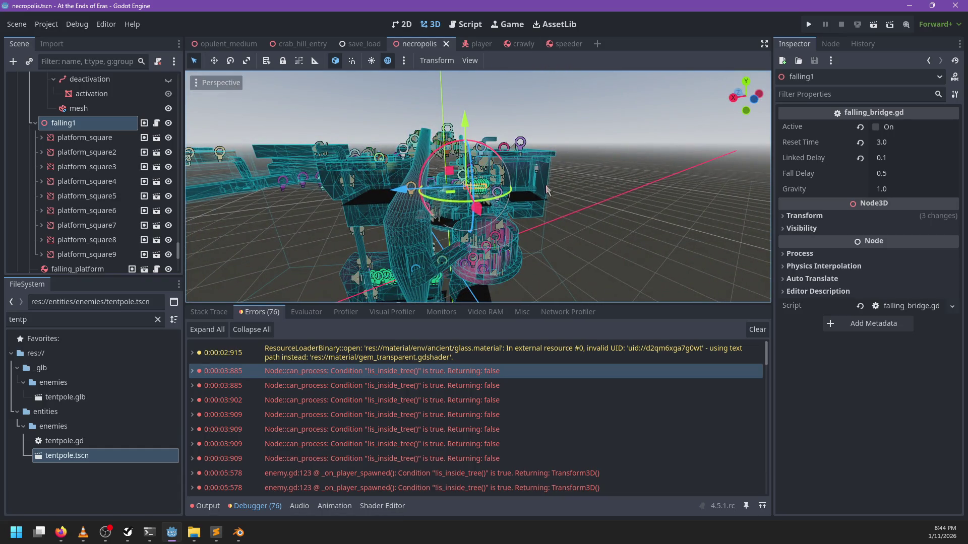
Step: Write that a clear path to the Opulent Medium existed but was destroyed, and save
key("alt+Tab")
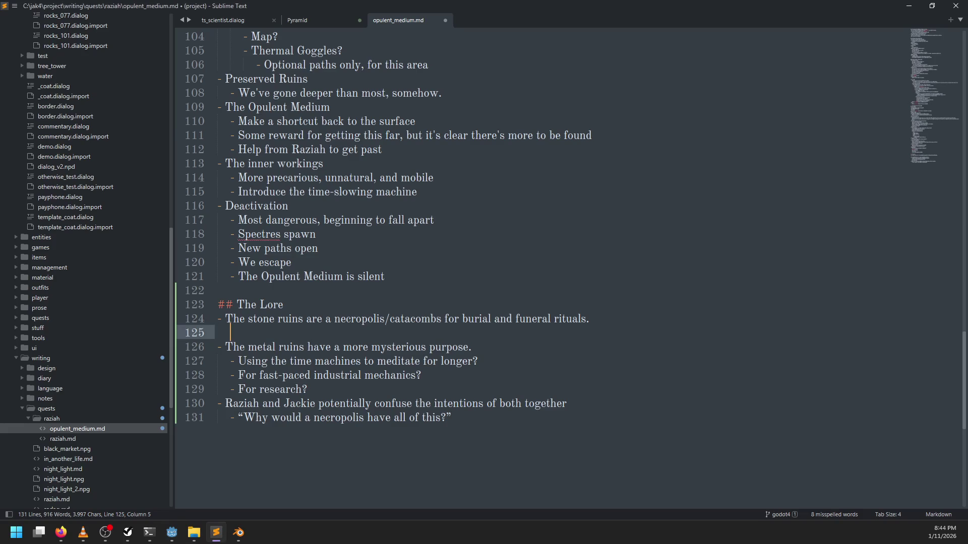
type("e was")
key("BackSpace")
key("BackSpace")
key("BackSpace")
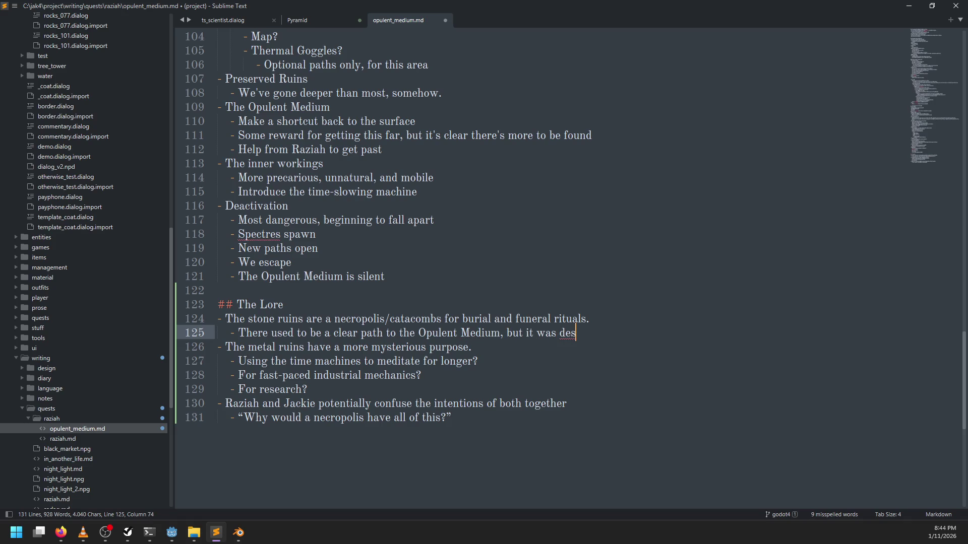
key("ctrl+s")
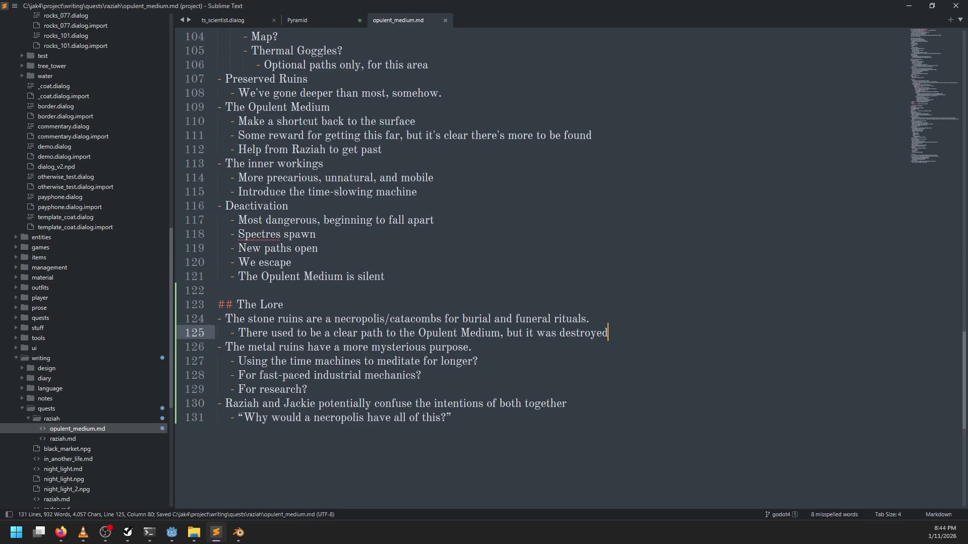
key("alt+Tab")
mouse_move(581, 239)
left_mouse_down()
mouse_move(474, 225)
mouse_move(600, 232)
mouse_move(476, 243)
mouse_move(609, 235)
left_mouse_up()
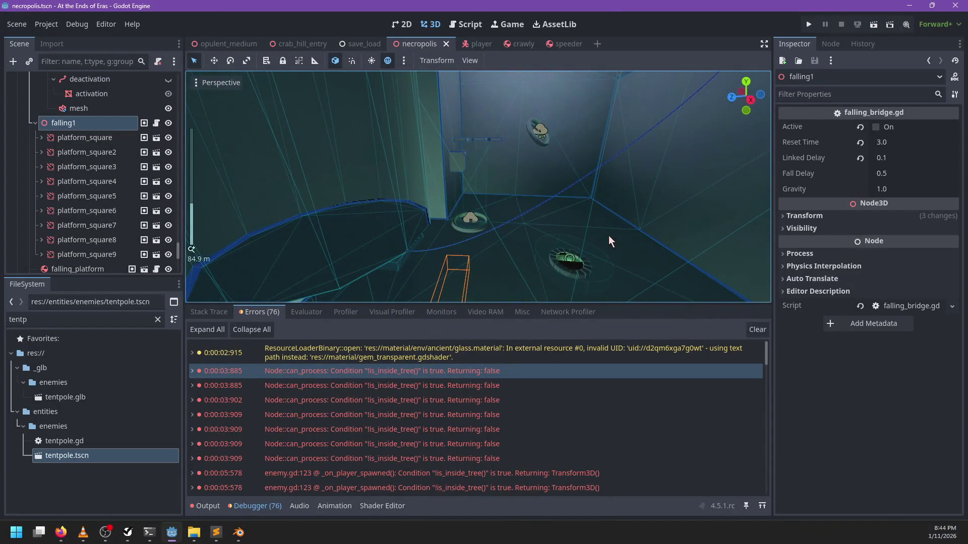
Step: Frame the falling1 bridge, then orbit and zoom around it to view the whole level from the side
key("f")
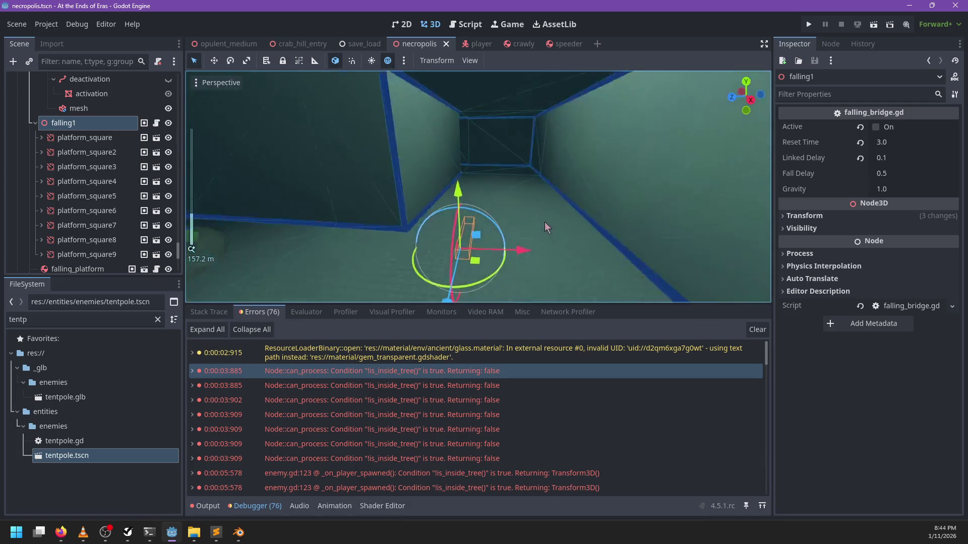
scroll(545, 221, "down", 5)
mouse_move(470, 196)
left_mouse_down()
mouse_move(494, 125)
mouse_move(625, 188)
mouse_move(447, 201)
mouse_move(528, 195)
mouse_move(356, 144)
mouse_move(416, 198)
mouse_move(599, 187)
mouse_move(359, 147)
mouse_move(416, 180)
mouse_move(418, 167)
mouse_move(458, 210)
mouse_move(397, 216)
mouse_move(589, 211)
mouse_move(526, 252)
mouse_move(583, 177)
mouse_move(613, 177)
mouse_move(587, 189)
mouse_move(337, 215)
mouse_move(411, 252)
mouse_move(579, 254)
mouse_move(602, 242)
mouse_move(387, 221)
mouse_move(579, 230)
mouse_move(528, 229)
mouse_move(548, 247)
mouse_move(477, 247)
mouse_move(512, 271)
mouse_move(567, 208)
left_mouse_up()
scroll(447, 202, "up", 3)
scroll(598, 186, "up", 2)
scroll(417, 166, "down", 3)
scroll(397, 216, "down", 4)
scroll(588, 212, "up", 5)
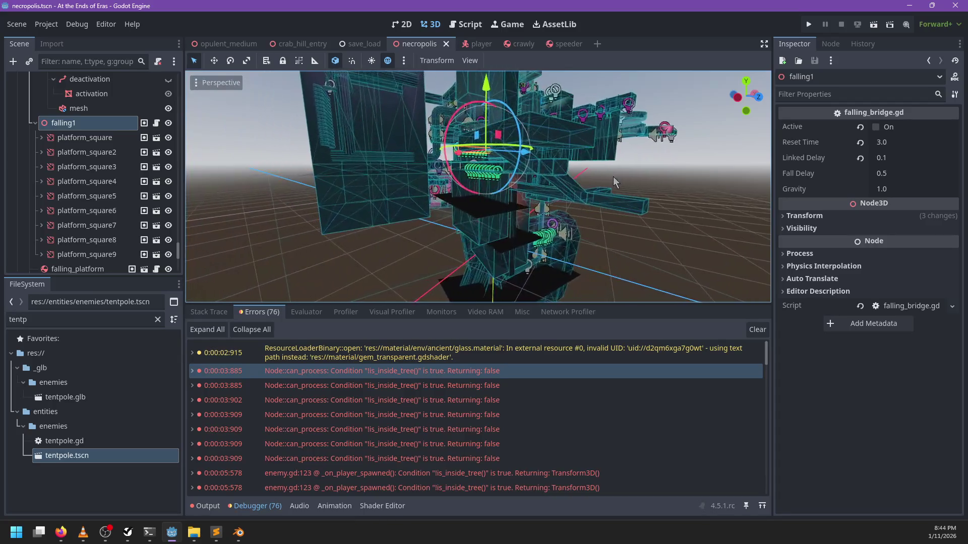
scroll(613, 176, "down", 2)
scroll(407, 228, "up", 5)
scroll(546, 244, "down", 8)
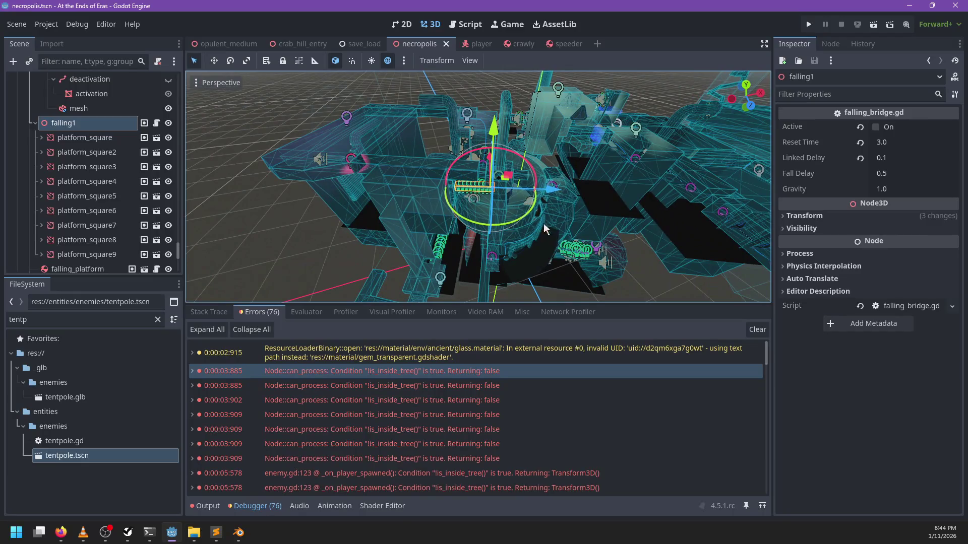
mouse_move(540, 261)
left_mouse_down()
mouse_move(561, 251)
mouse_move(474, 245)
mouse_move(571, 229)
mouse_move(555, 237)
left_mouse_up()
key("alt+Tab")
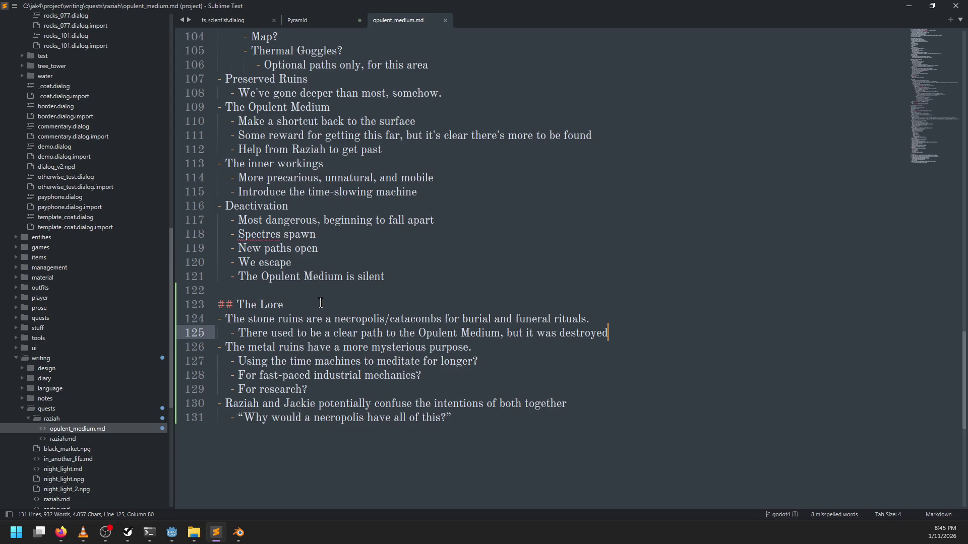
Step: Below the time-slowing machine bullet, add 'Perhaps revisit an area with the time-gun now' and save
left_click(411, 280)
scroll(423, 284, "up", 2)
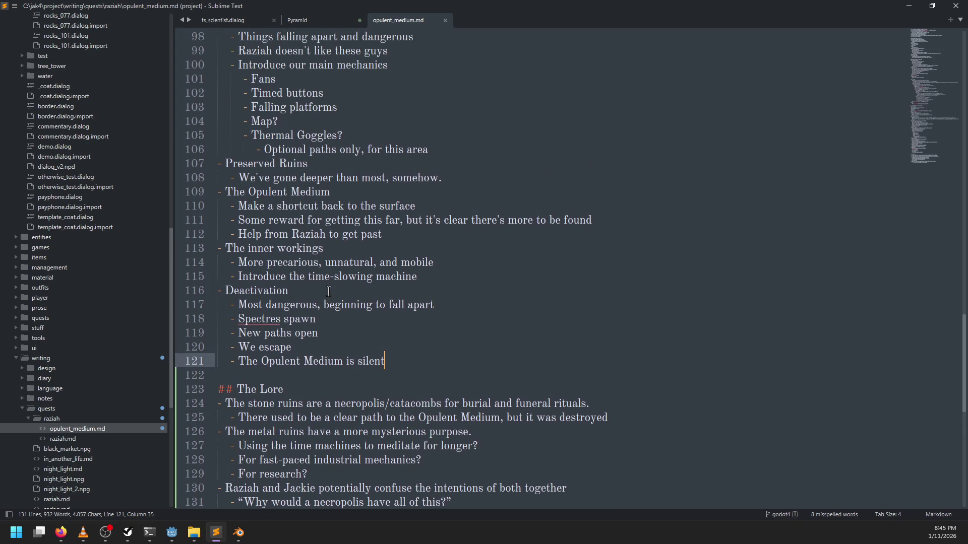
left_click(439, 275)
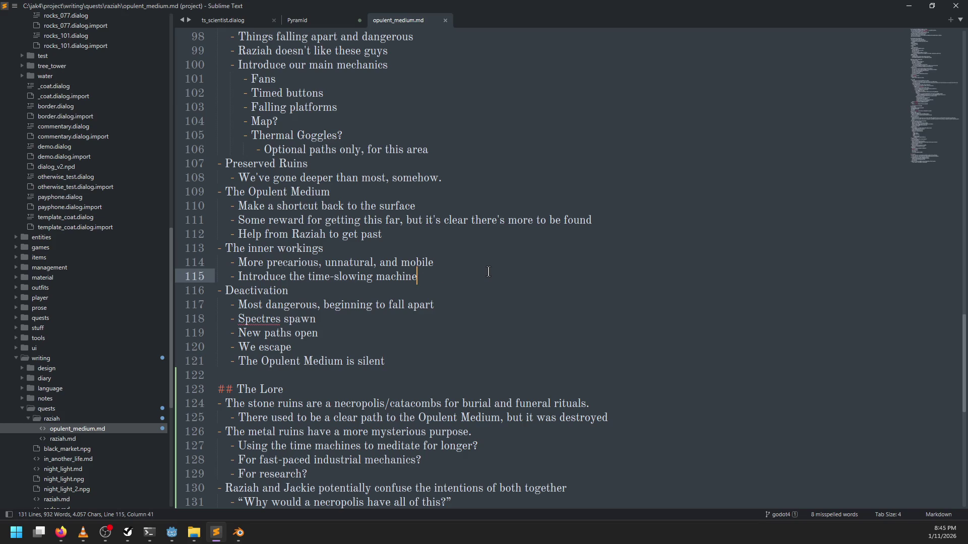
key("Return")
type("- P")
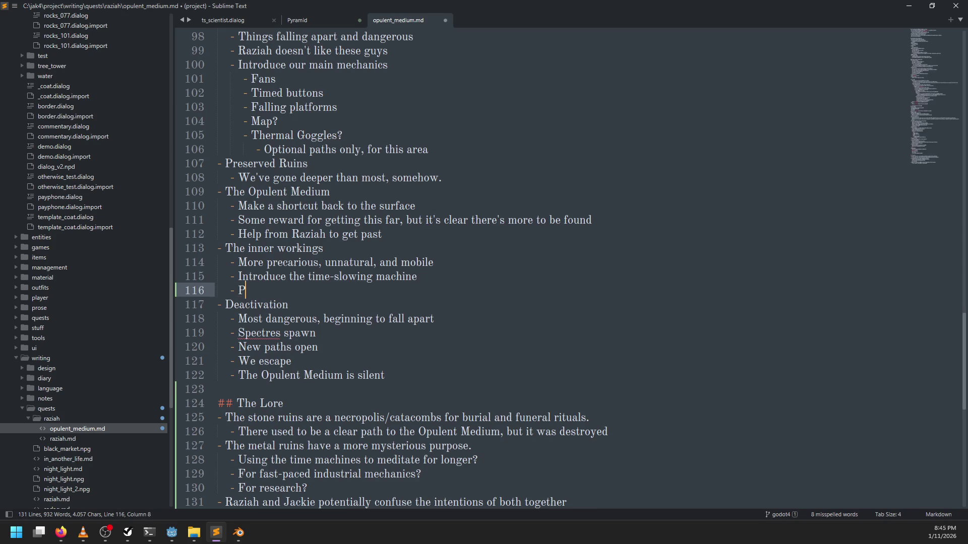
type("erhaps revisit an area ")
type("with the time-gun now")
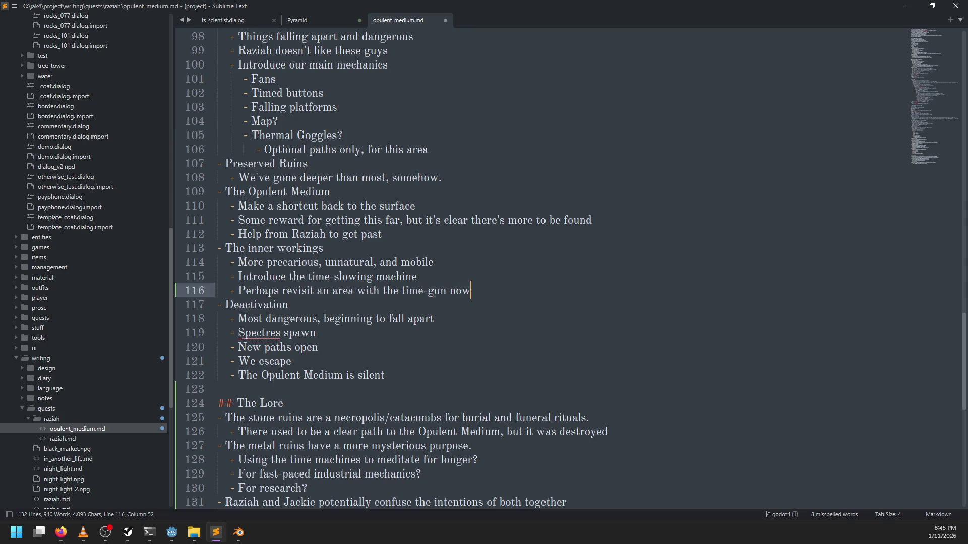
key("ctrl+s")
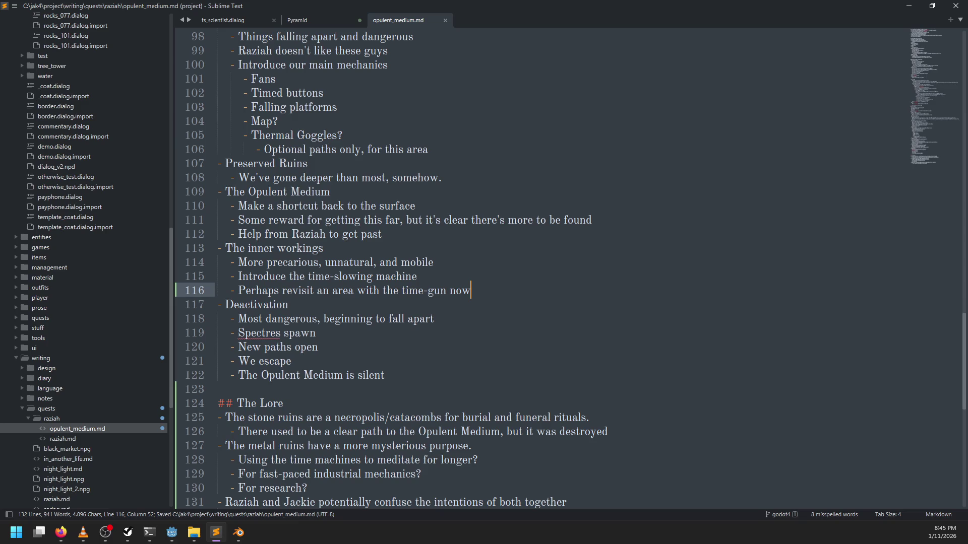
key("alt+Tab")
key("alt+Tab")
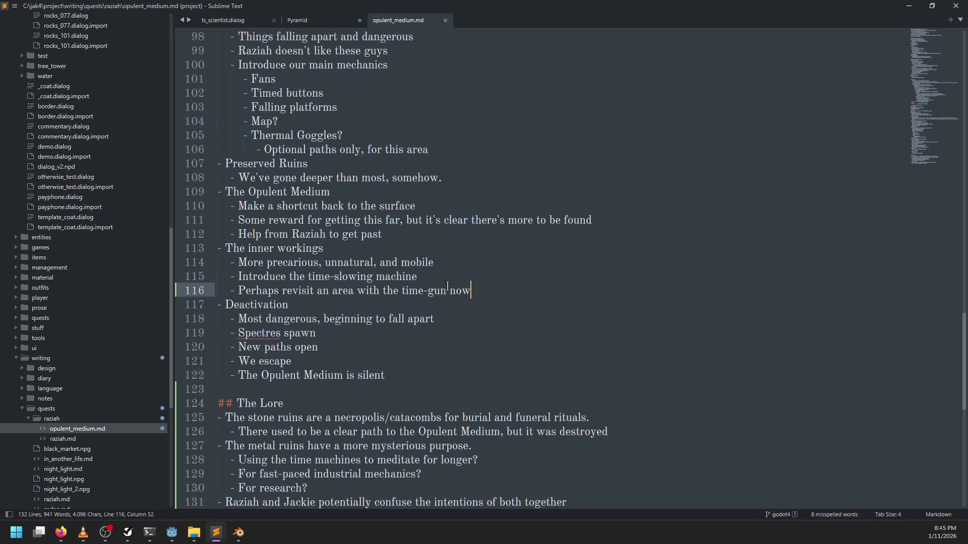
Step: Add the bullet 'Work deeper into the machine/maintenance areas' and save the doc
key("Return")
type("- Work deeper into the")
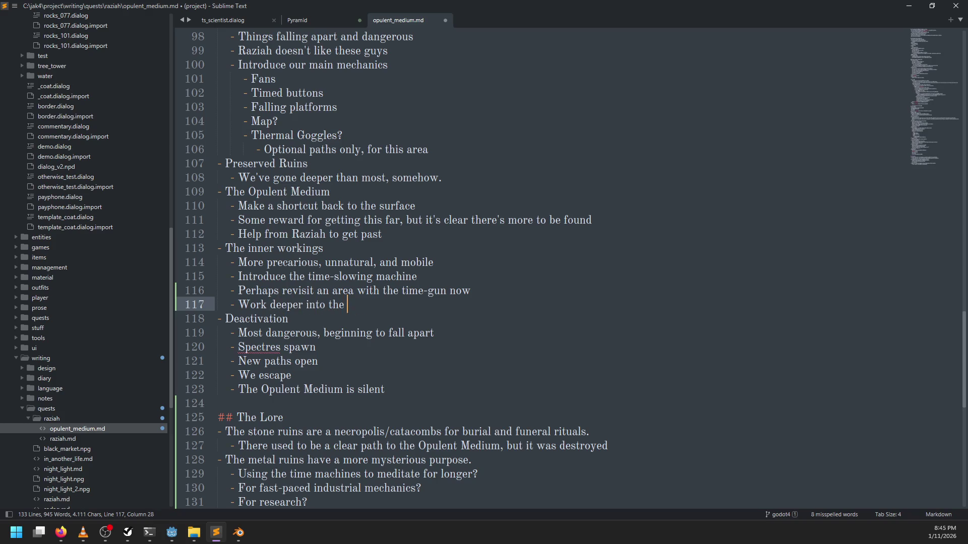
type("machine/maintenance areas")
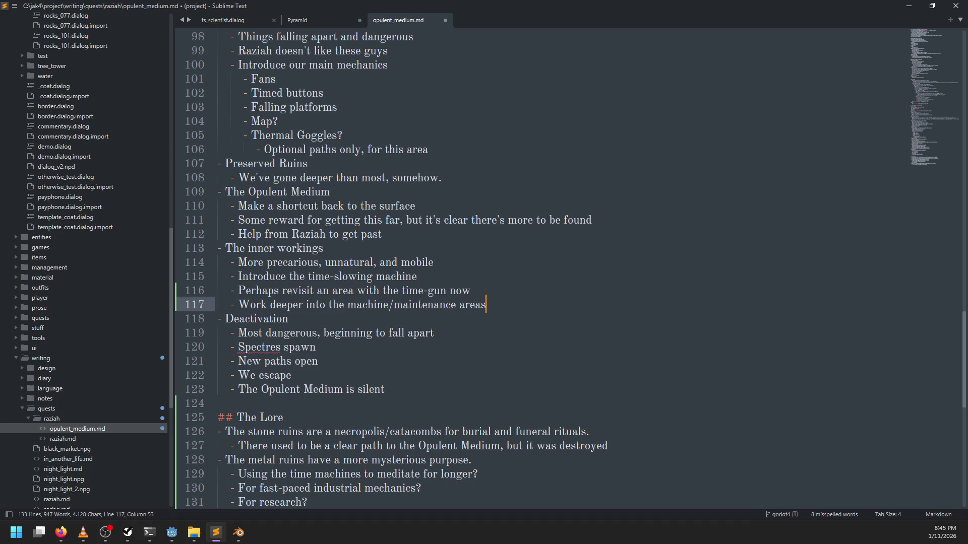
key("alt+Tab")
key("alt+Tab")
key("ctrl+s")
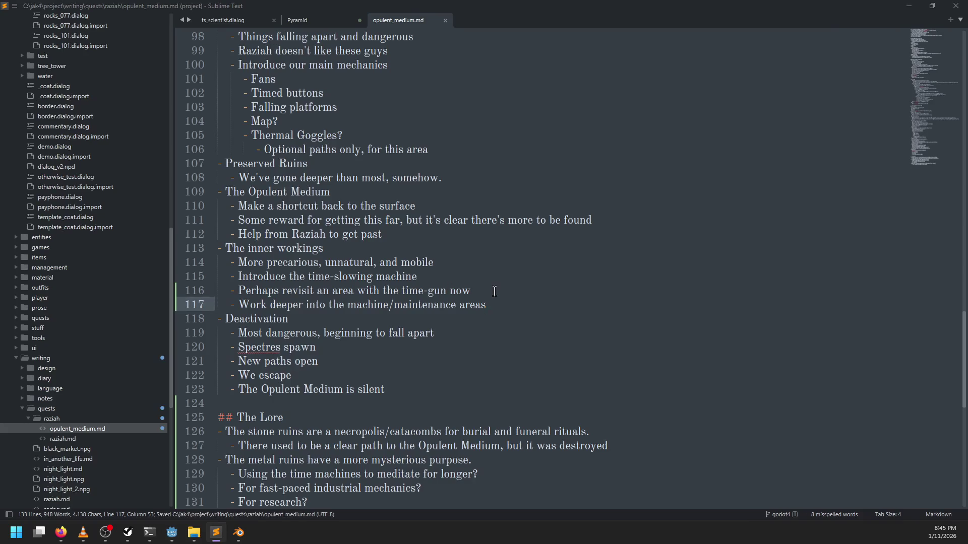
key("alt+Tab")
mouse_move(556, 259)
left_mouse_down()
mouse_move(597, 236)
mouse_move(340, 193)
left_mouse_up()
Step: Select the CollisionShape3D node and frame it in the 3D viewport
scroll(456, 226, "up", 5)
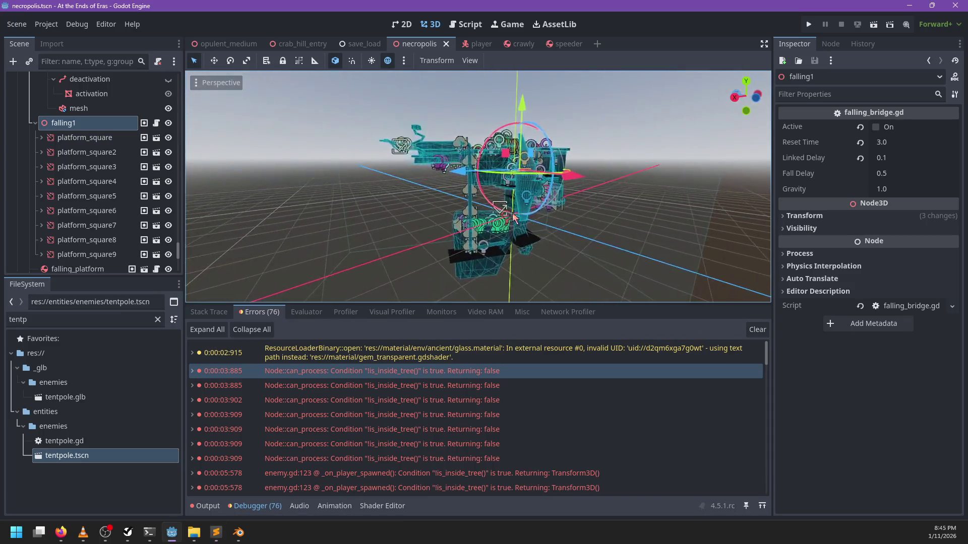
scroll(456, 226, "up", 4)
mouse_move(455, 226)
left_mouse_down()
mouse_move(422, 275)
mouse_move(419, 261)
mouse_move(460, 244)
mouse_move(518, 237)
mouse_move(556, 179)
mouse_move(554, 219)
mouse_move(565, 195)
mouse_move(592, 180)
mouse_move(549, 185)
mouse_move(516, 148)
mouse_move(551, 143)
mouse_move(433, 138)
mouse_move(461, 136)
left_mouse_up()
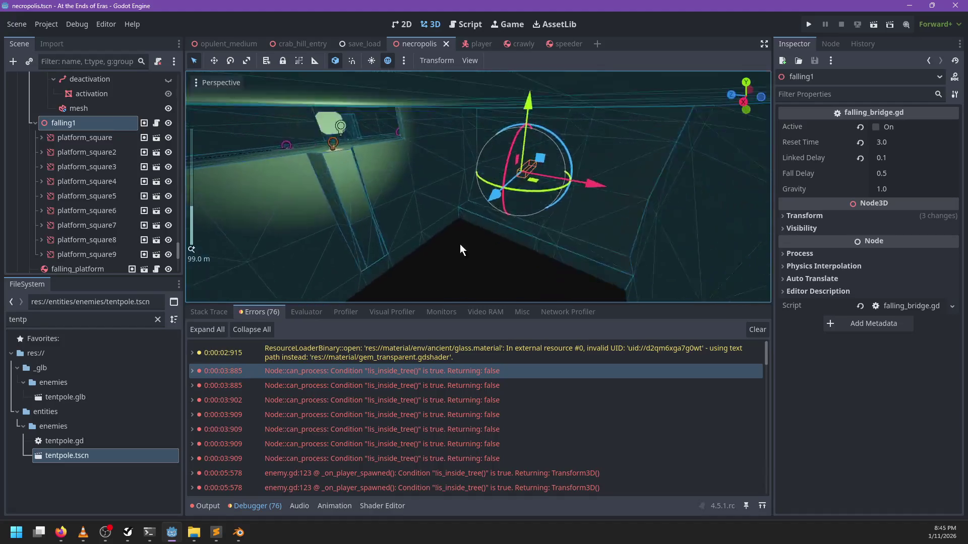
scroll(459, 244, "up", 3)
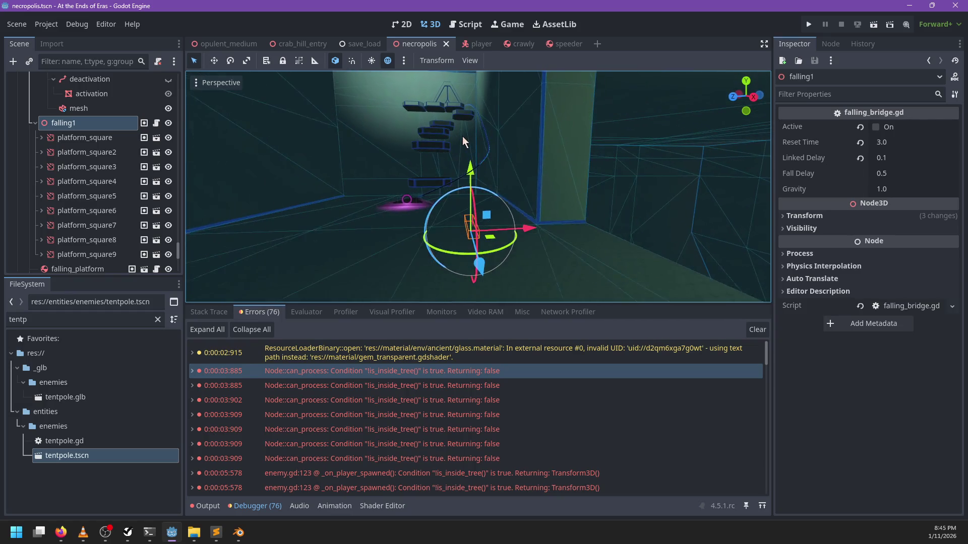
left_click(462, 139)
key("f")
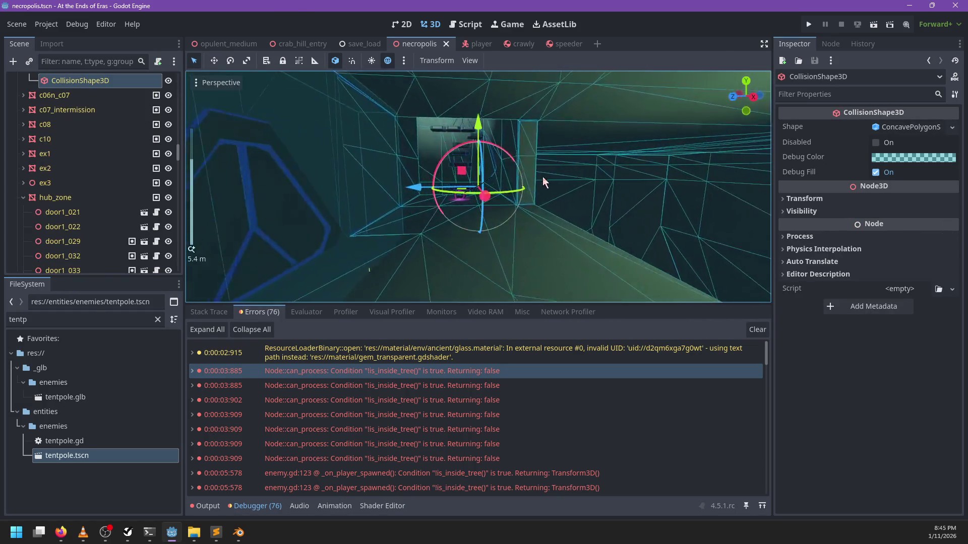
mouse_move(534, 158)
left_mouse_down()
mouse_move(547, 181)
mouse_move(507, 182)
mouse_move(509, 231)
mouse_move(597, 223)
mouse_move(366, 229)
mouse_move(582, 237)
mouse_move(528, 200)
mouse_move(548, 254)
left_mouse_up()
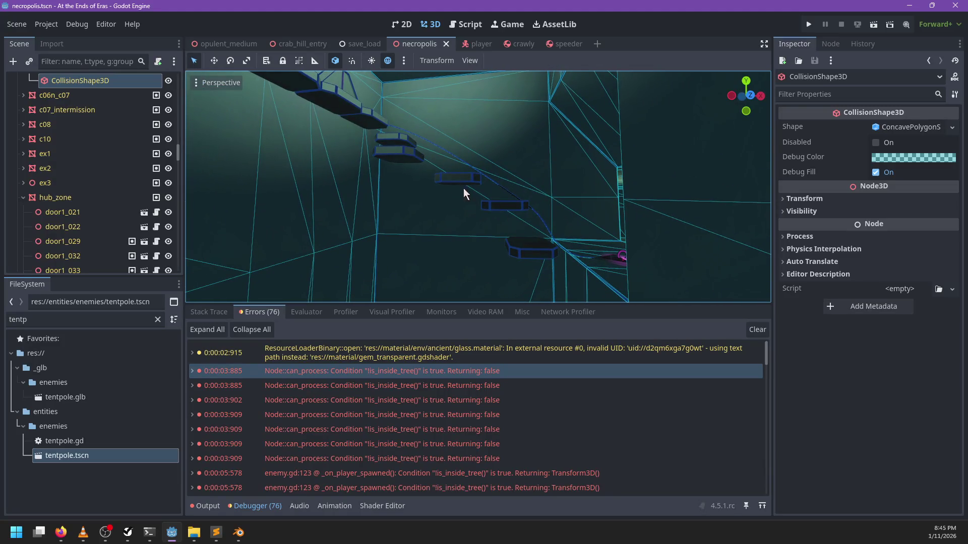
Step: Orbit and zoom over the corridor, stairs, stepping platforms and the arched wall
mouse_move(381, 139)
left_mouse_down()
mouse_move(469, 233)
mouse_move(522, 221)
left_mouse_up()
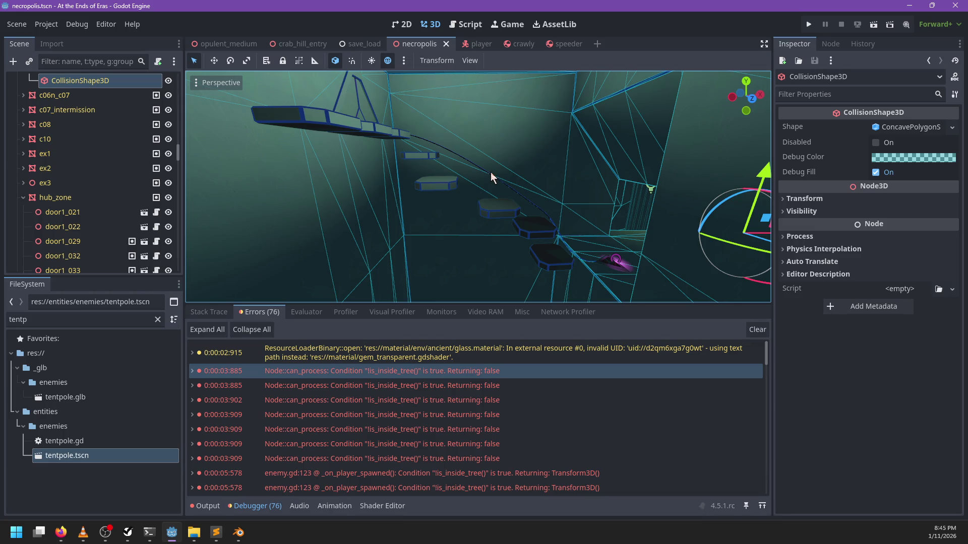
mouse_move(490, 171)
left_mouse_down()
mouse_move(332, 173)
mouse_move(510, 161)
left_mouse_up()
scroll(510, 161, "up", 2)
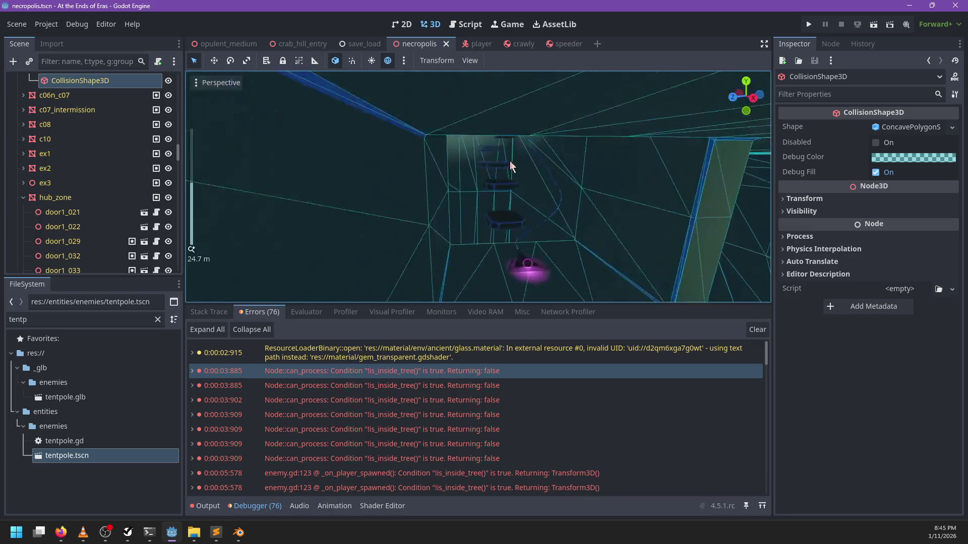
scroll(521, 193, "up", 4)
mouse_move(522, 96)
left_mouse_down()
mouse_move(446, 141)
mouse_move(527, 159)
mouse_move(358, 96)
mouse_move(513, 214)
mouse_move(500, 192)
mouse_move(560, 190)
mouse_move(449, 189)
mouse_move(469, 201)
mouse_move(384, 259)
mouse_move(453, 227)
mouse_move(565, 197)
mouse_move(534, 158)
left_mouse_up()
scroll(529, 211, "down", 10)
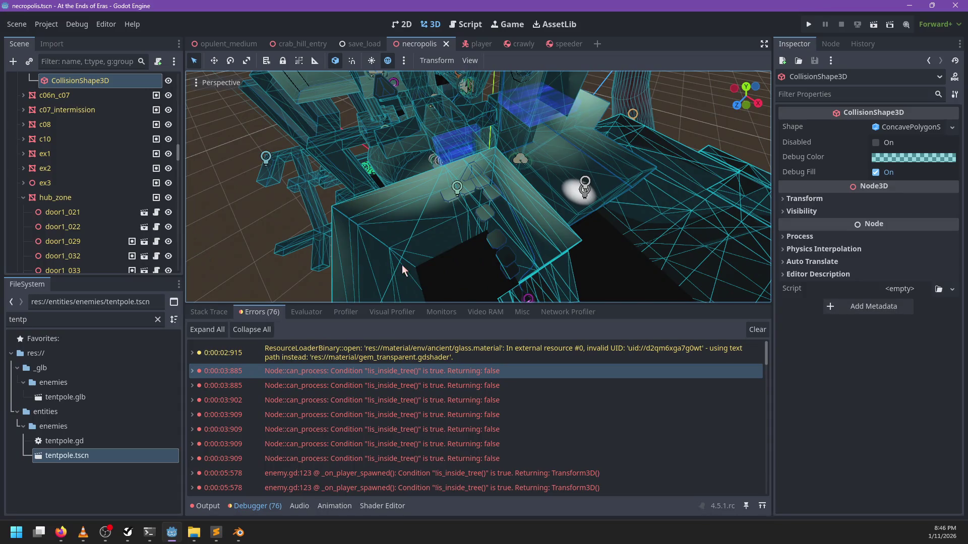
mouse_move(403, 270)
left_mouse_down()
mouse_move(504, 212)
mouse_move(493, 199)
mouse_move(476, 88)
mouse_move(509, 146)
mouse_move(532, 130)
mouse_move(394, 147)
mouse_move(354, 205)
mouse_move(530, 315)
left_mouse_up()
scroll(493, 198, "up", 5)
scroll(509, 146, "down", 6)
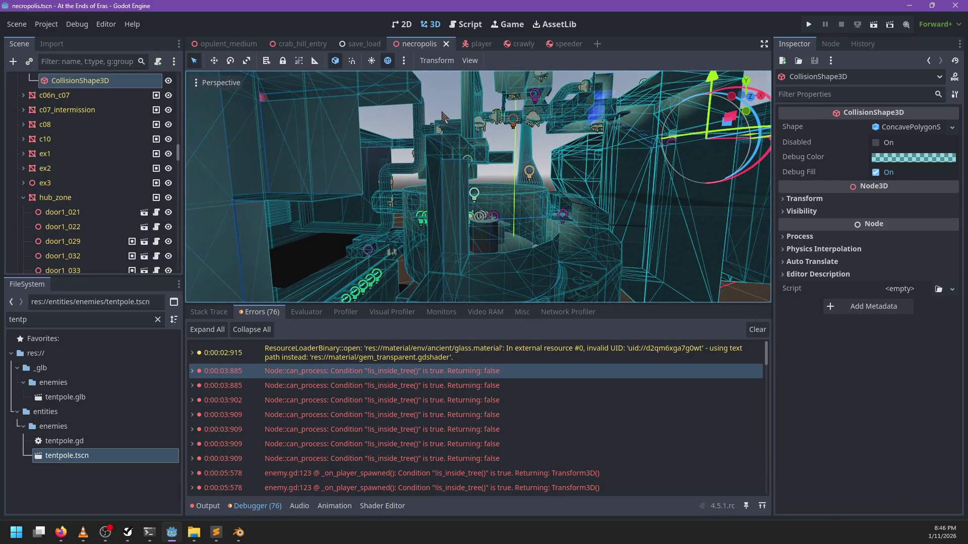
scroll(442, 116, "up", 8)
mouse_move(389, 255)
left_mouse_down()
mouse_move(478, 242)
mouse_move(438, 214)
mouse_move(467, 136)
mouse_move(546, 166)
mouse_move(408, 240)
mouse_move(530, 202)
mouse_move(395, 211)
left_mouse_up()
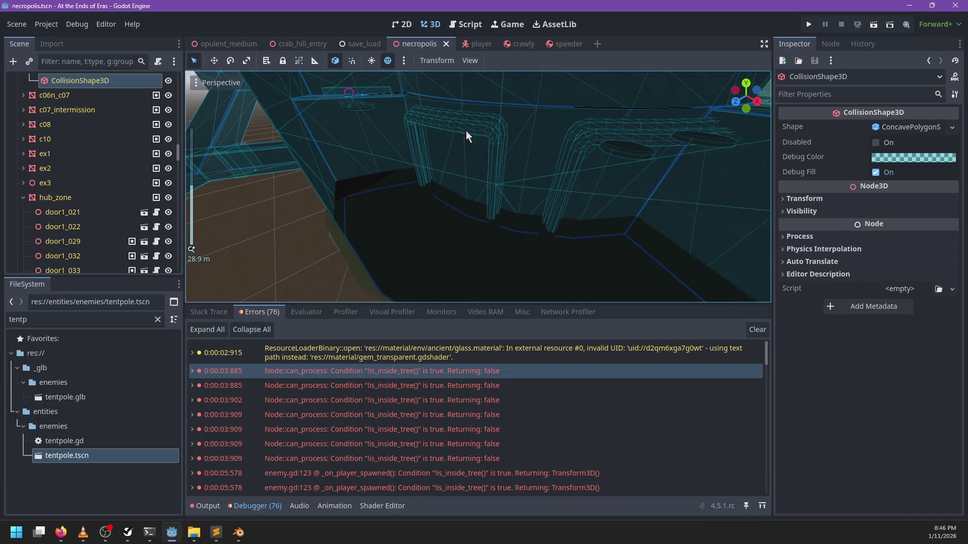
scroll(530, 202, "up", 5)
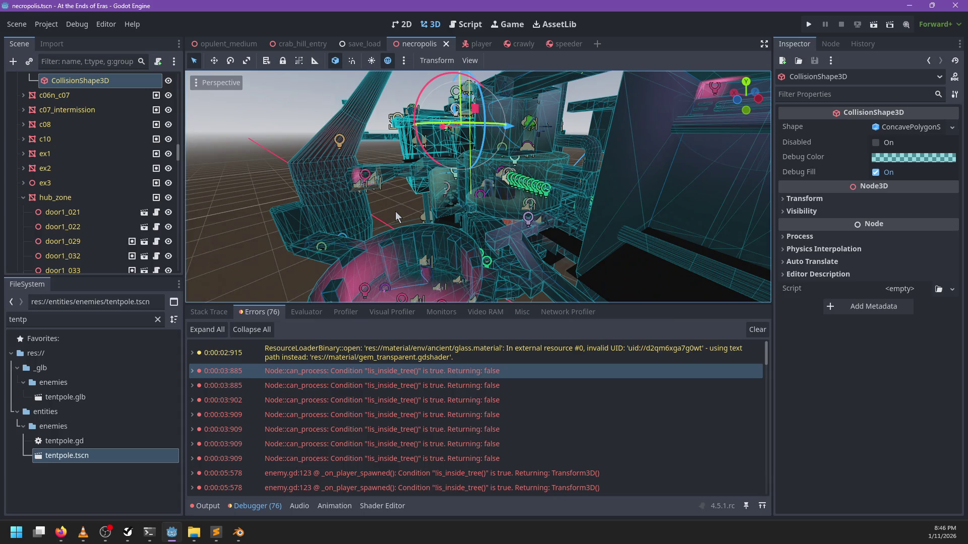
Step: Below line 117, add the bullet 'Intermittently return to preserved ruins from different vantage points'
key("alt+Tab")
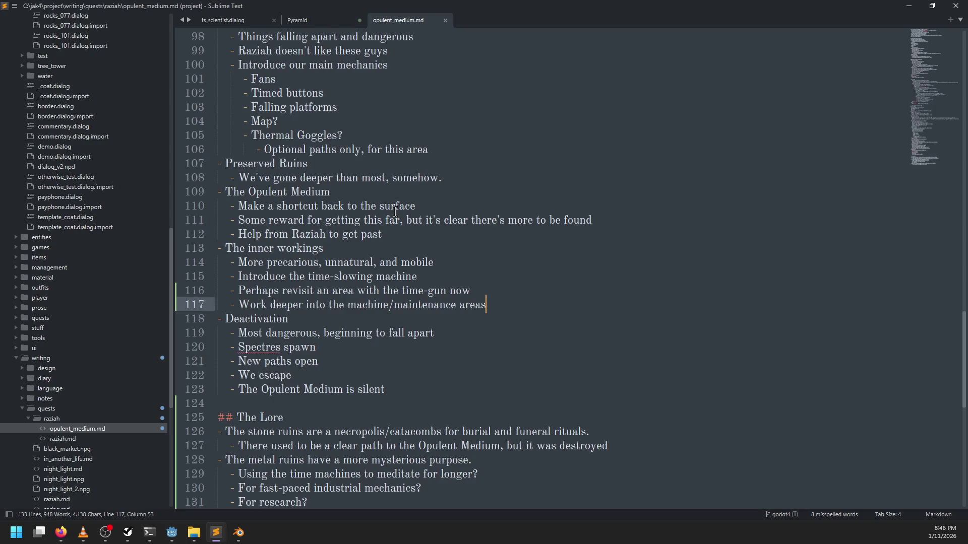
key("Return")
type("- Intermittently return to preserved ruins from differe")
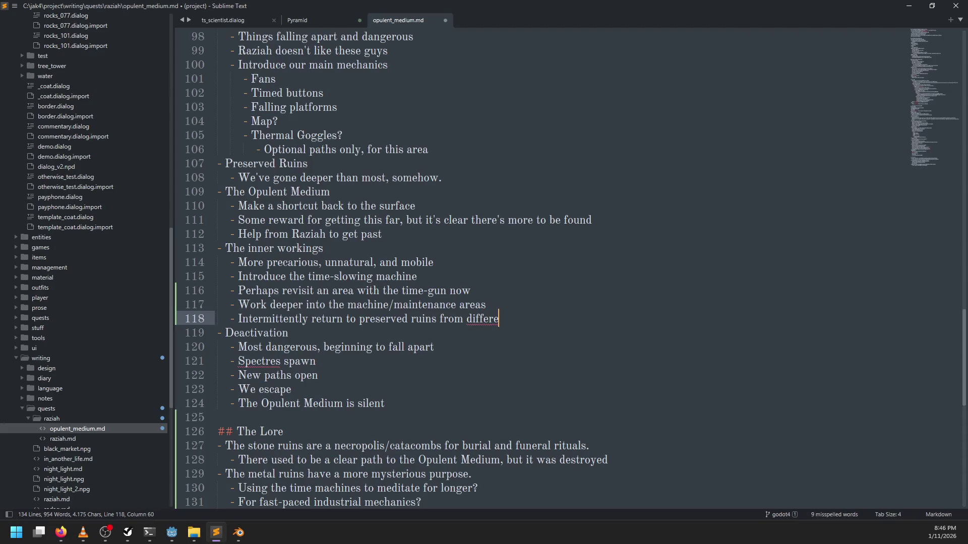
type("nt vantage poi")
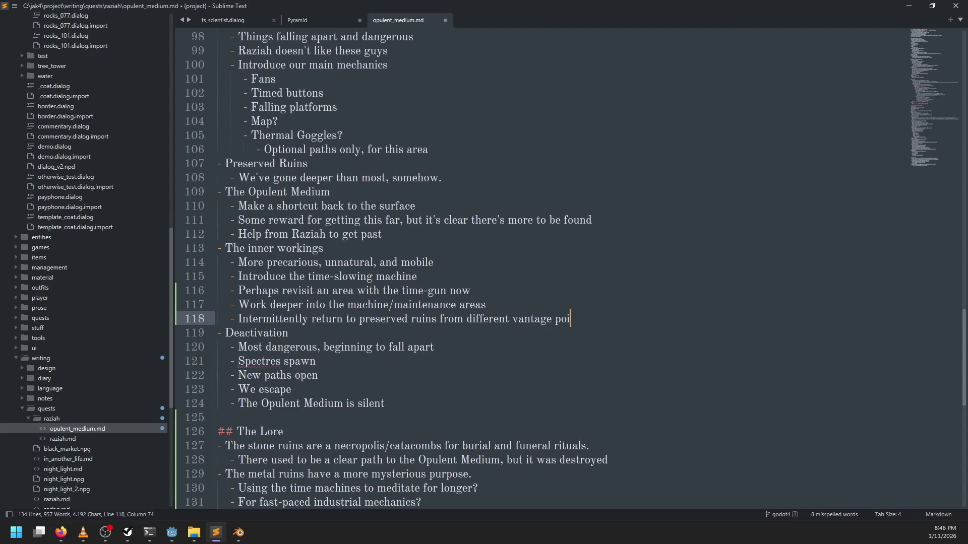
type("nts")
Step: Save the design notes and return to the necropolis level, zooming the 3D view
key("ctrl+s")
key("alt+Tab")
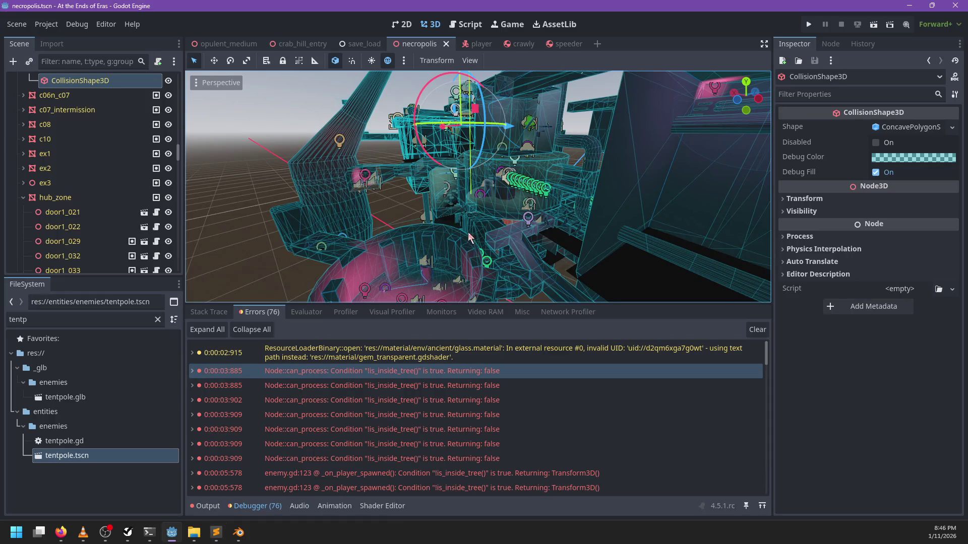
scroll(469, 237, "down", 5)
scroll(482, 217, "up", 4)
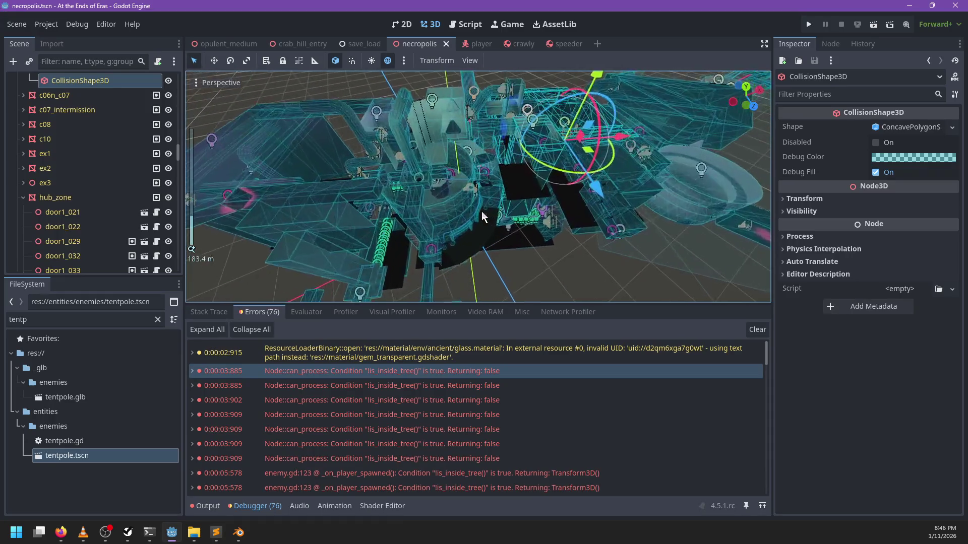
scroll(482, 217, "up", 6)
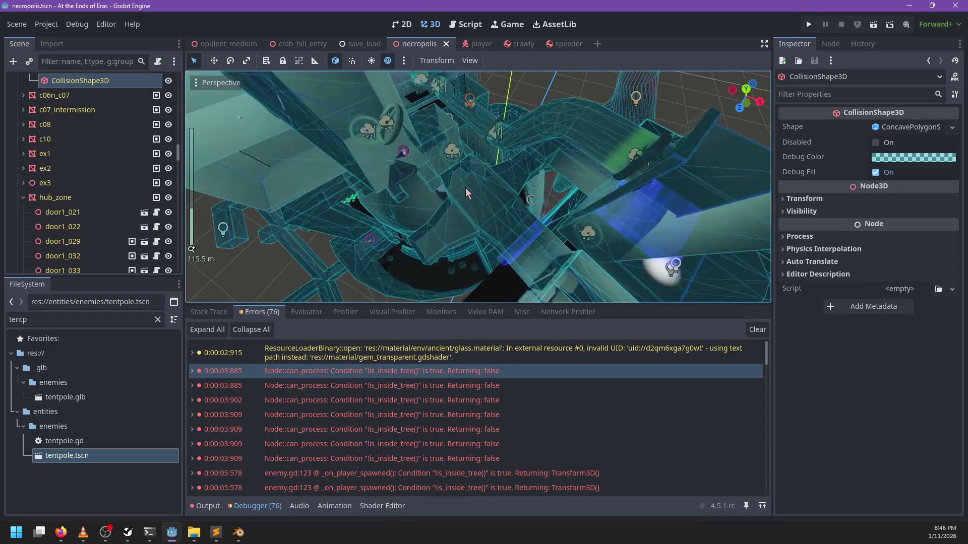
scroll(467, 193, "up", 8)
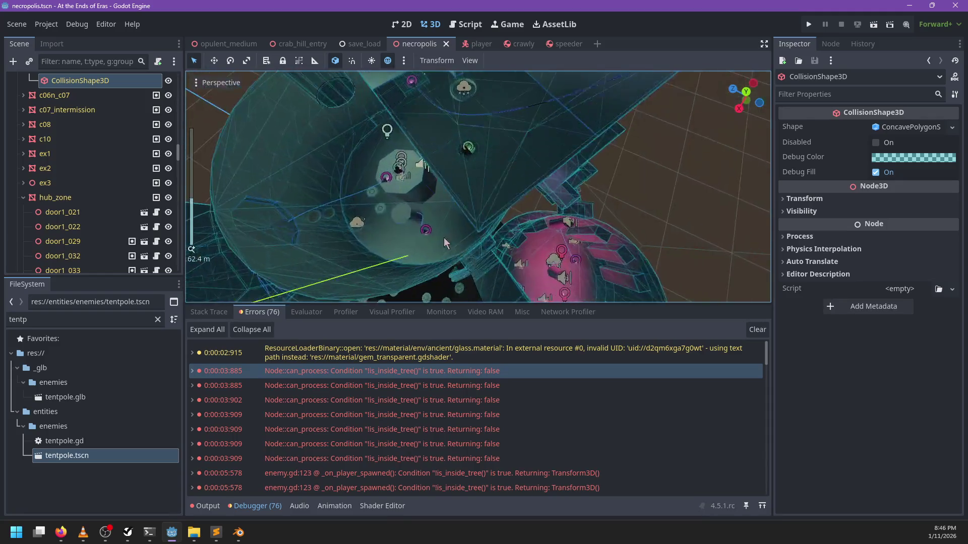
Step: Explore the tower interior, flying into the dark interior and swinging up to a high view
left_click_drag(446, 243, 510, 146)
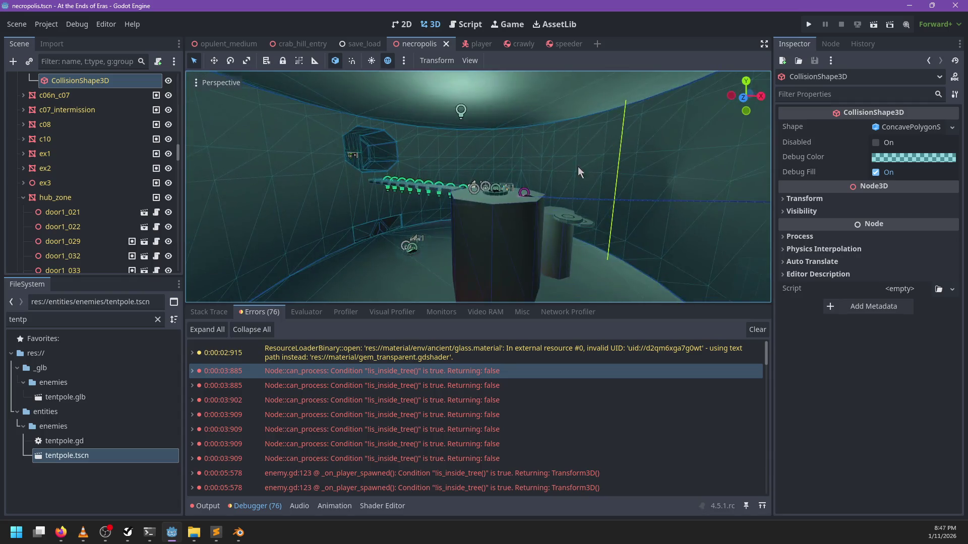
scroll(578, 172, "up", 5)
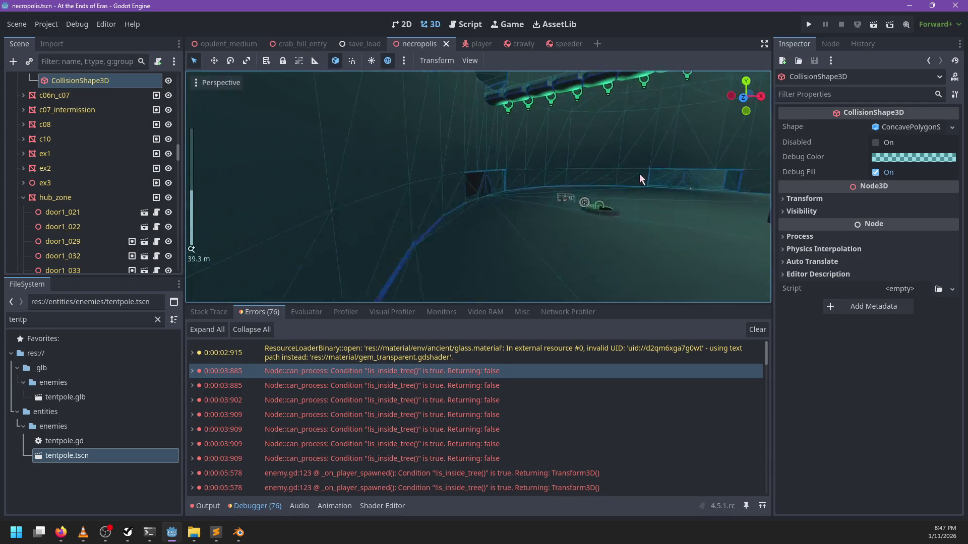
mouse_move(639, 174)
left_mouse_down()
mouse_move(479, 211)
mouse_move(561, 198)
mouse_move(346, 184)
left_mouse_up()
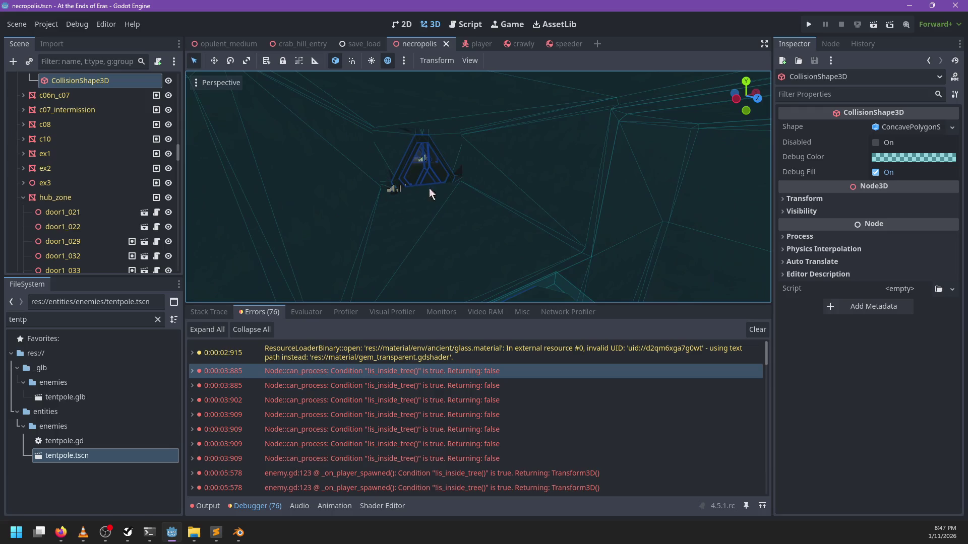
scroll(432, 222, "down", 6)
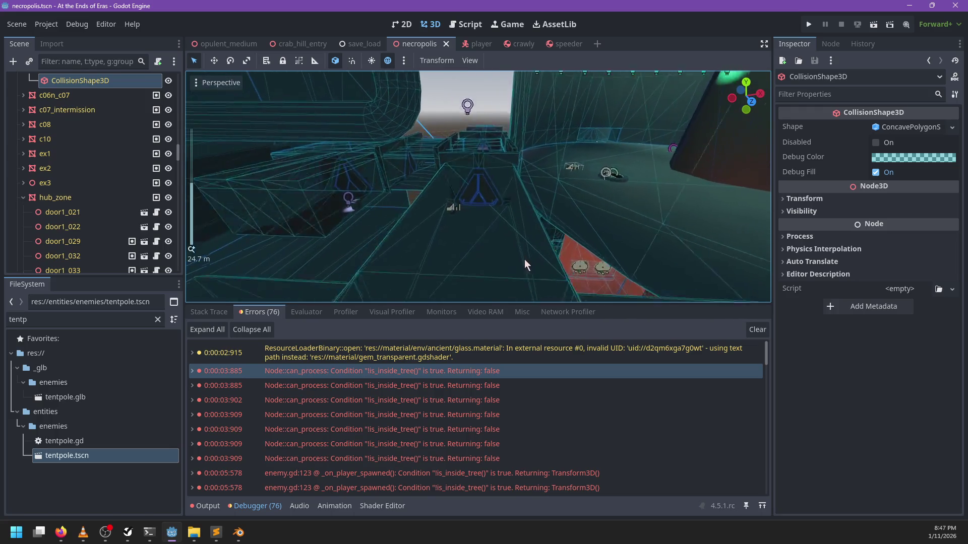
mouse_move(524, 259)
left_mouse_down()
mouse_move(517, 227)
mouse_move(585, 189)
mouse_move(423, 258)
mouse_move(422, 101)
mouse_move(458, 227)
mouse_move(503, 255)
mouse_move(500, 180)
mouse_move(442, 195)
mouse_move(535, 179)
mouse_move(438, 173)
mouse_move(437, 184)
mouse_move(537, 187)
mouse_move(542, 204)
mouse_move(375, 229)
left_mouse_up()
scroll(424, 259, "down", 4)
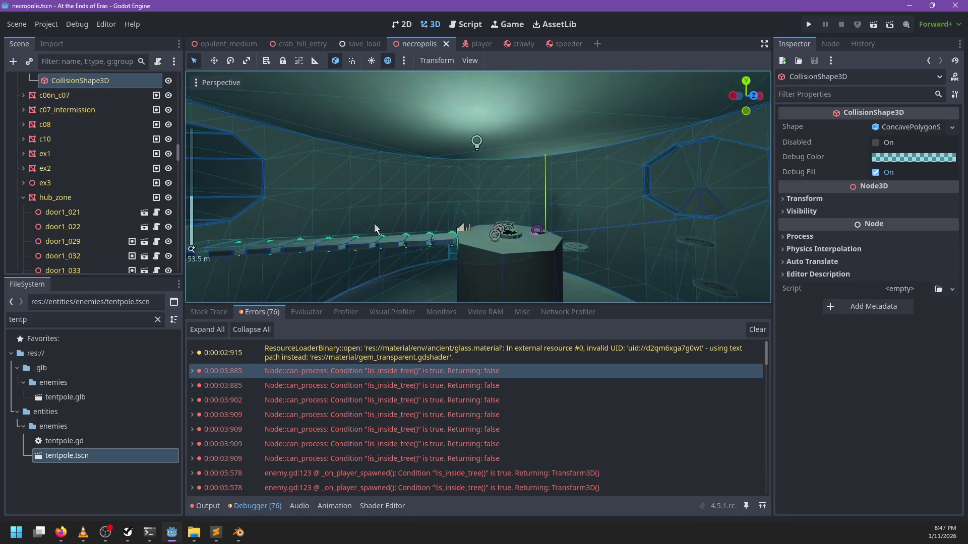
left_click_drag(433, 141, 636, 184)
Step: In the design notes, add and undo an empty line after line 118, then return to Godot
key("alt+Tab")
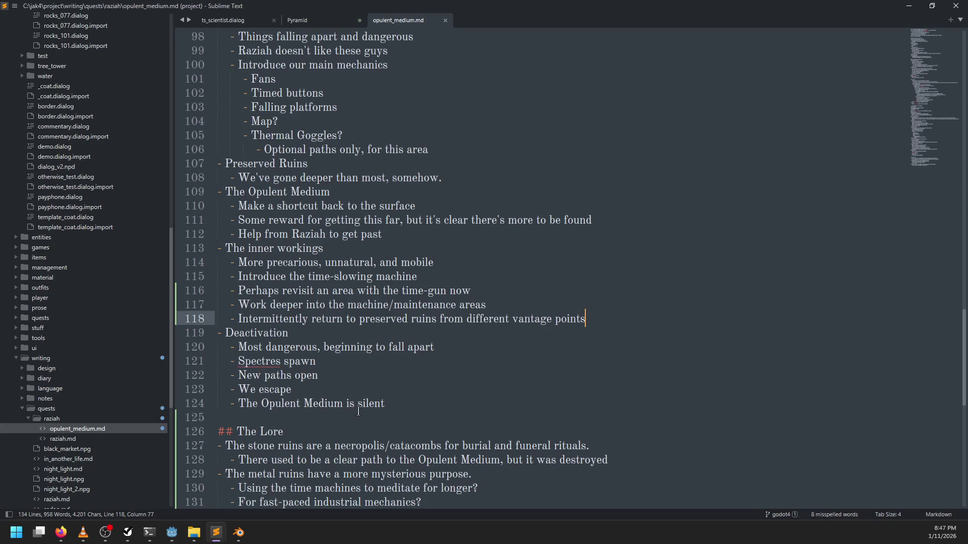
key("Return")
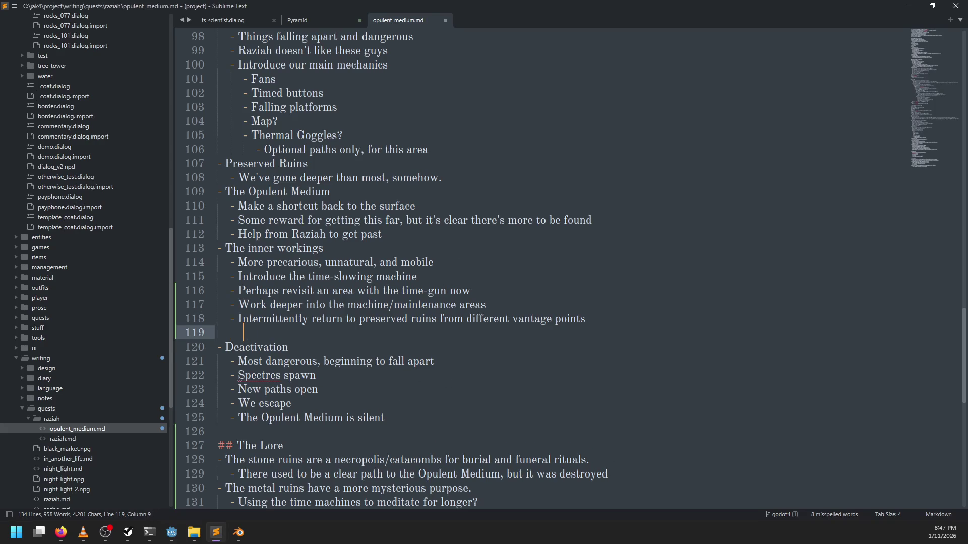
key("ctrl+z")
key("alt+Tab")
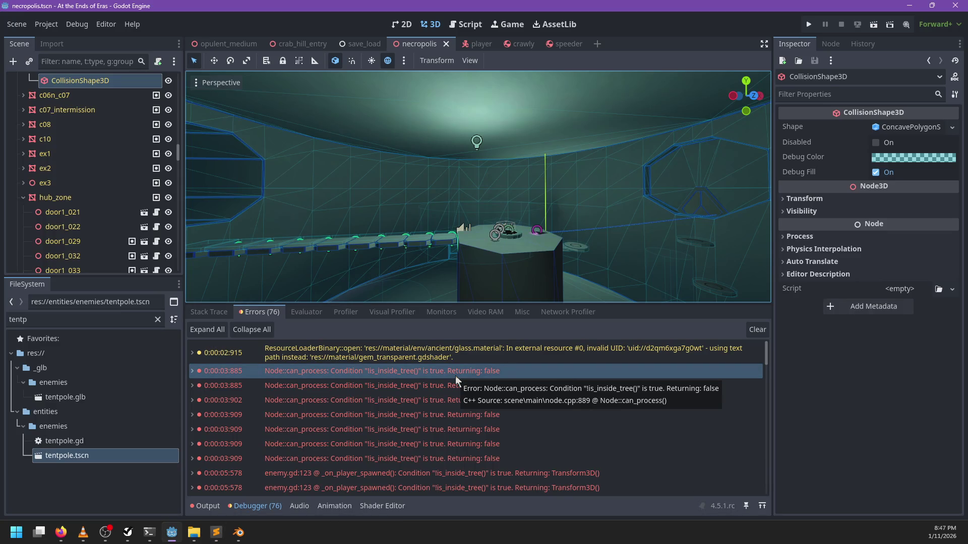
Step: Clear the debugger's 76 errors and zoom the level view
left_click(757, 329)
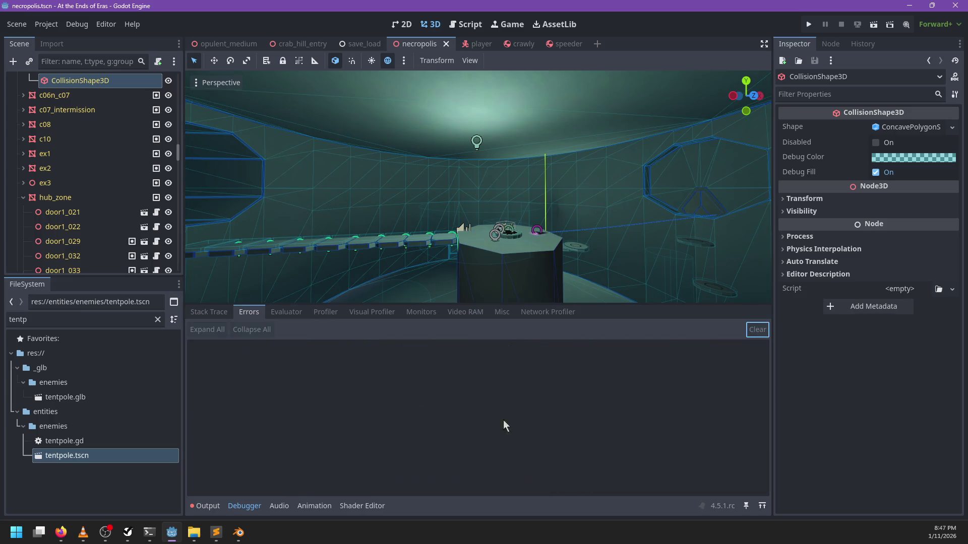
scroll(449, 216, "down", 10)
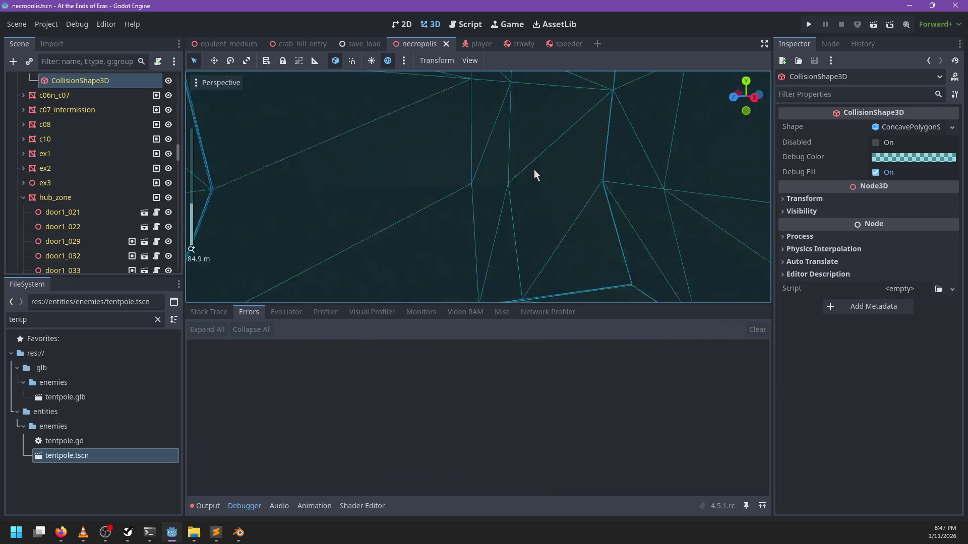
scroll(410, 252, "up", 10)
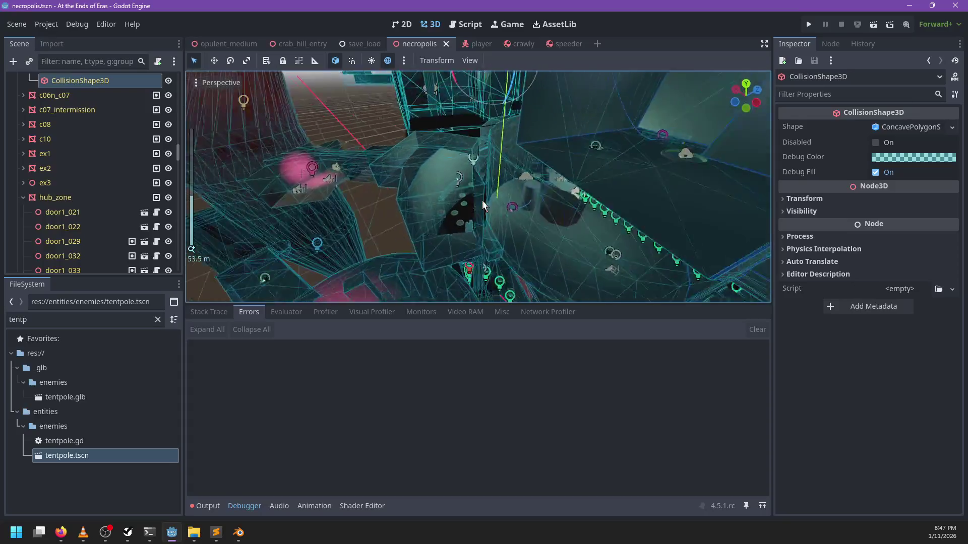
scroll(498, 181, "up", 5)
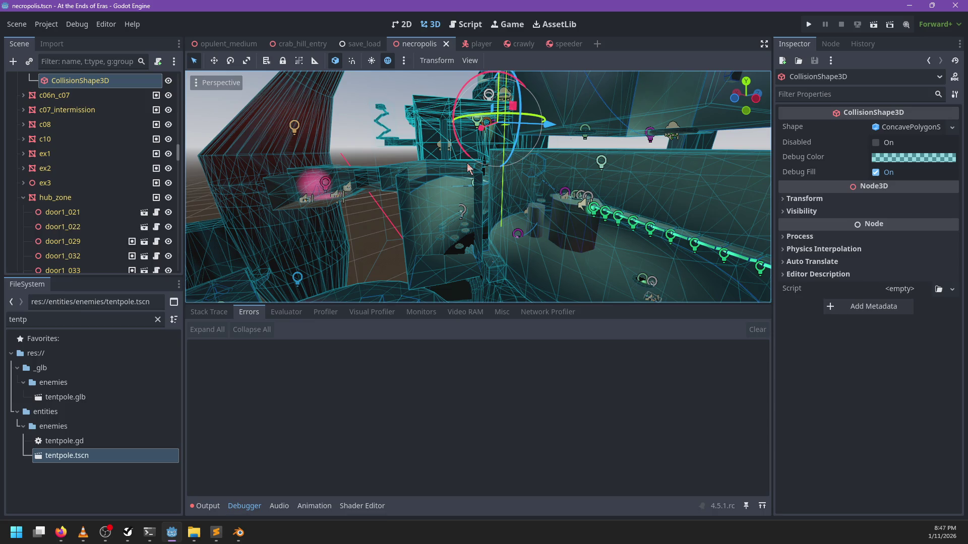
Step: Orbit around and closer to the large tower wall beside the glowing steps
mouse_move(560, 211)
left_mouse_down()
mouse_move(423, 180)
mouse_move(453, 205)
mouse_move(409, 208)
left_mouse_up()
mouse_move(380, 119)
left_mouse_down()
mouse_move(461, 135)
mouse_move(391, 134)
mouse_move(506, 151)
left_mouse_up()
scroll(509, 158, "up", 3)
scroll(509, 158, "down", 4)
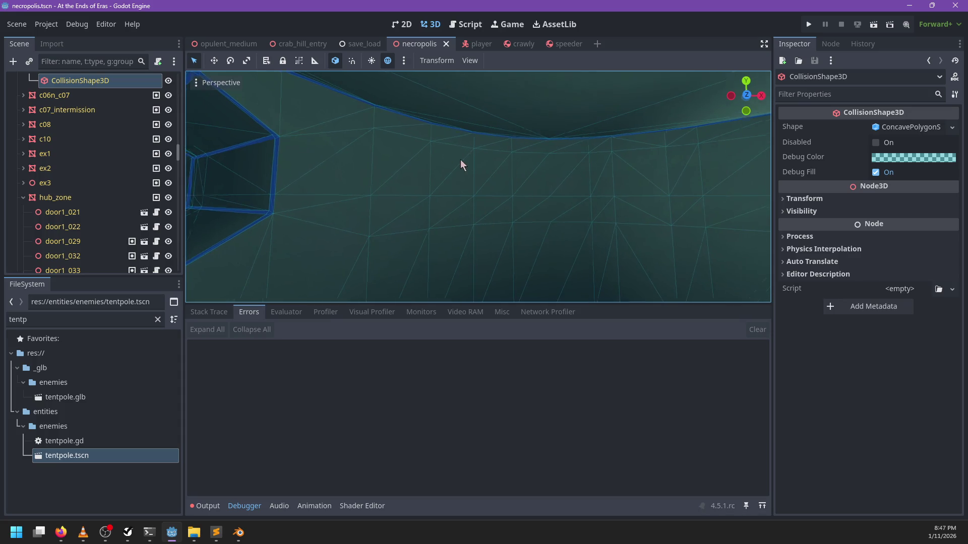
scroll(461, 167, "down", 5)
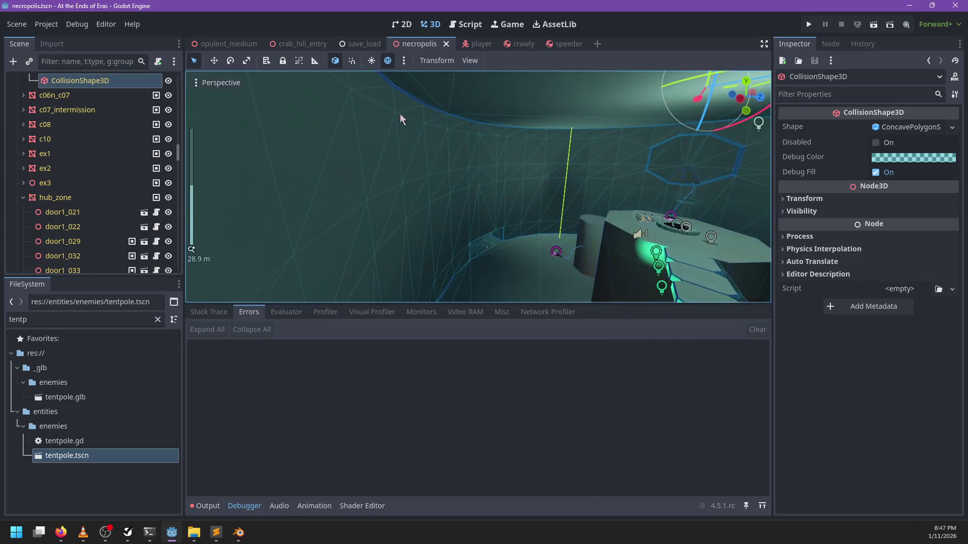
scroll(378, 126, "down", 3)
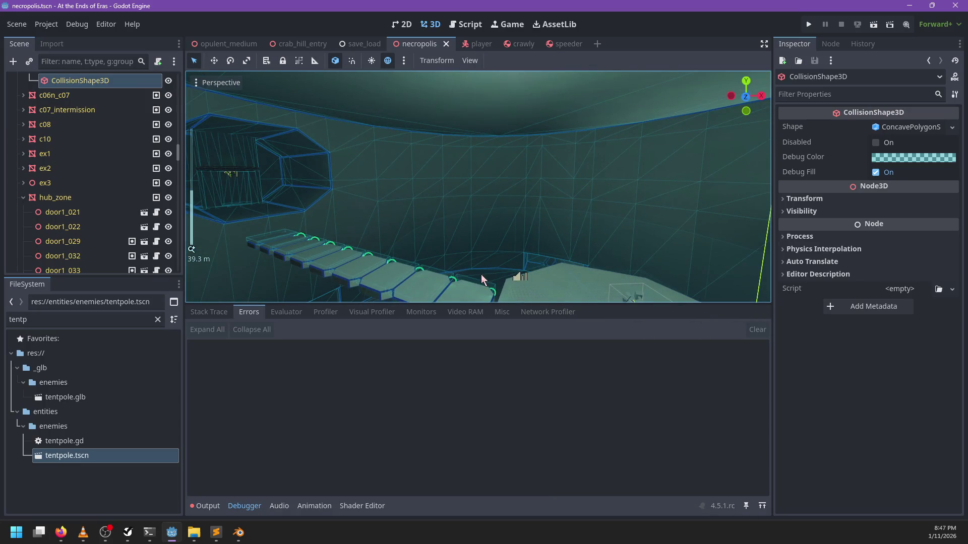
scroll(563, 276, "up", 4)
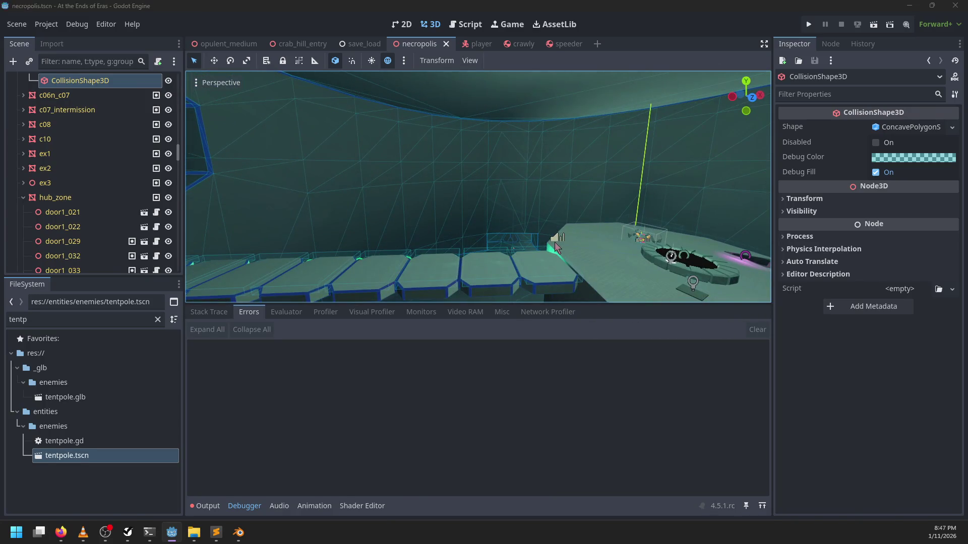
Step: Glance at the design notes, survey the hub interior, then return to the notes
key("alt+Tab")
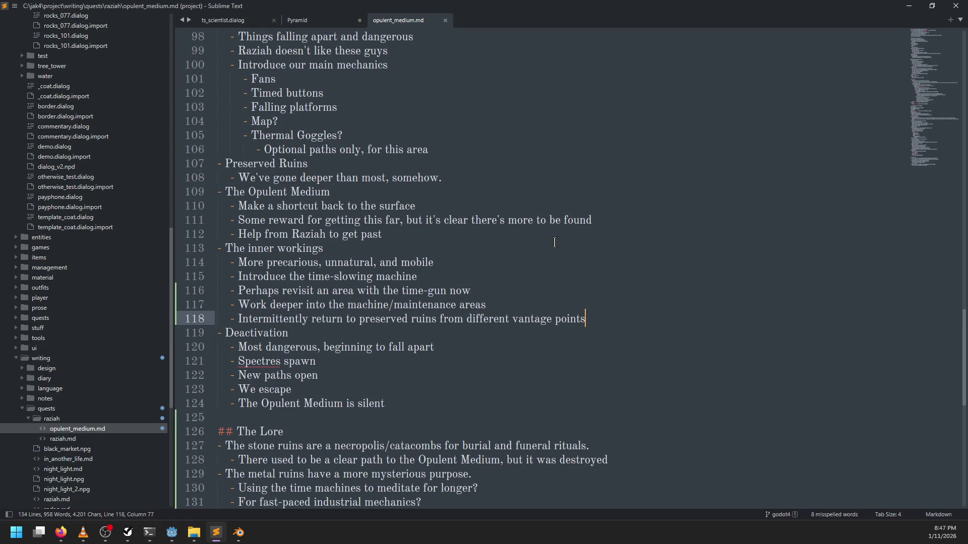
key("alt+Tab")
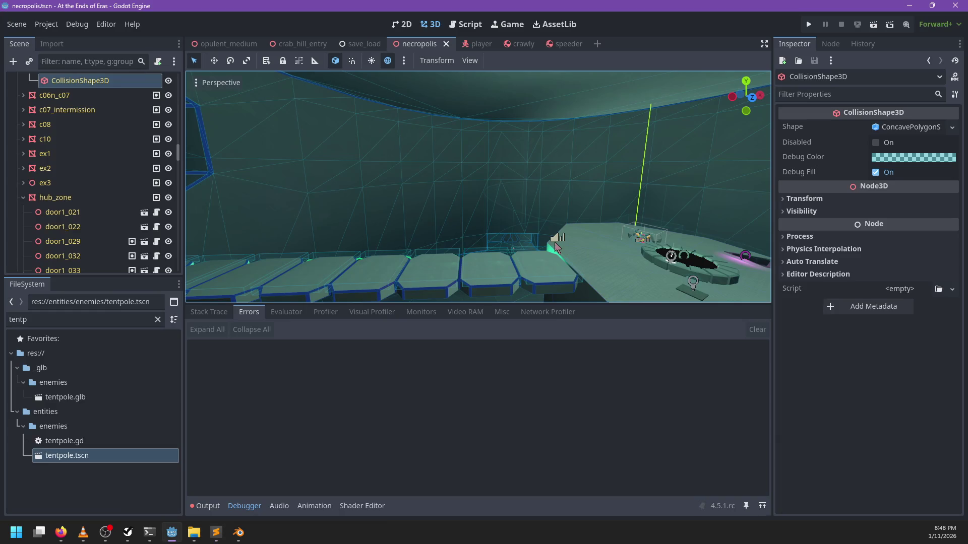
mouse_move(582, 237)
left_mouse_down()
mouse_move(335, 234)
mouse_move(249, 261)
mouse_move(466, 233)
mouse_move(557, 240)
mouse_move(450, 248)
mouse_move(513, 225)
mouse_move(356, 205)
mouse_move(571, 226)
mouse_move(316, 190)
mouse_move(465, 207)
mouse_move(454, 218)
left_mouse_up()
scroll(377, 246, "down", 3)
scroll(451, 248, "up", 8)
scroll(513, 225, "down", 10)
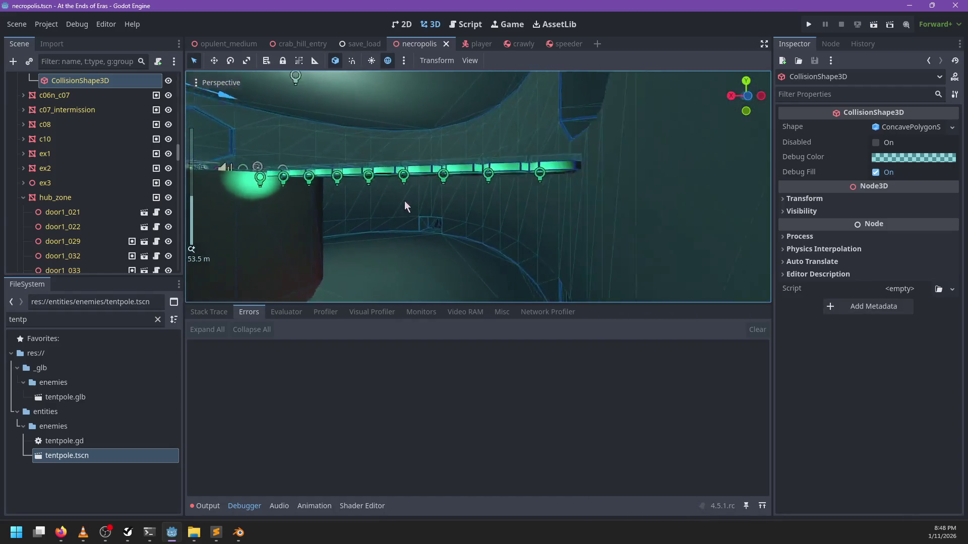
scroll(453, 219, "up", 2)
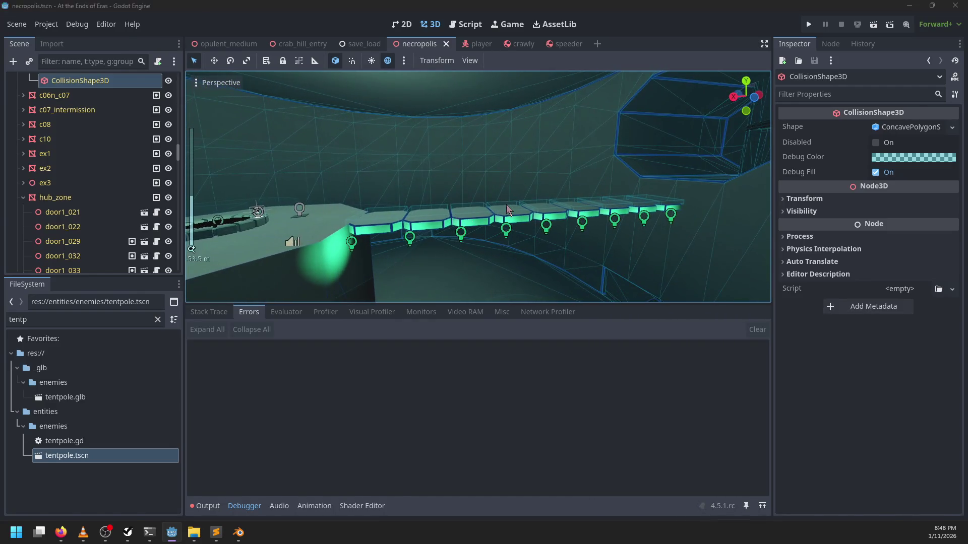
key("alt+Tab")
key("alt+Tab")
key("alt+Tab")
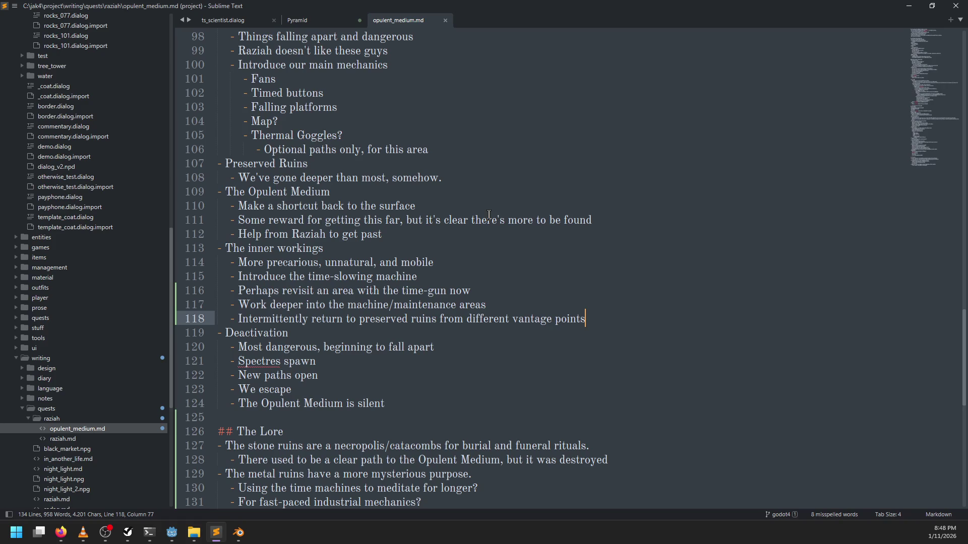
Step: Switch from the Opulent Medium notes in Sublime Text to the Godot editor
key("alt+Tab")
Step: Zoom the 3D viewport in and out on the necropolis room's platform
scroll(425, 203, "down", 10)
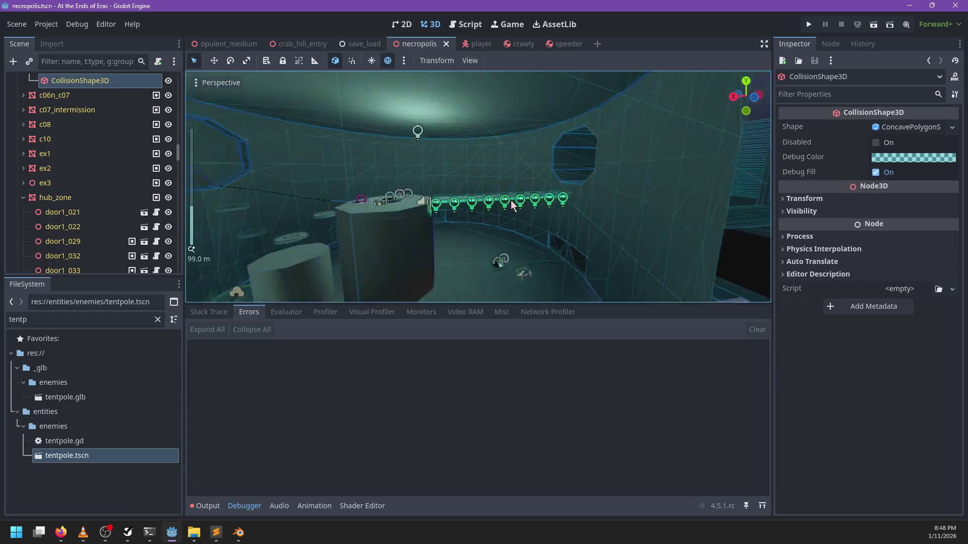
scroll(426, 203, "up", 10)
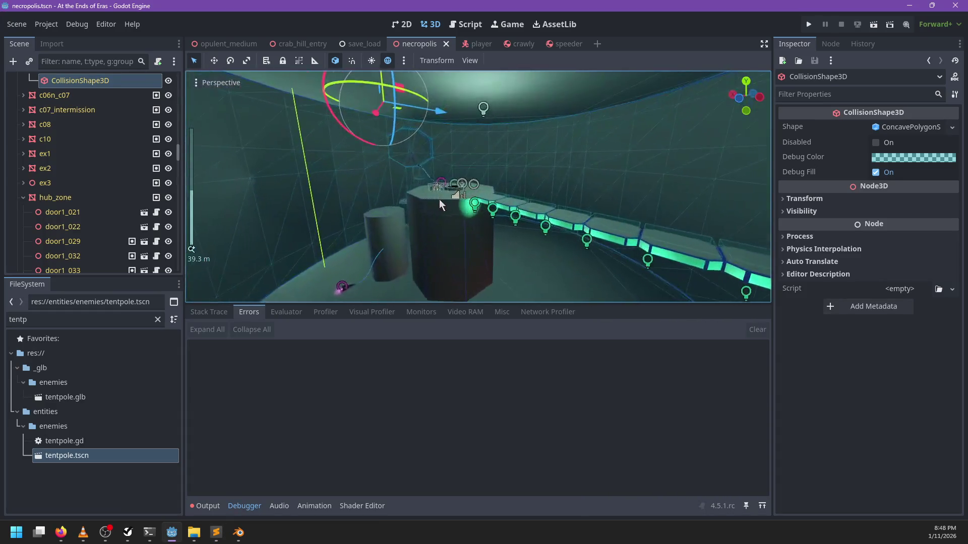
scroll(426, 202, "up", 5)
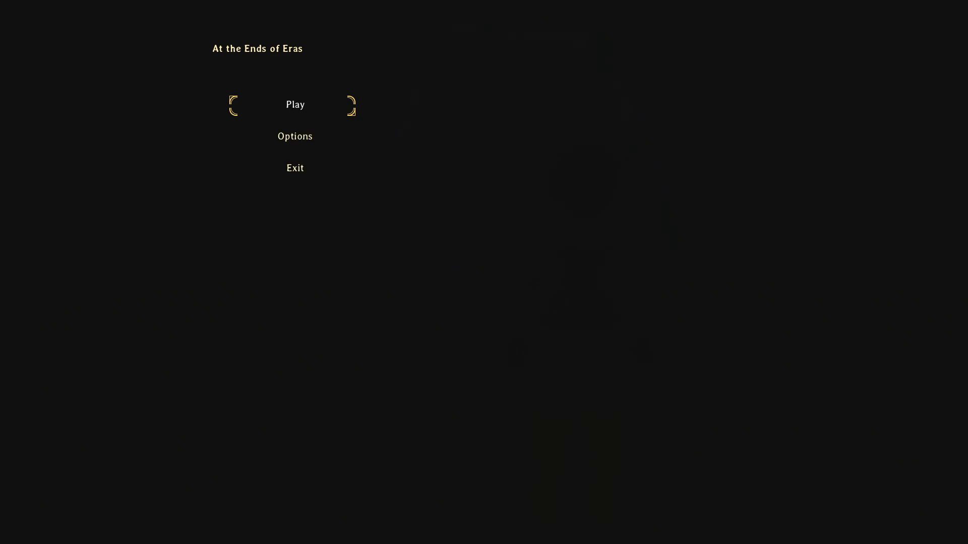
Step: Choose Play on the title menu to load into the level
key("Return")
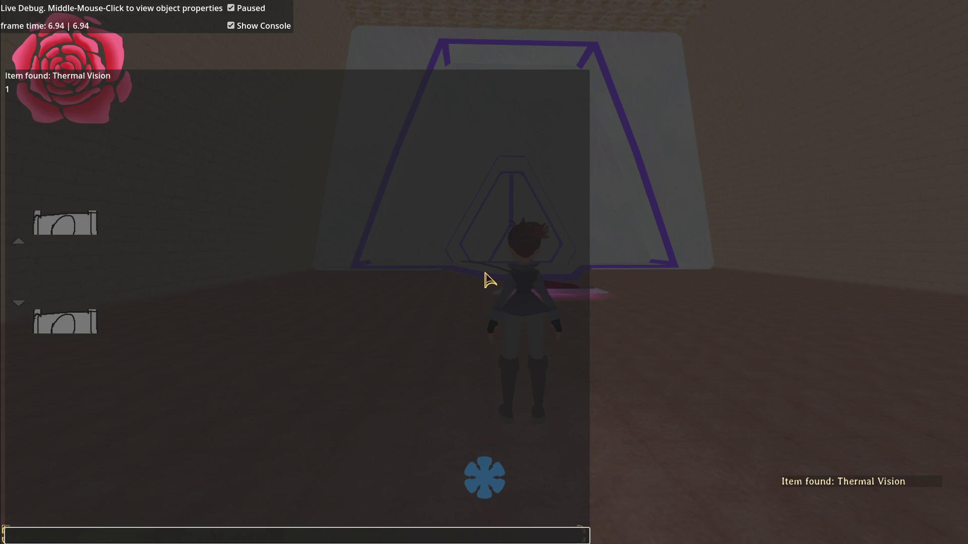
Step: Close the debug overlay, turn on thermal vision, and check the pause menu
key("grave")
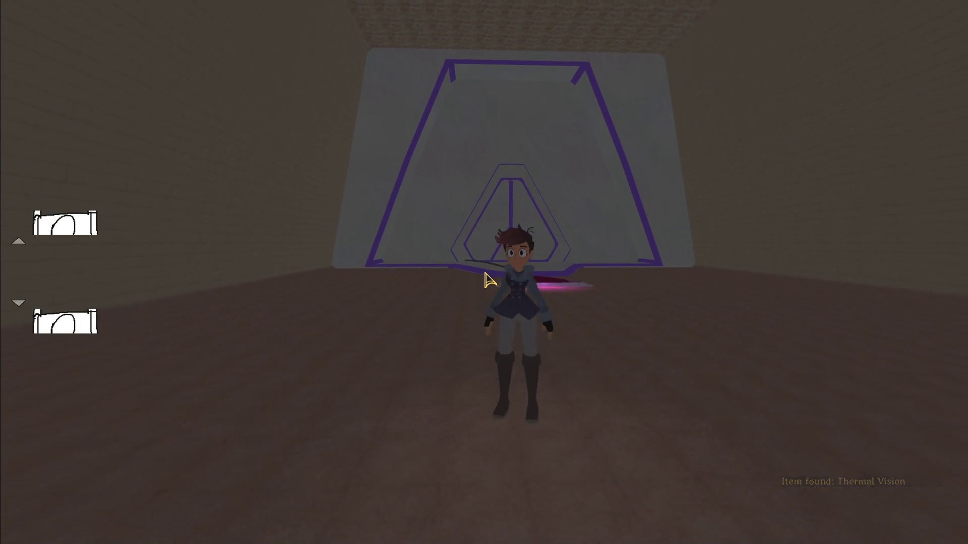
key("t")
key("Escape")
key("Escape")
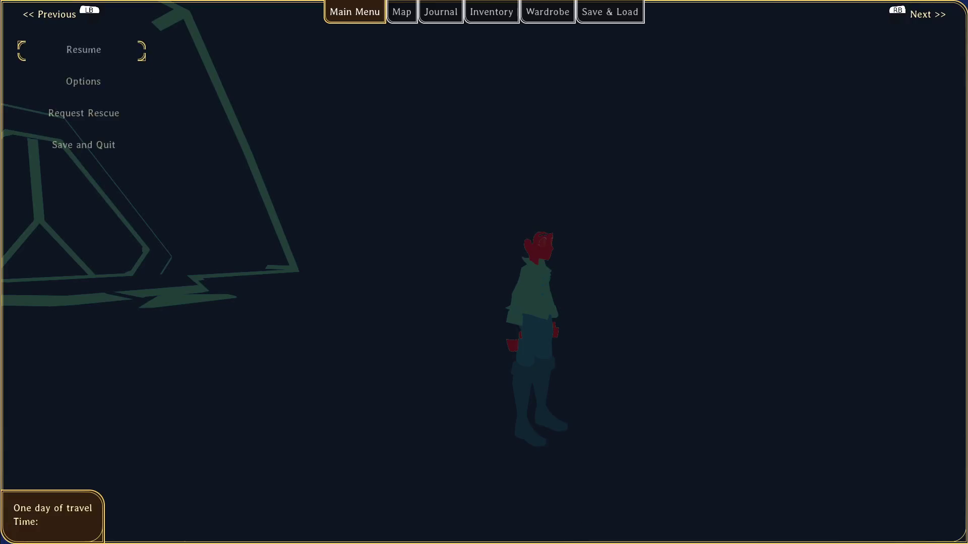
Step: Run through the triangular gate, climb the walls, and head for the far doorway
key("w")
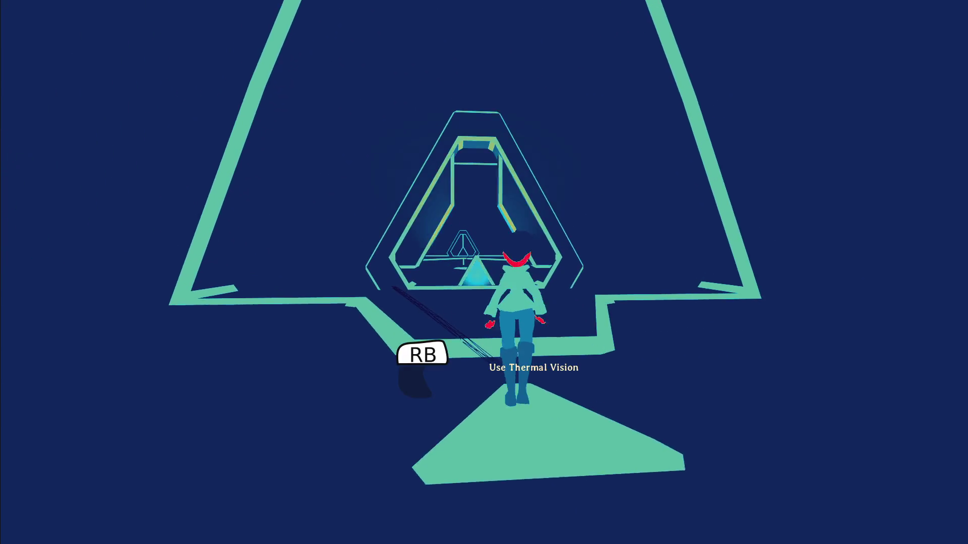
key("w")
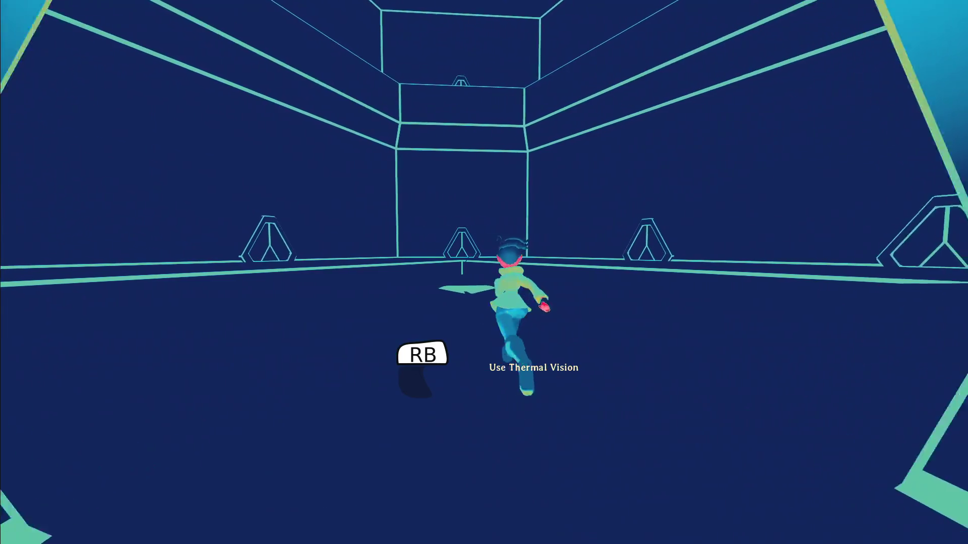
key("w")
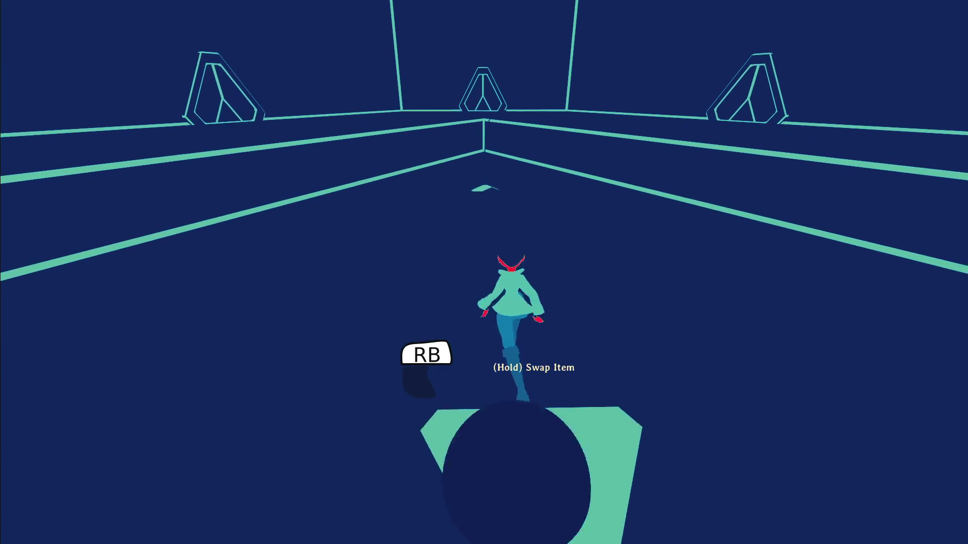
key("w")
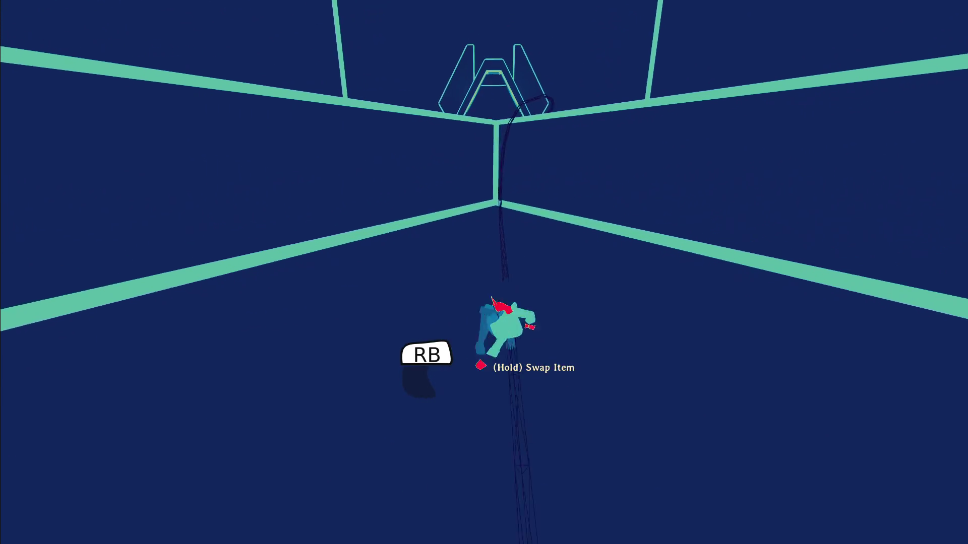
key("w")
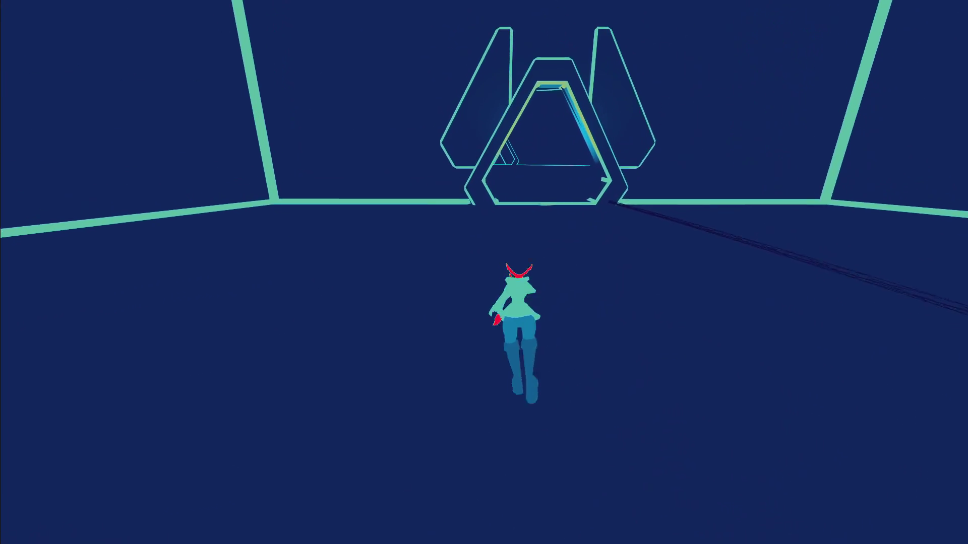
key("space")
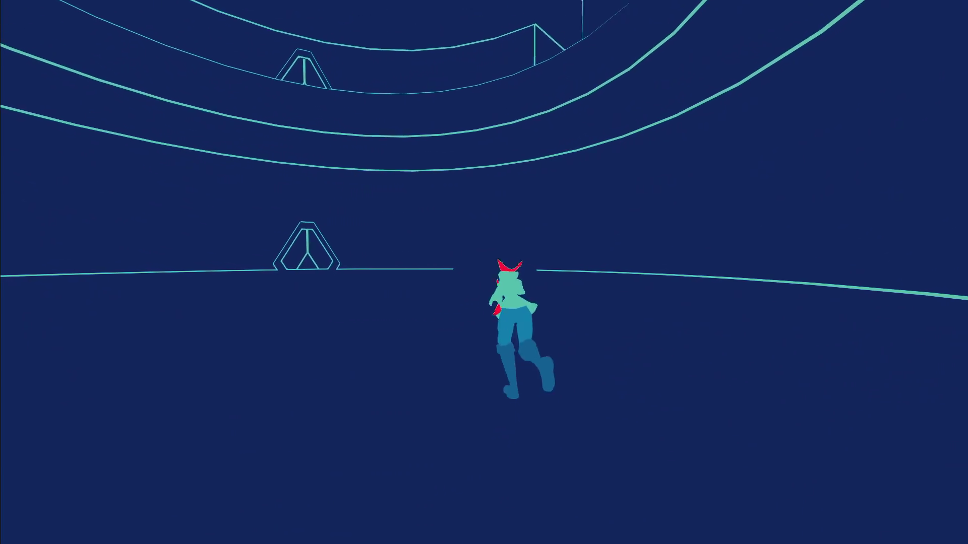
key("a")
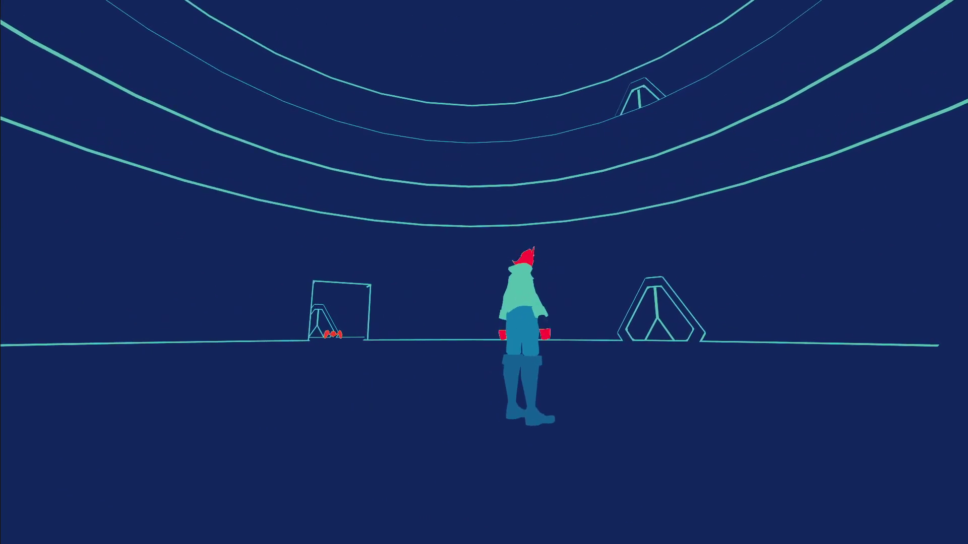
key("w")
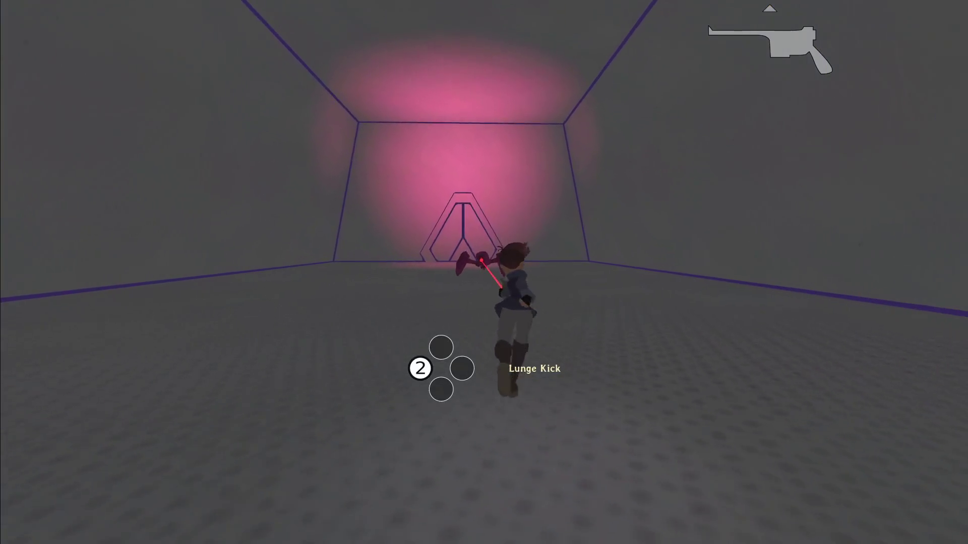
Step: Lunge-kick the red spider robot and look back at it fallen
key("2")
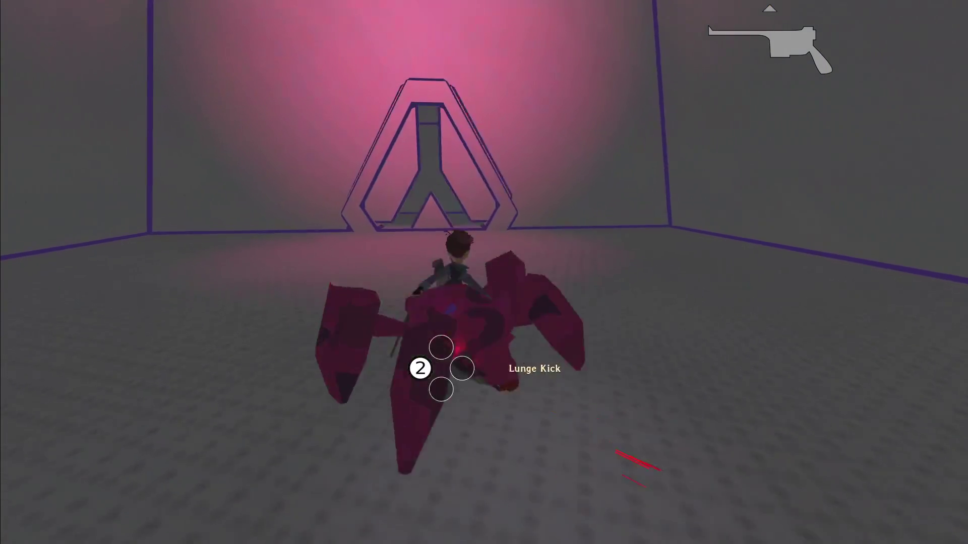
key("w")
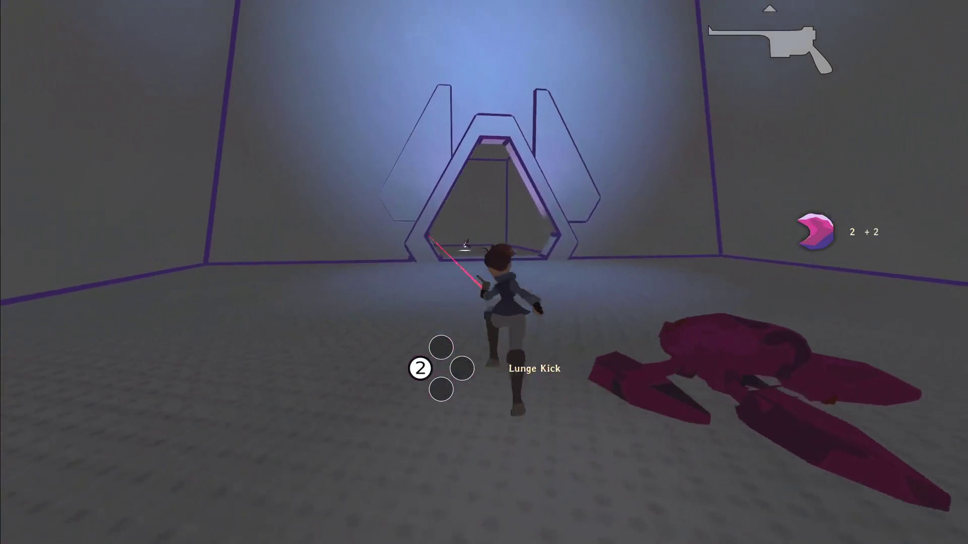
key("s")
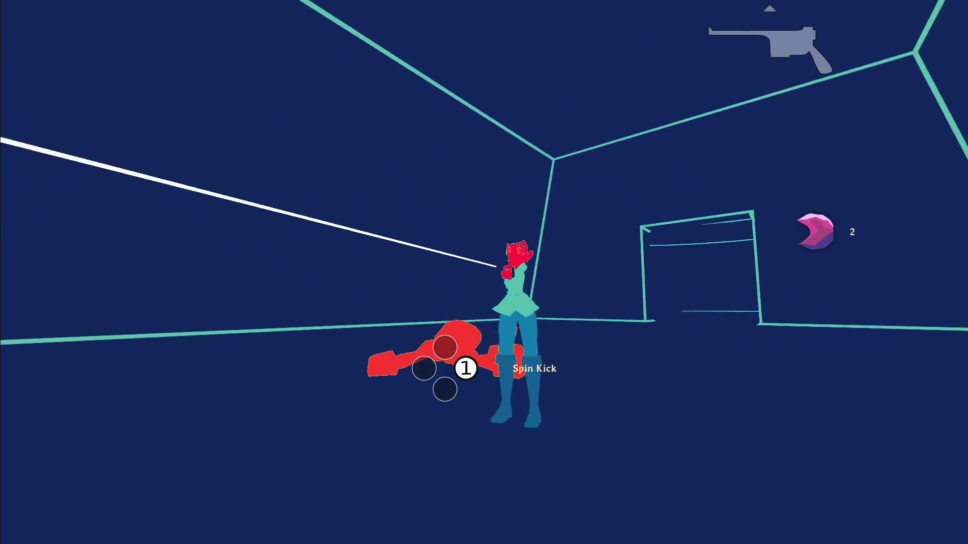
Step: Run through the triangular neon structure and corridor into the grey hall
key("w")
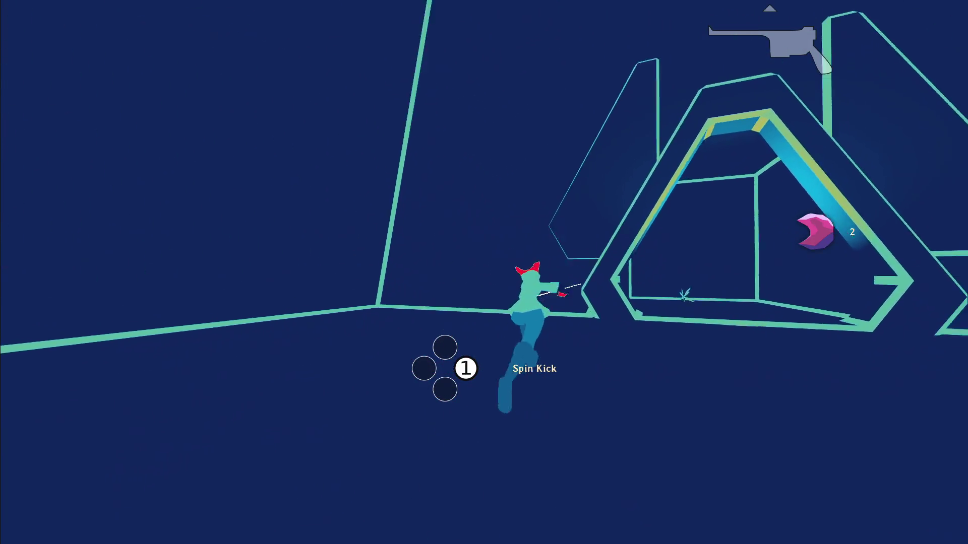
key("w")
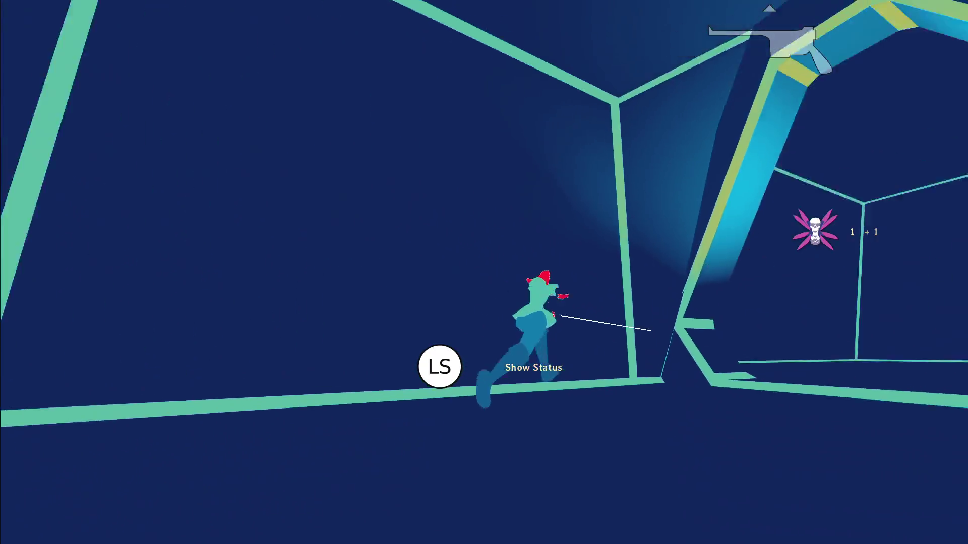
key("w")
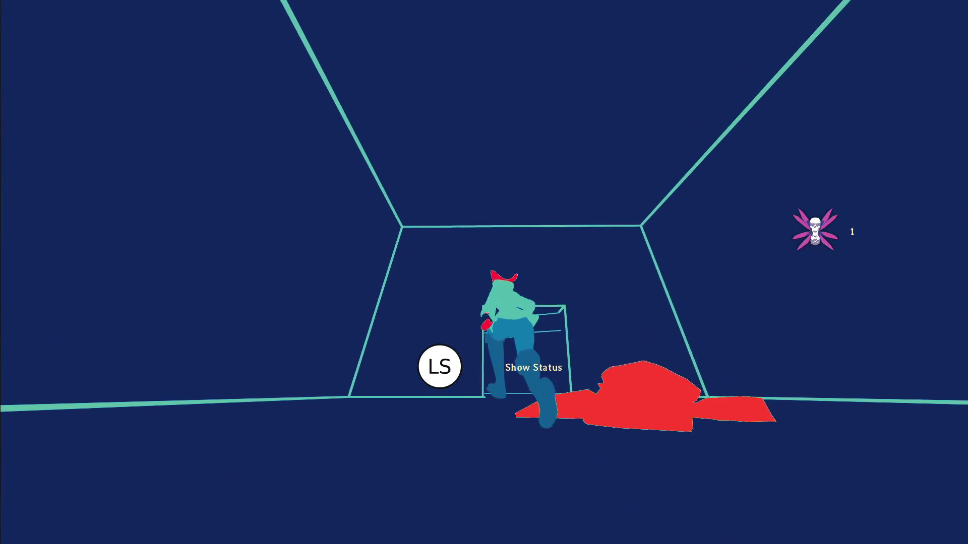
key("w")
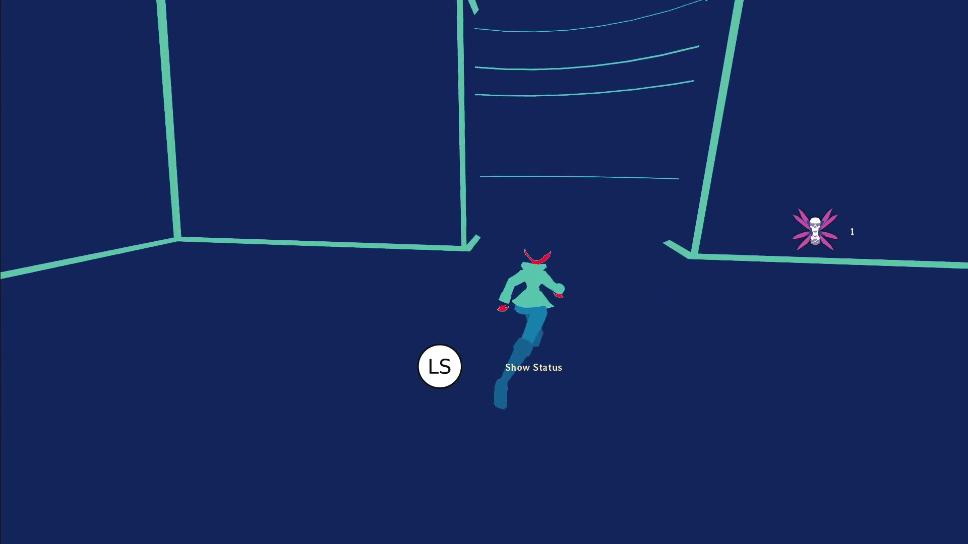
key("w")
key("w")
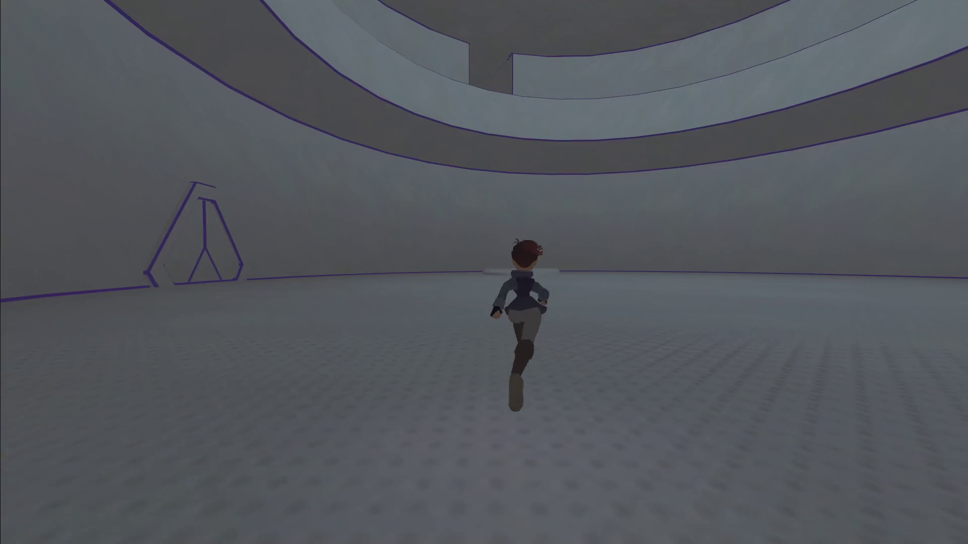
key("w")
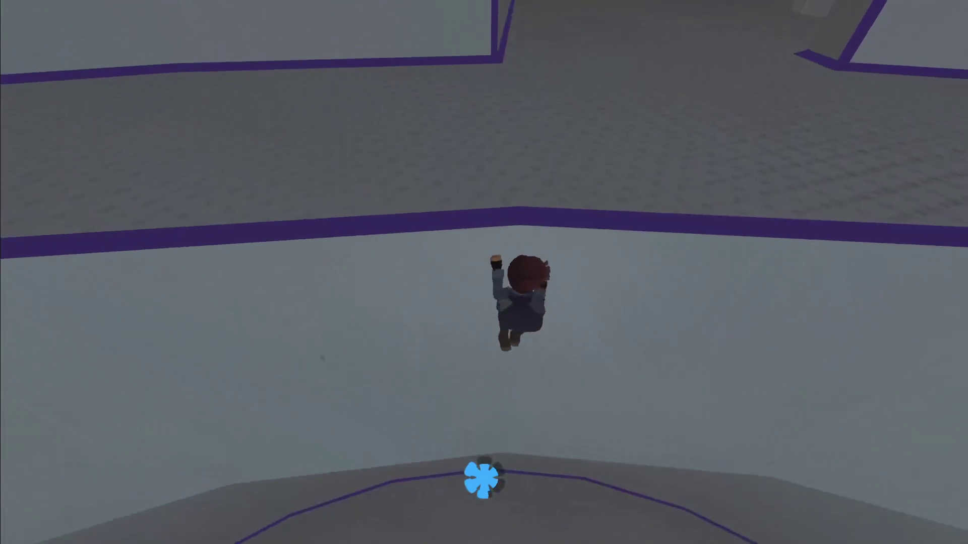
Step: Run down the corridors through the domed room to the glowing machine terminal
key("w")
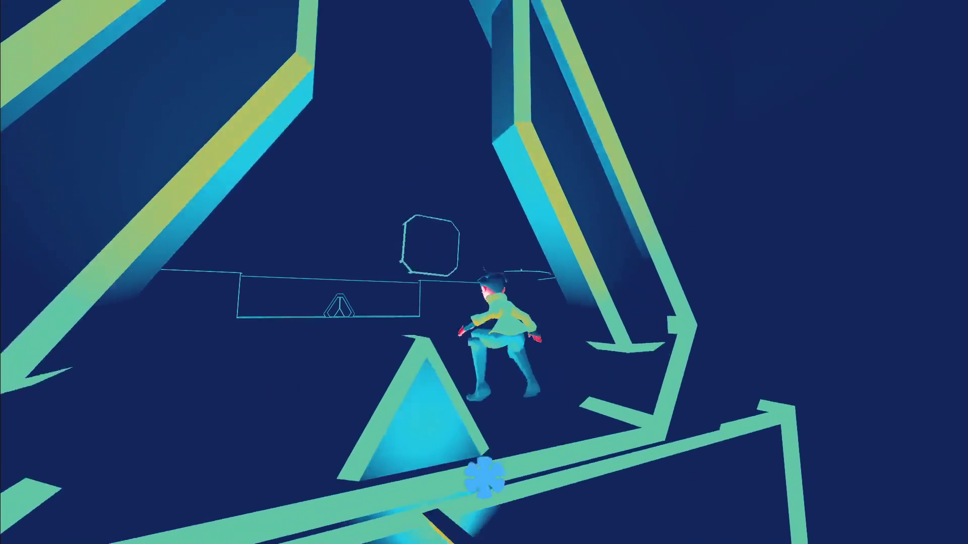
key("w")
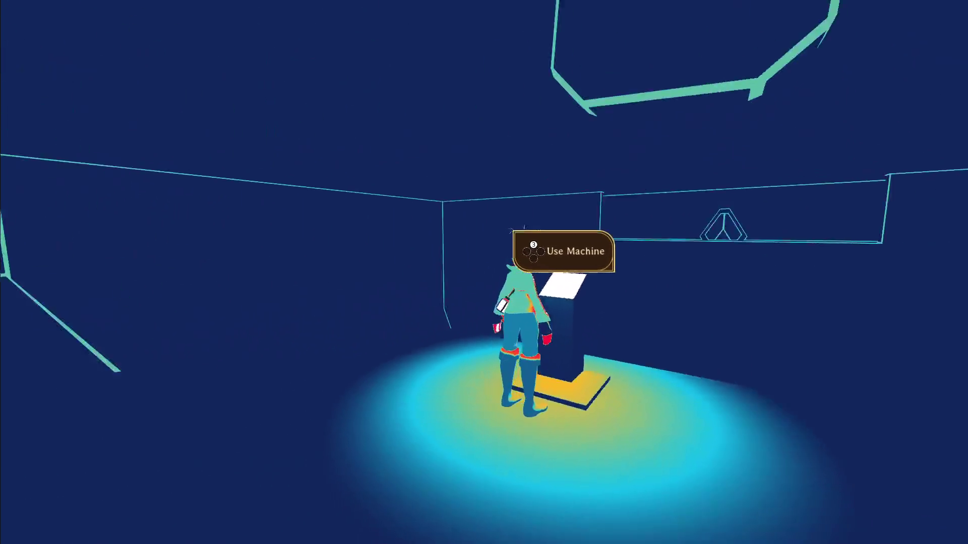
Step: Use the machine to slow time, fight past the enemy, and enter the corridor
key("e")
key("space")
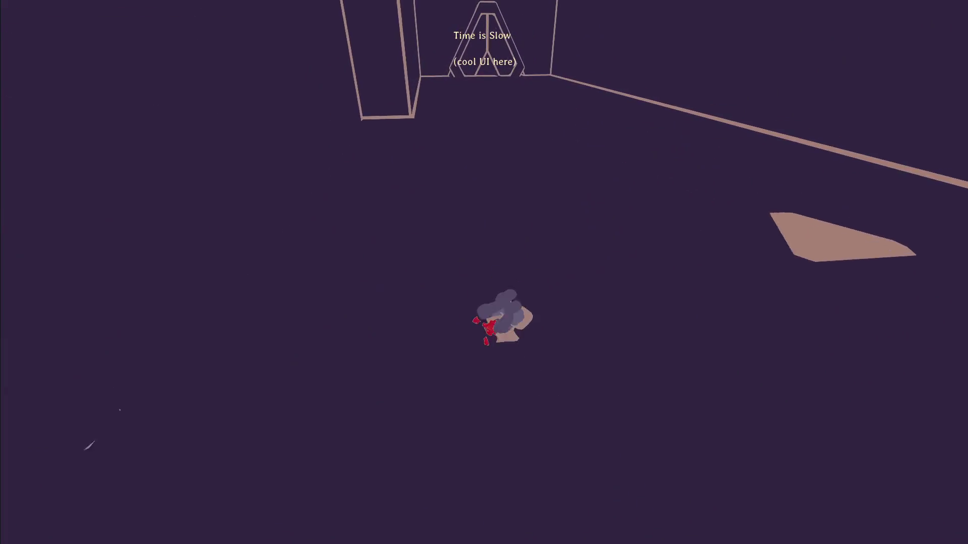
left_click(483, 272)
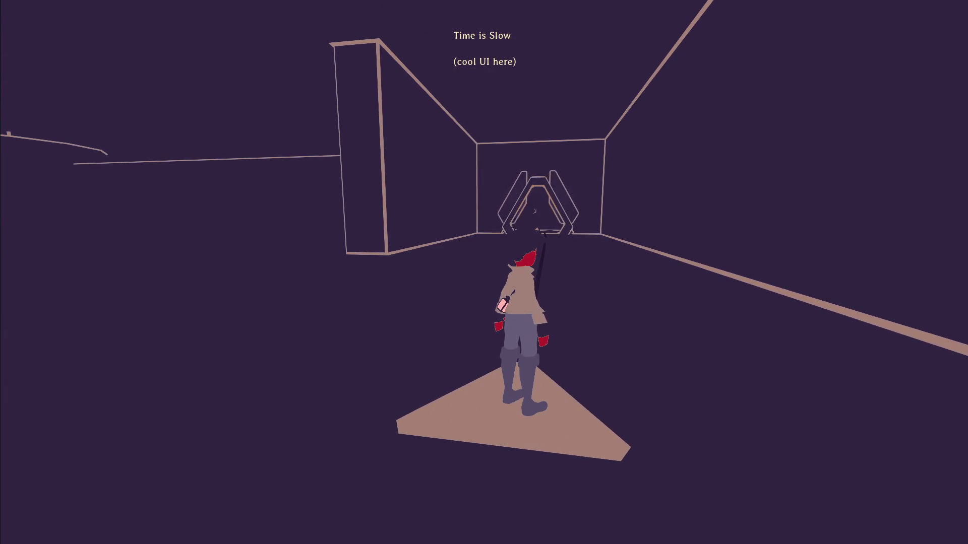
right_click(534, 211)
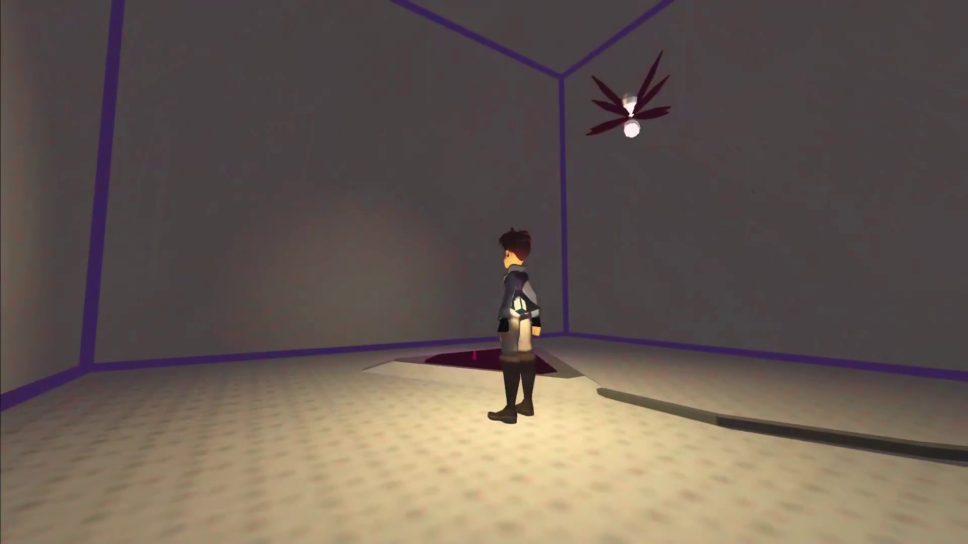
left_click(484, 272)
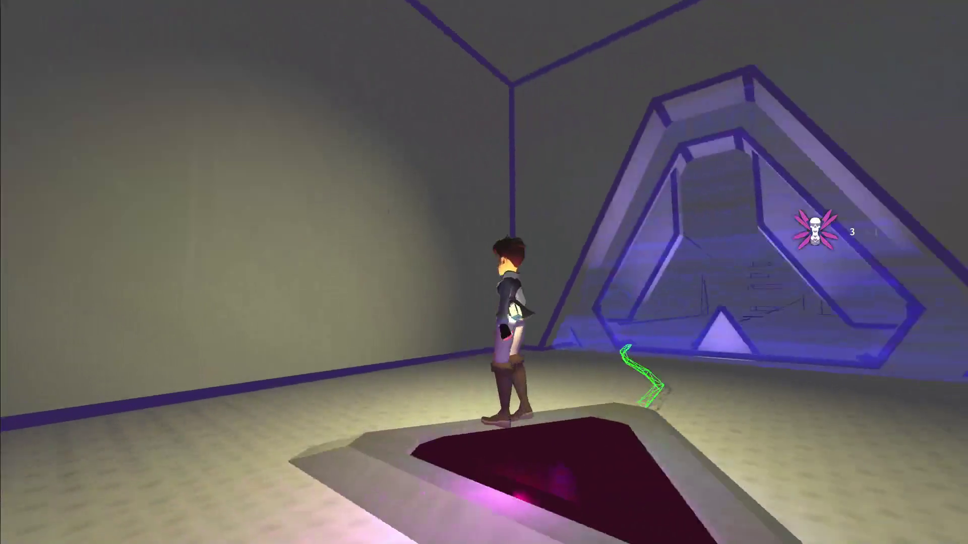
key("w")
key("w")
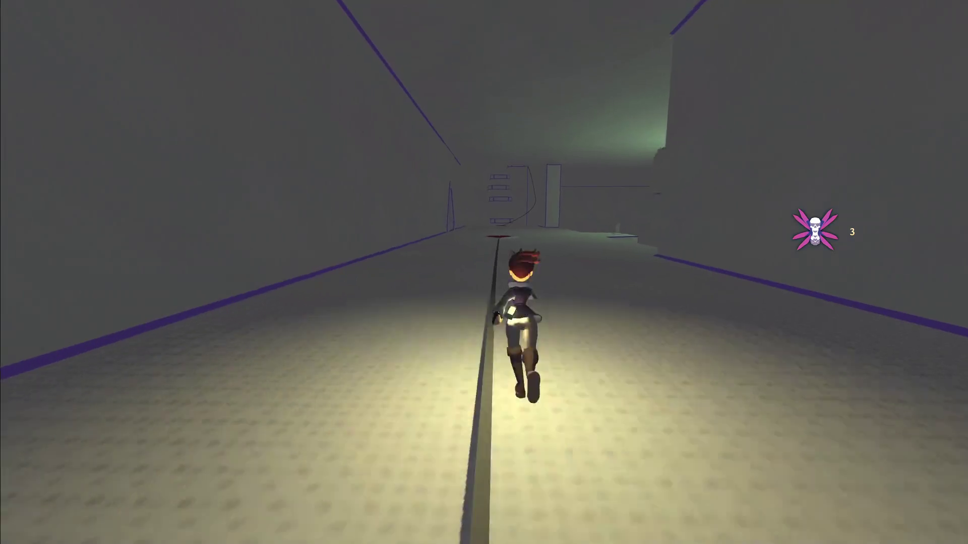
Step: Reactivate the time-slowing machine and jump up the stacked floating platforms
key("Escape")
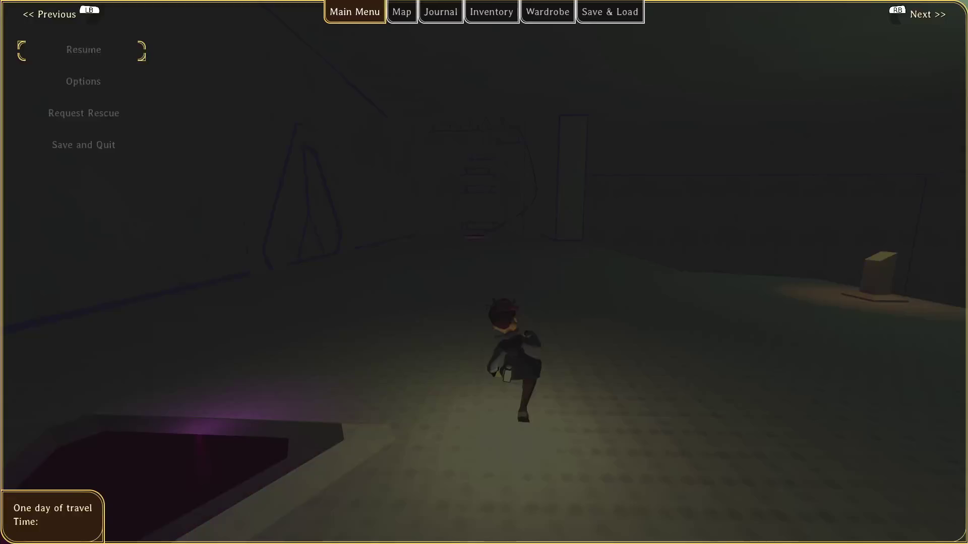
key("Escape")
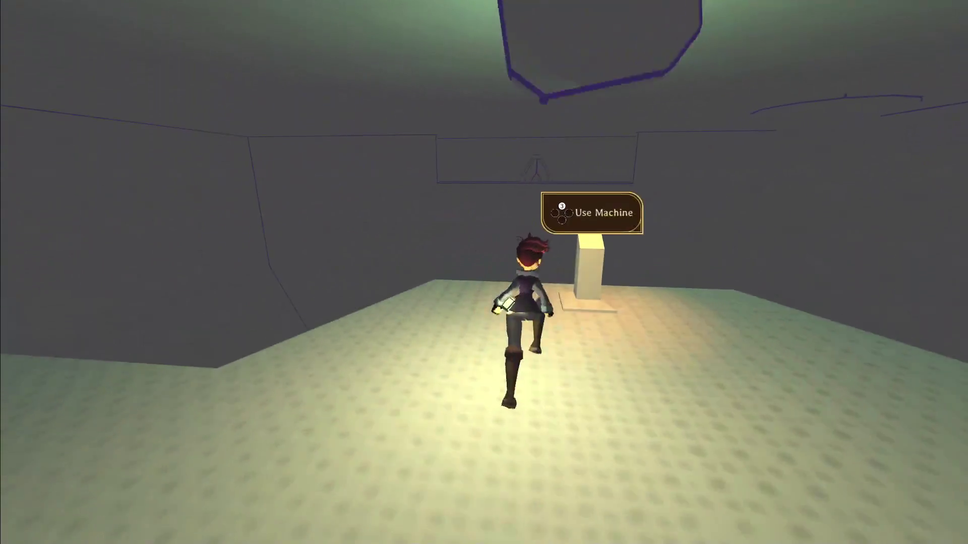
key("e")
key("w")
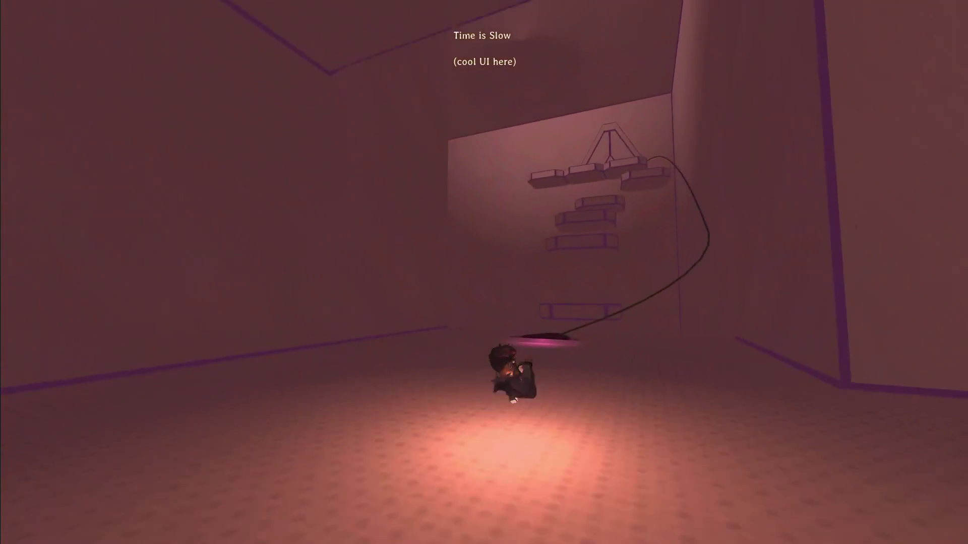
key("space")
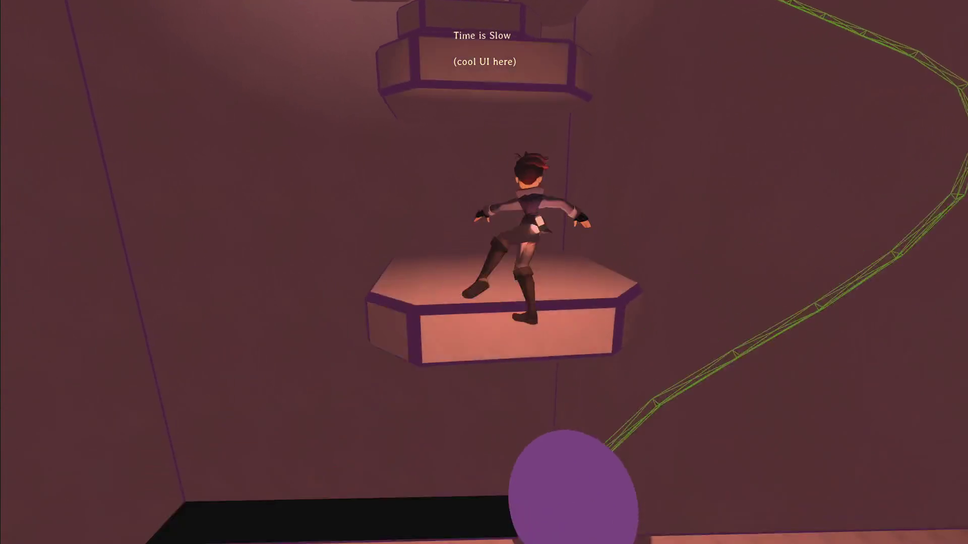
key("space")
key("space")
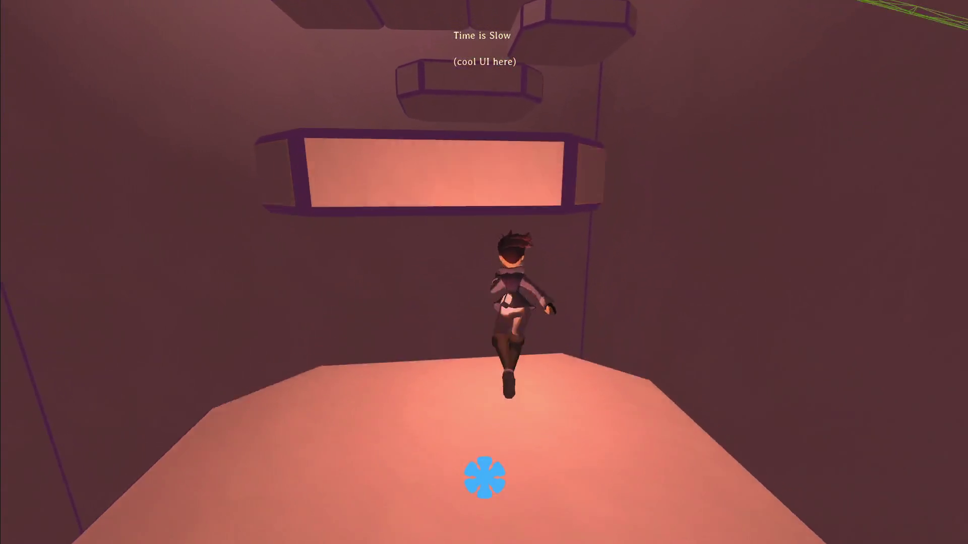
key("space")
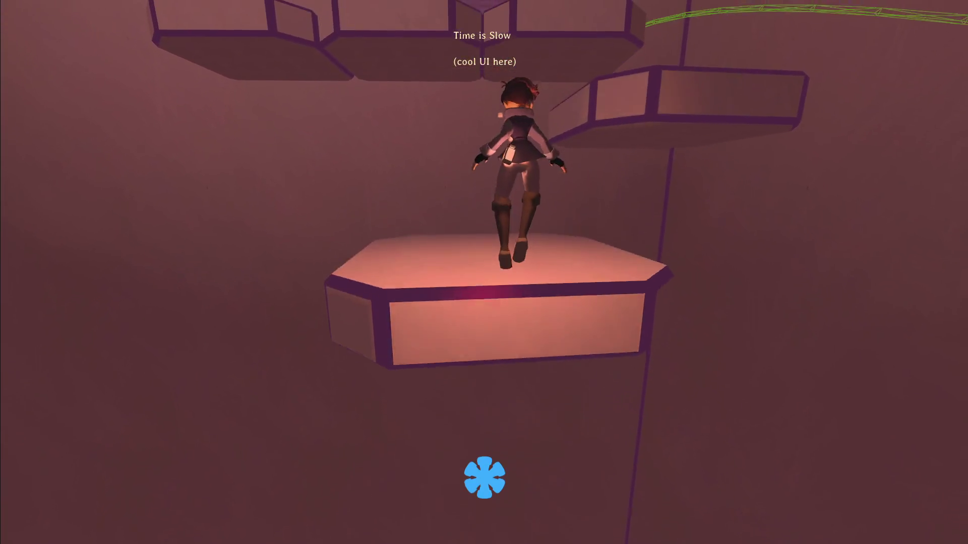
key("space")
key("space")
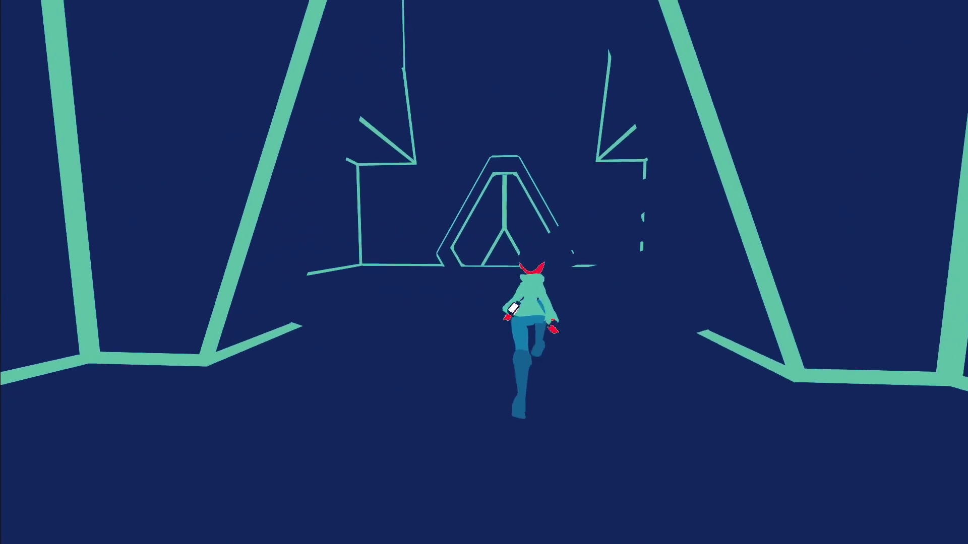
Step: Move on through the rooms to the round room with the dark pit
key("s")
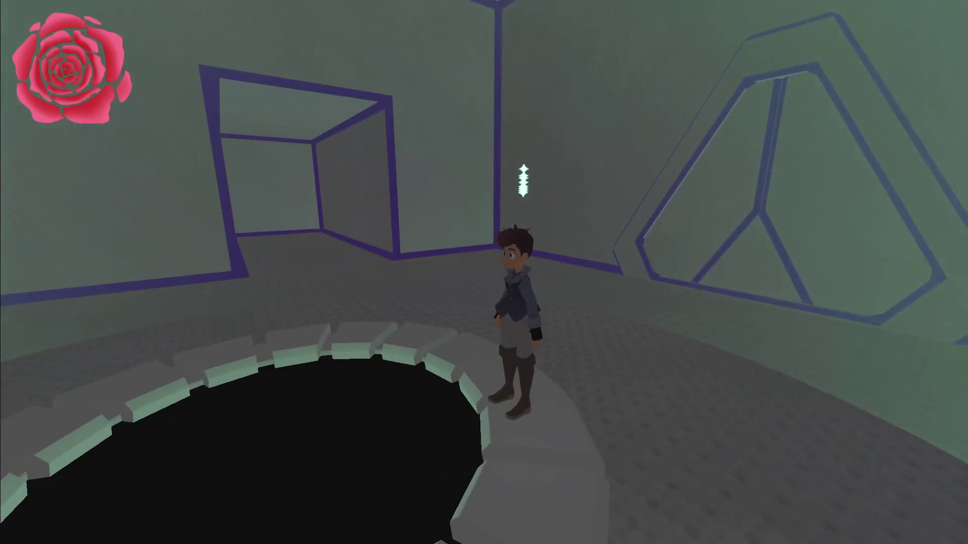
Step: Save and quit the game, stop Godot's debug session, and return to Sublime Text
key("w")
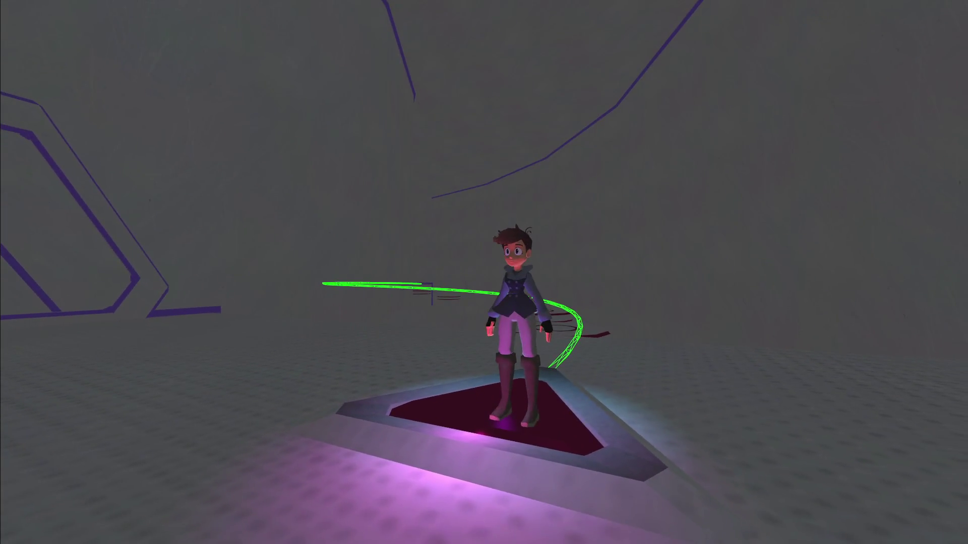
key("Escape")
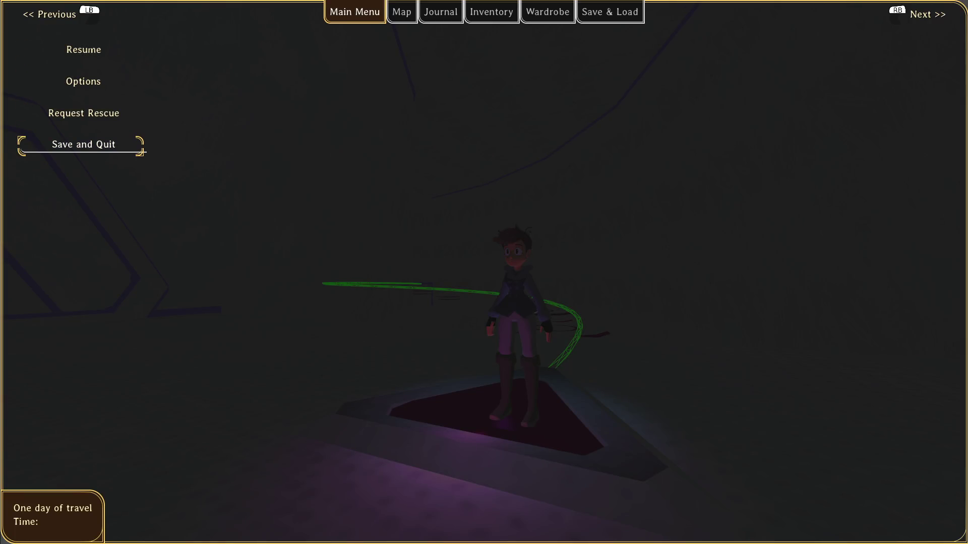
key("Return")
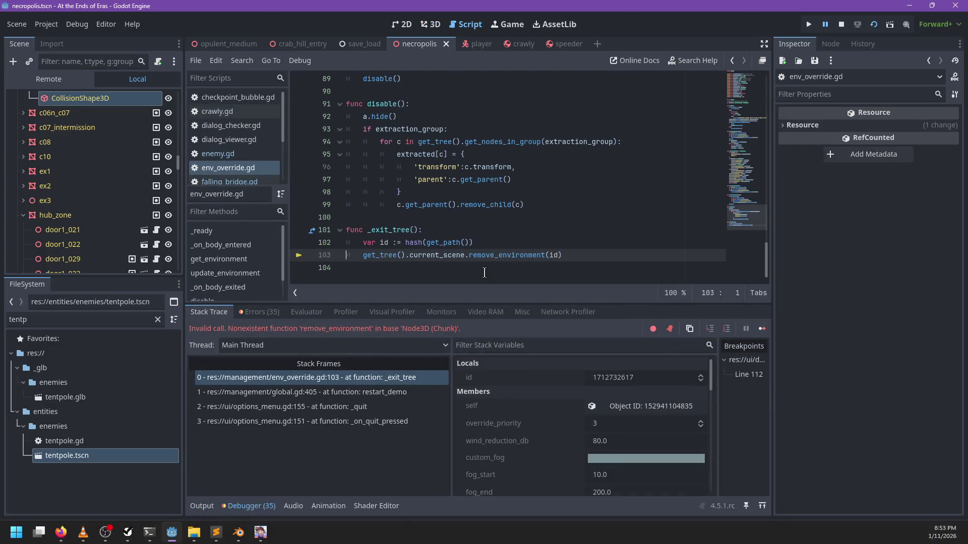
key("F8")
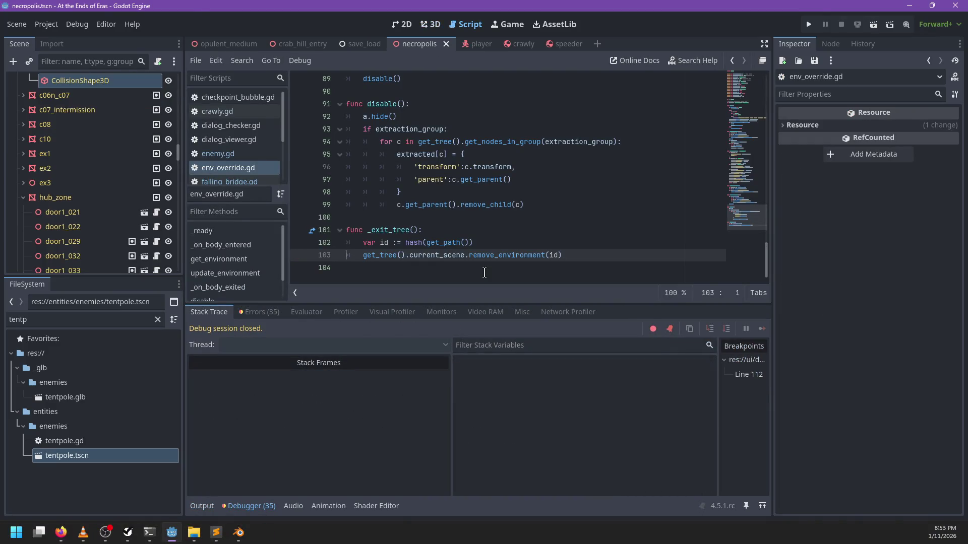
key("alt+Tab")
scroll(426, 297, "down", 4)
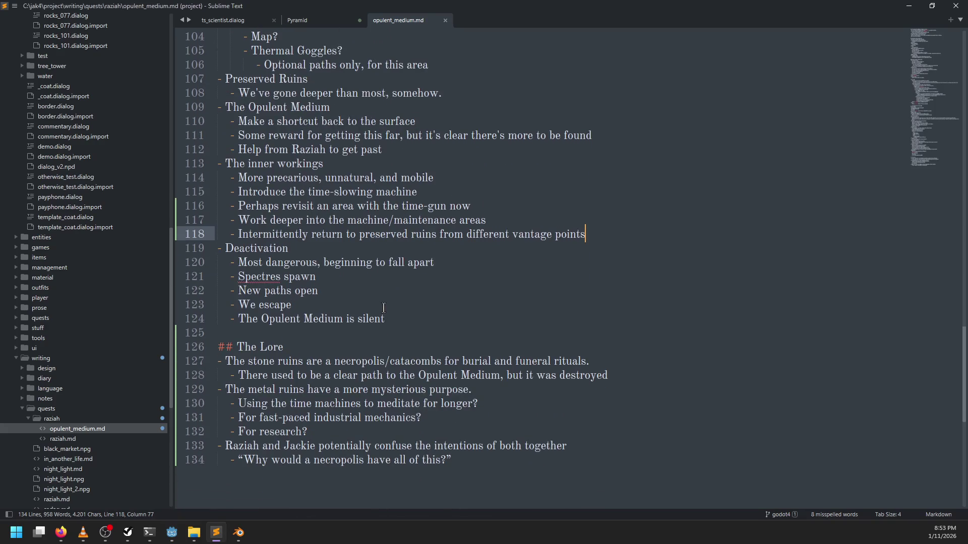
scroll(419, 253, "up", 10)
scroll(419, 254, "up", 5)
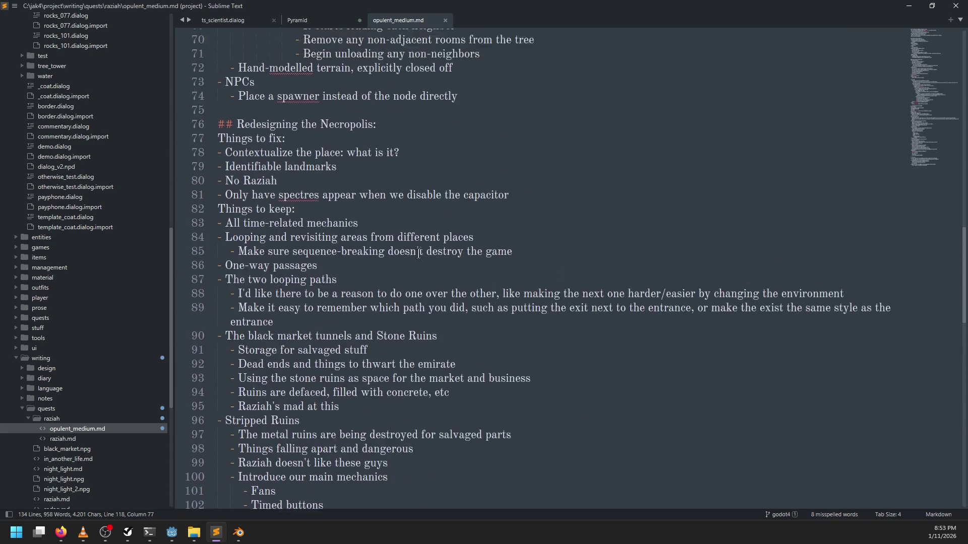
scroll(298, 230, "down", 10)
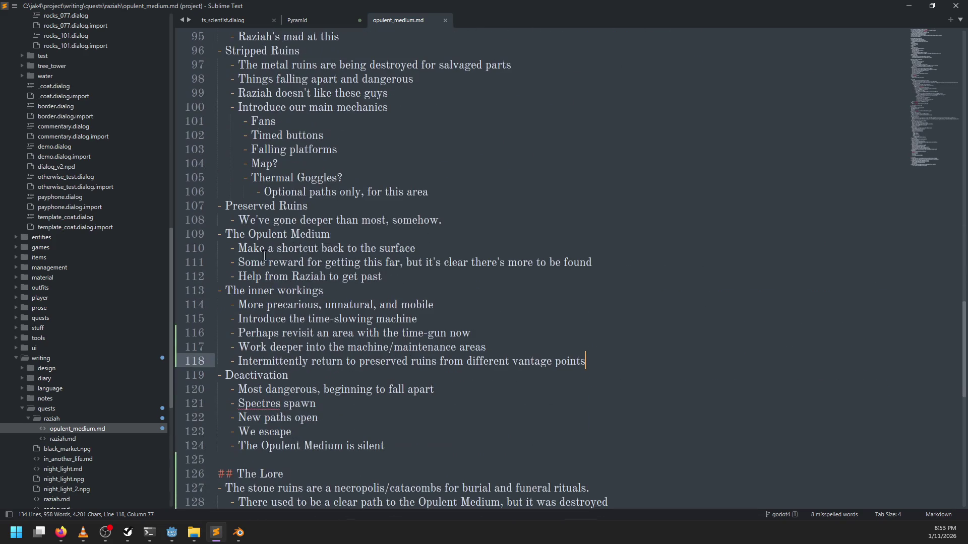
scroll(495, 202, "up", 4)
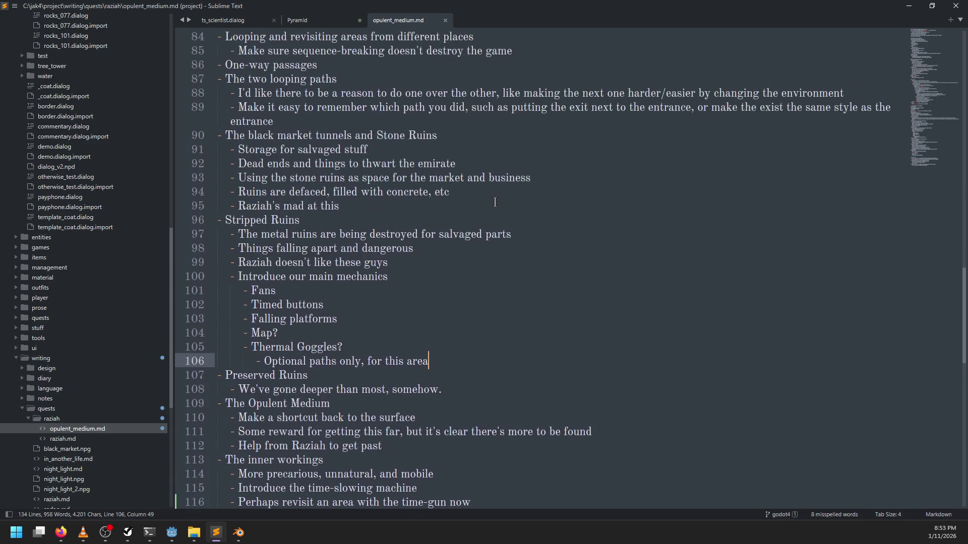
scroll(412, 208, "up", 4)
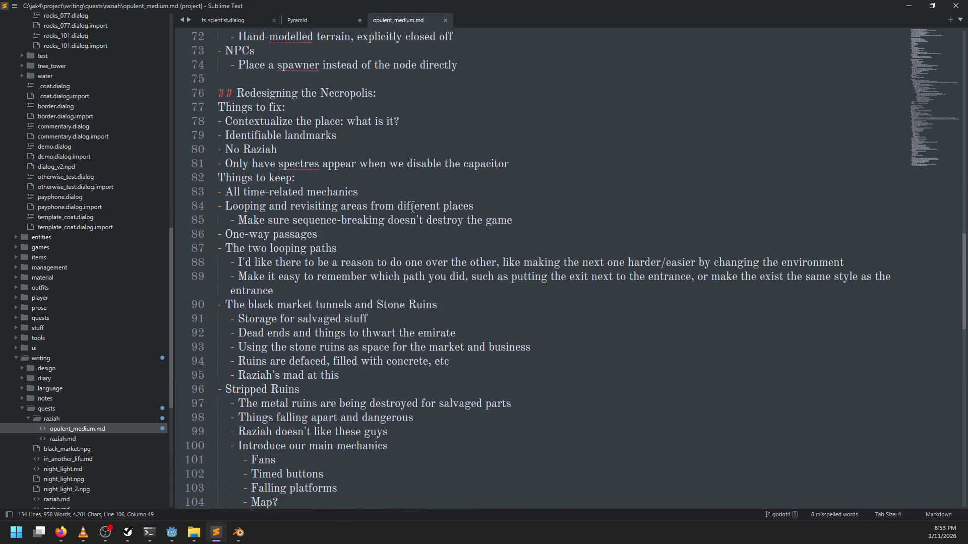
scroll(413, 208, "down", 3)
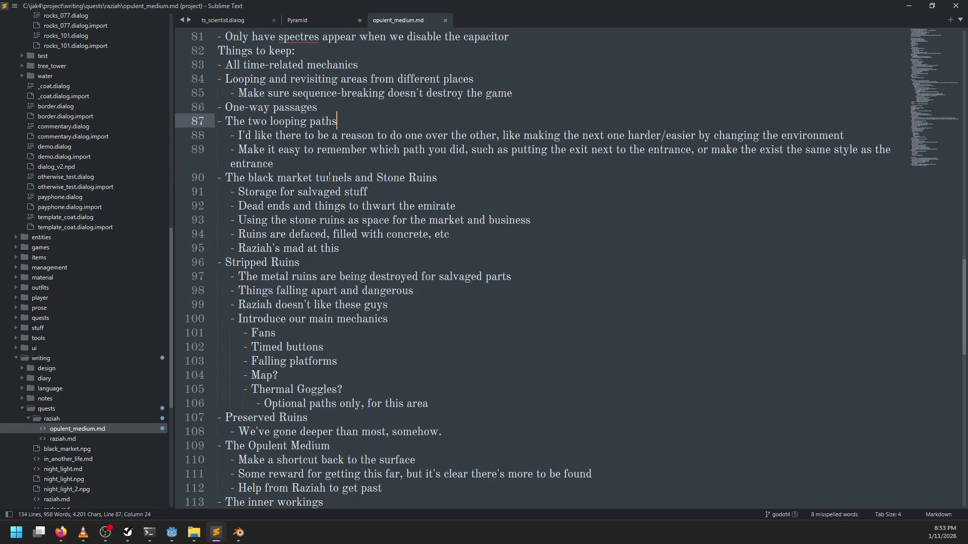
Step: Add a line after the looping paths notes and a '## Sub-levels' heading above the black market list
key("Return")
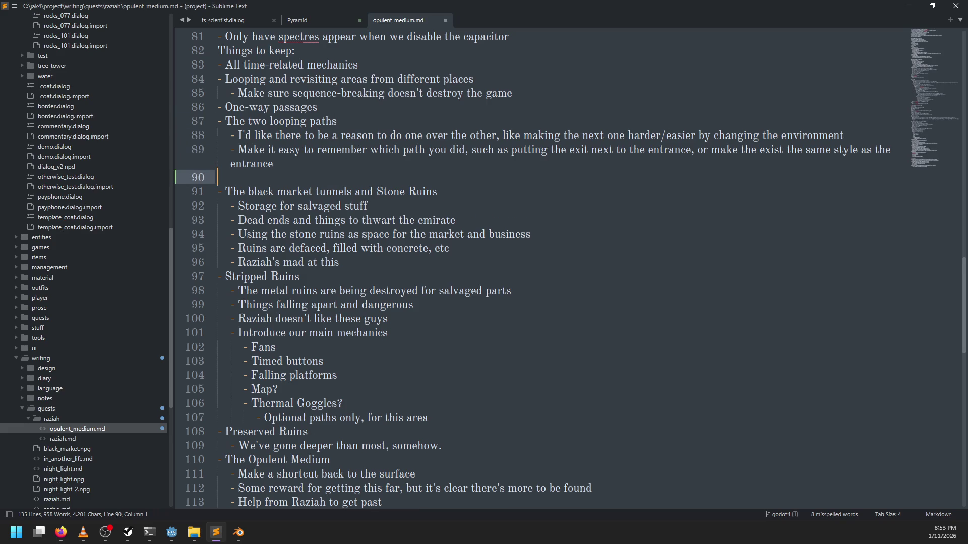
scroll(333, 218, "down", 9)
scroll(336, 220, "up", 13)
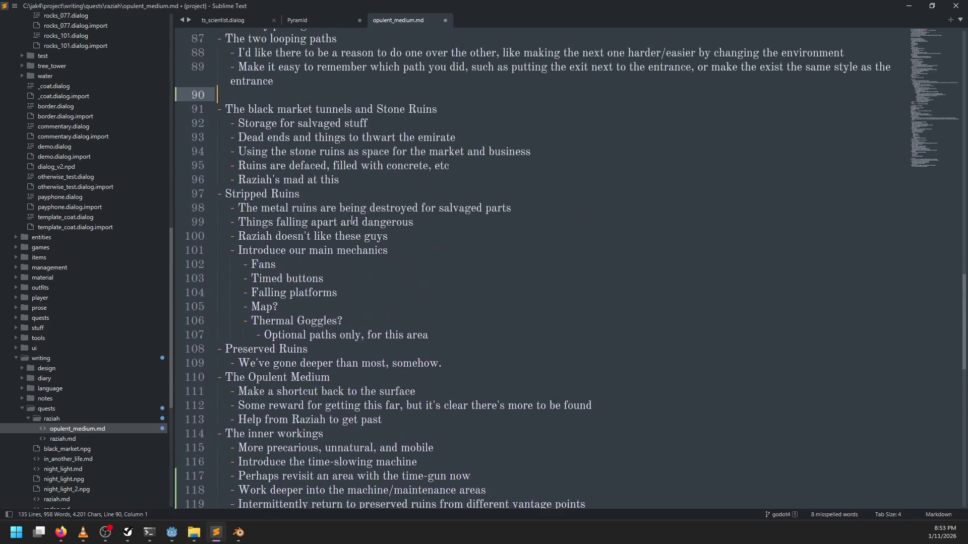
left_click(221, 361)
type("## Sub-levels")
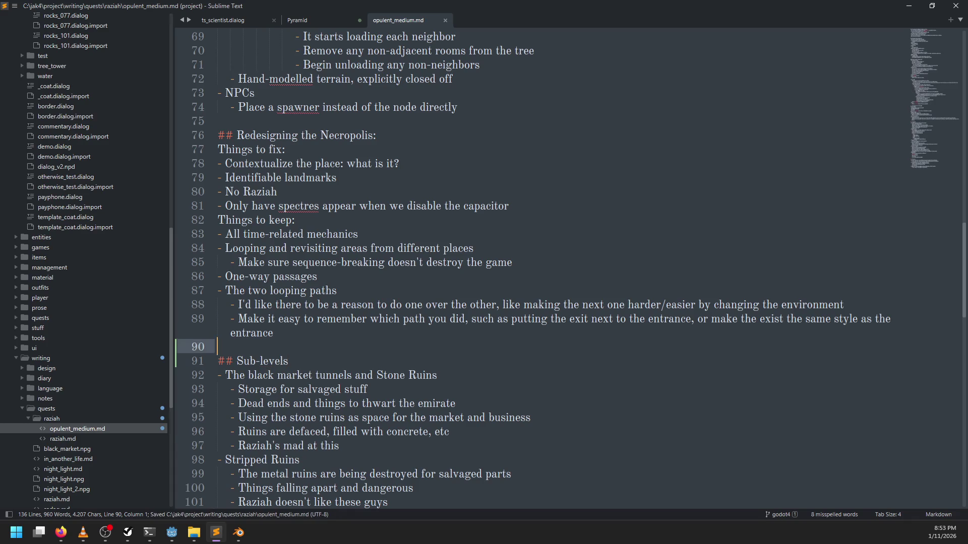
key("ctrl+shift+Return")
type("Things to add:")
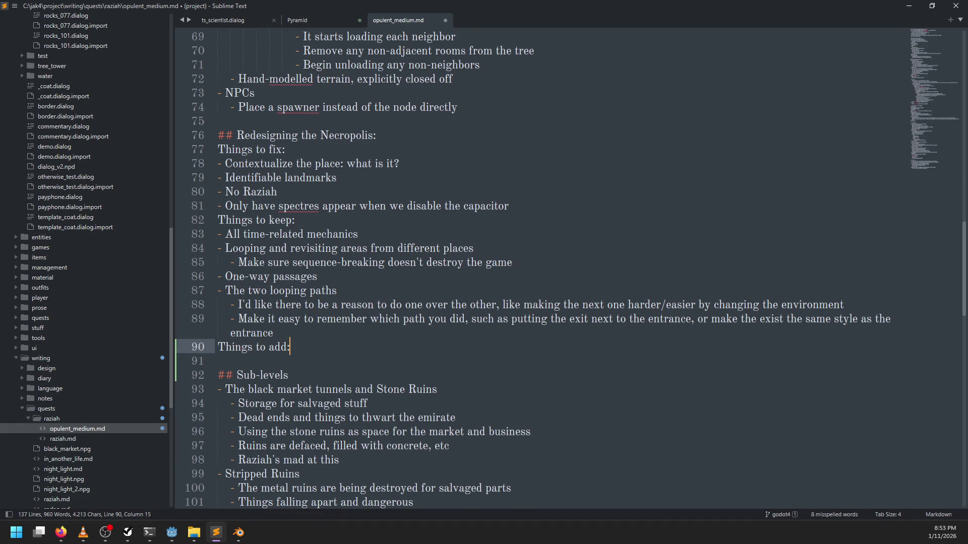
Step: List 'Clockwork mechanisms' and 'Large looping sets of obstacles' under Things to add, removing Thermal vision
key("Return")
key("Tab")
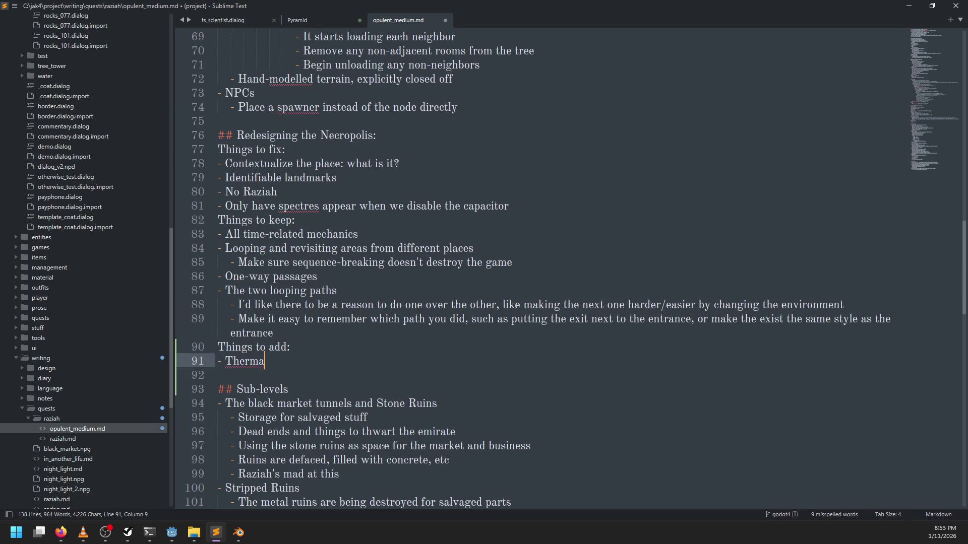
key("Return")
type("-")
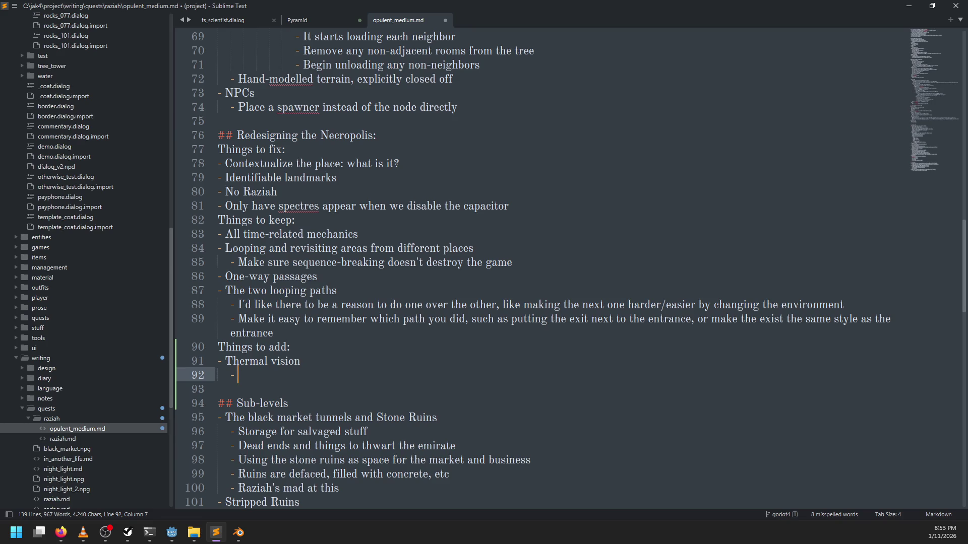
scroll(377, 229, "up", 14)
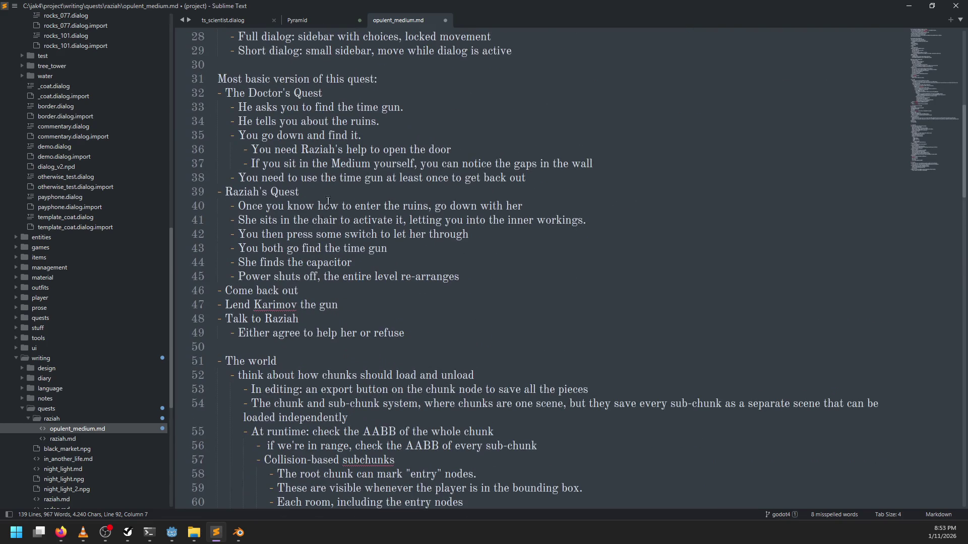
scroll(328, 201, "down", 14)
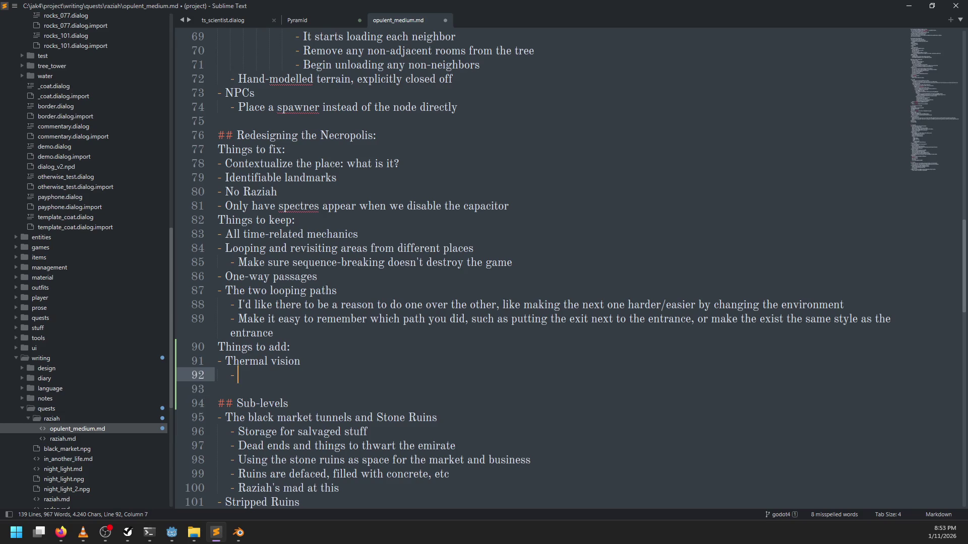
key("BackSpace")
type("- Clockwork mechanisms")
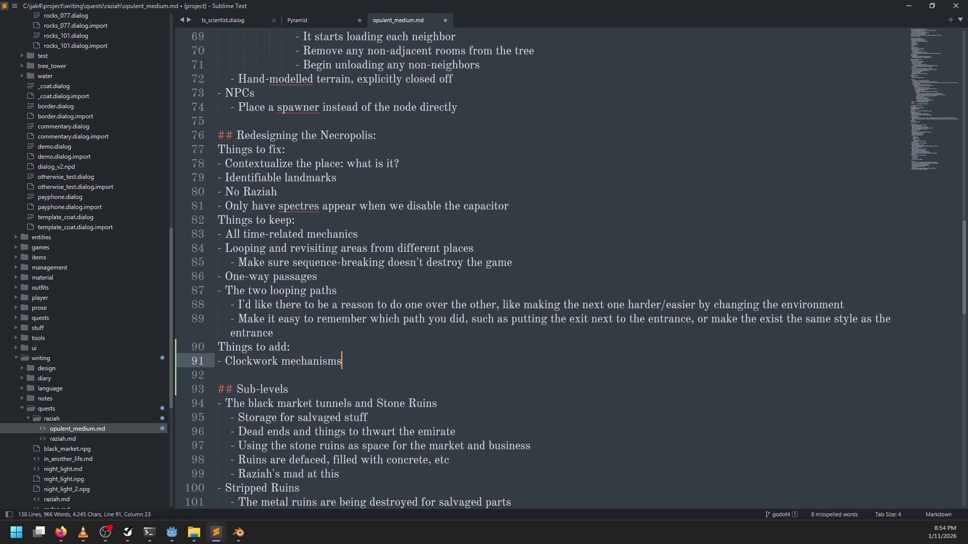
key("Return")
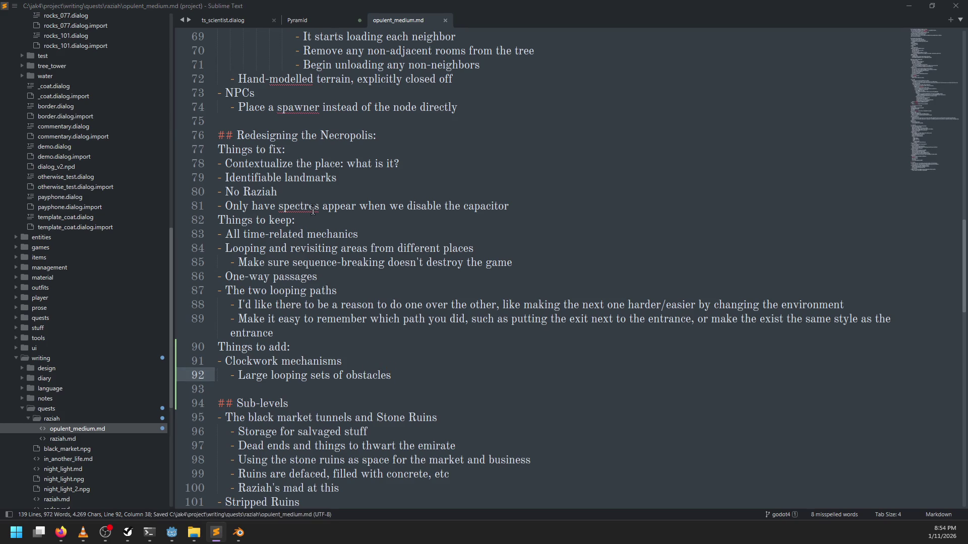
key("alt+Tab")
Step: Orbit and zoom around the necropolis level, re-framing the view onto the structure
mouse_move(512, 287)
left_mouse_down()
mouse_move(609, 259)
mouse_move(354, 242)
mouse_move(423, 252)
mouse_move(565, 207)
left_mouse_up()
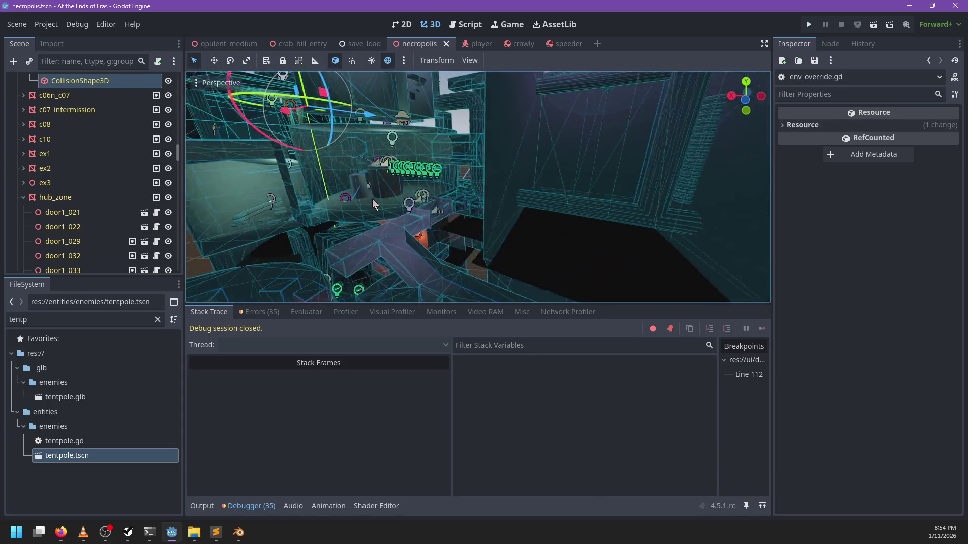
key("alt+Tab")
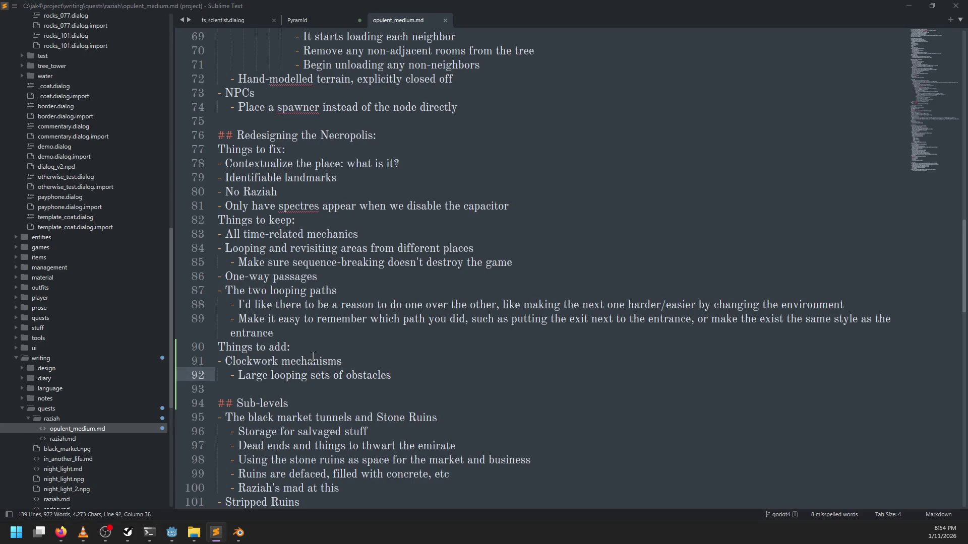
key("alt+Tab")
mouse_move(544, 205)
left_mouse_down()
mouse_move(452, 165)
mouse_move(494, 183)
mouse_move(489, 195)
mouse_move(388, 205)
mouse_move(480, 154)
mouse_move(562, 165)
left_mouse_up()
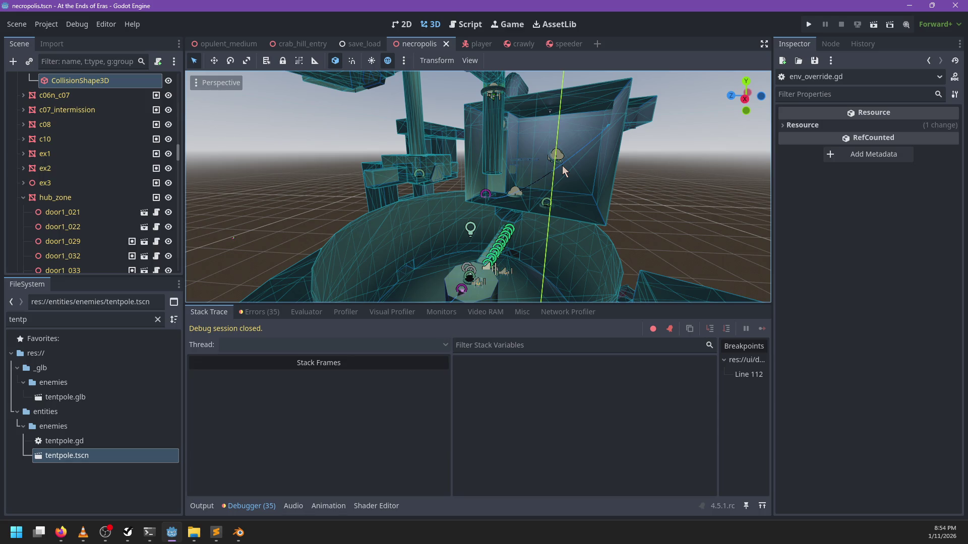
left_click_drag(563, 169, 446, 180)
scroll(446, 181, "down", 5)
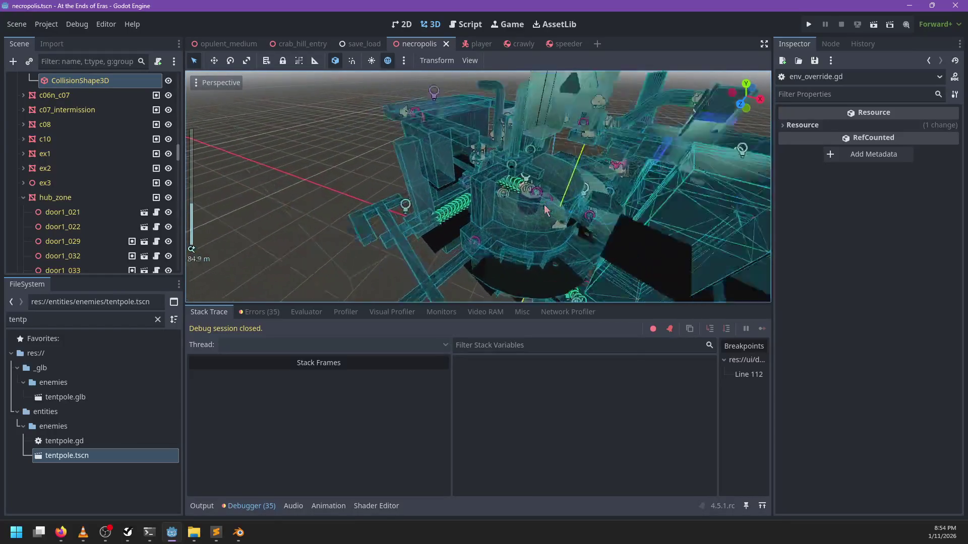
key("f")
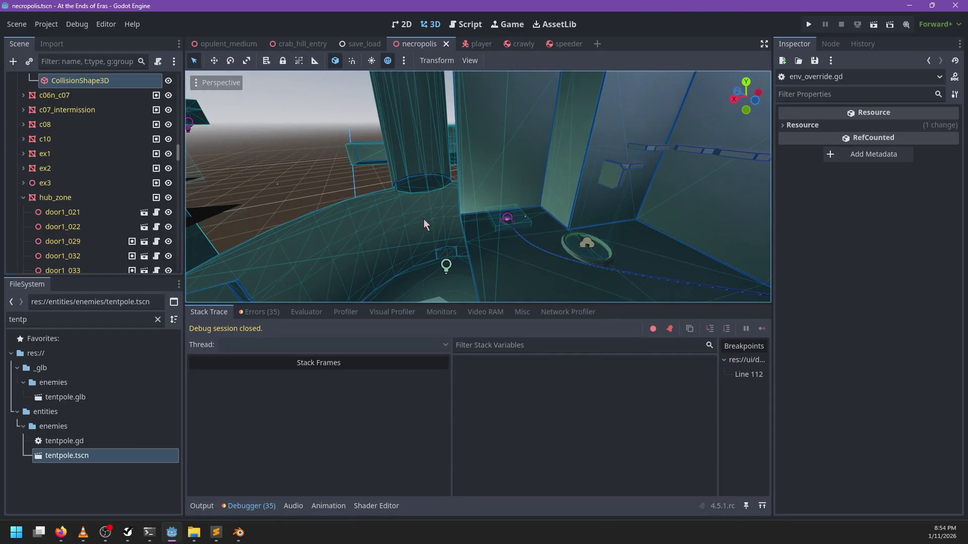
scroll(493, 246, "up", 2)
scroll(506, 202, "down", 12)
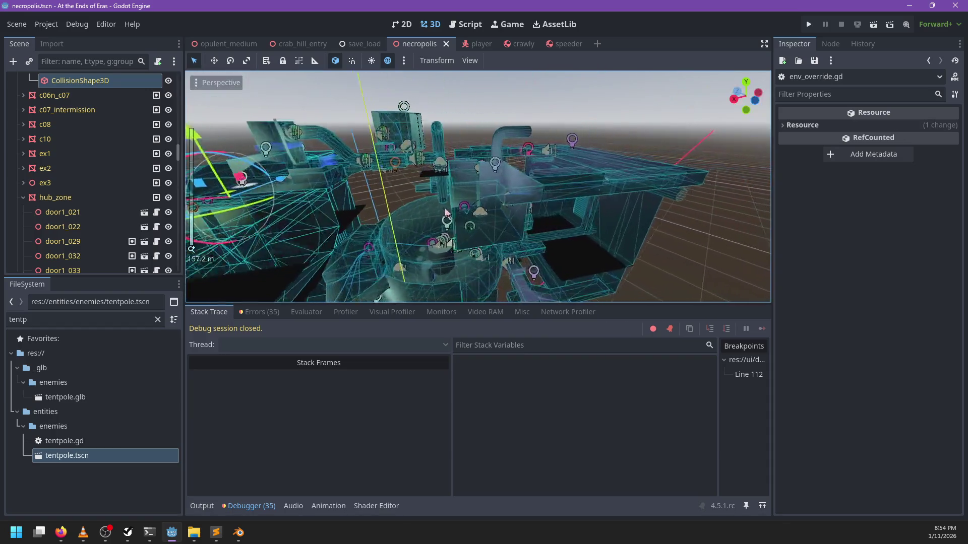
scroll(446, 227, "up", 5)
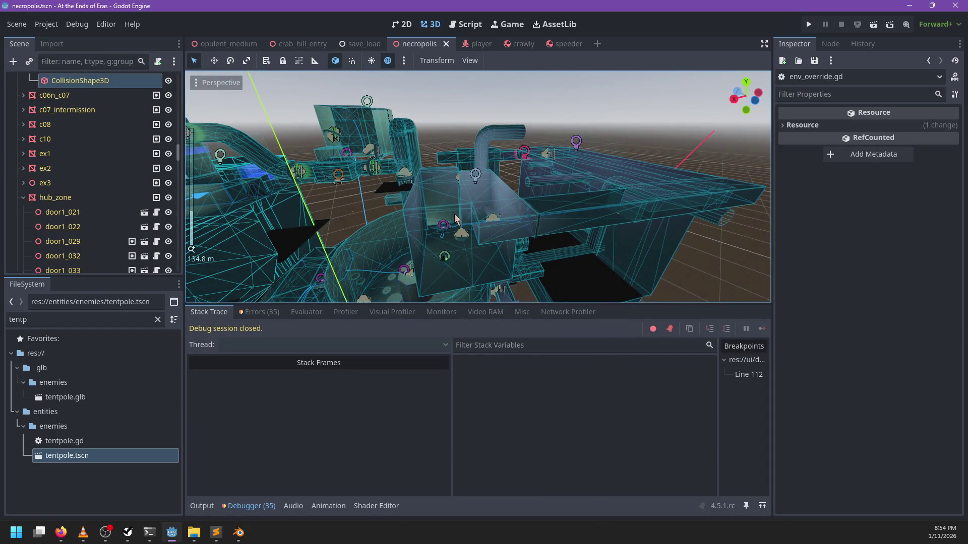
Step: Delete the Things to add block from the necropolis notes and save the file
key("alt+Tab")
left_click_drag(421, 375, 364, 336)
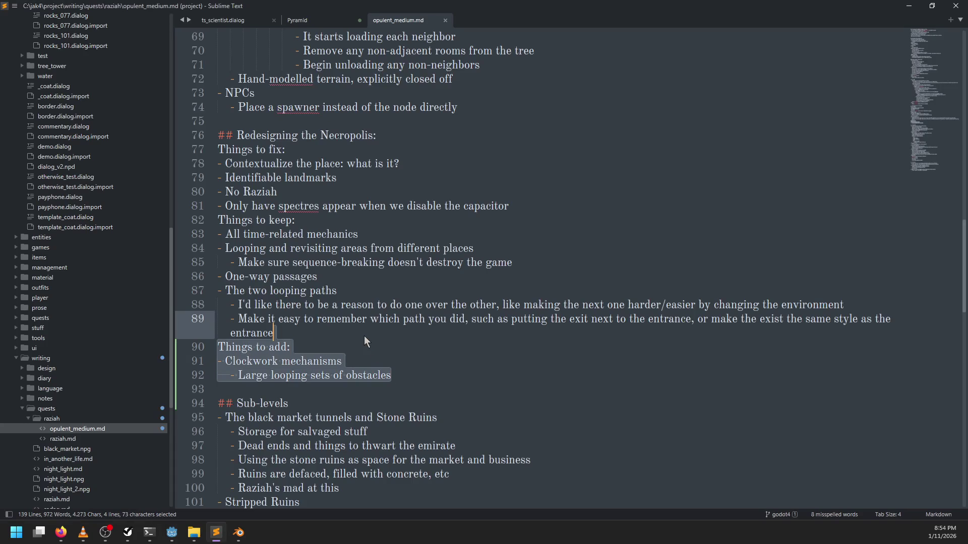
key("BackSpace")
key("ctrl+s")
key("alt+Tab")
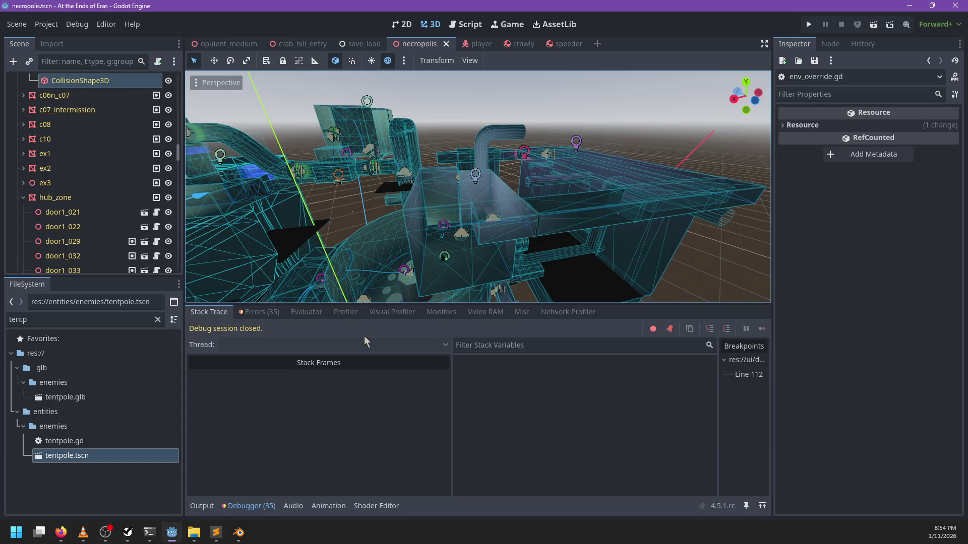
scroll(475, 181, "up", 10)
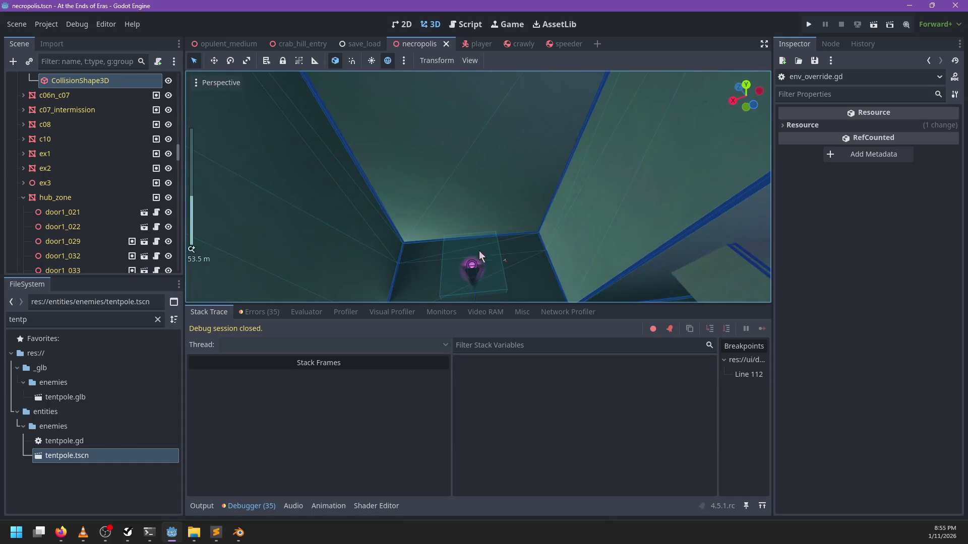
Step: Select and frame the standing_button, zoom around its room, then bring back the necropolis notes
left_click(469, 265)
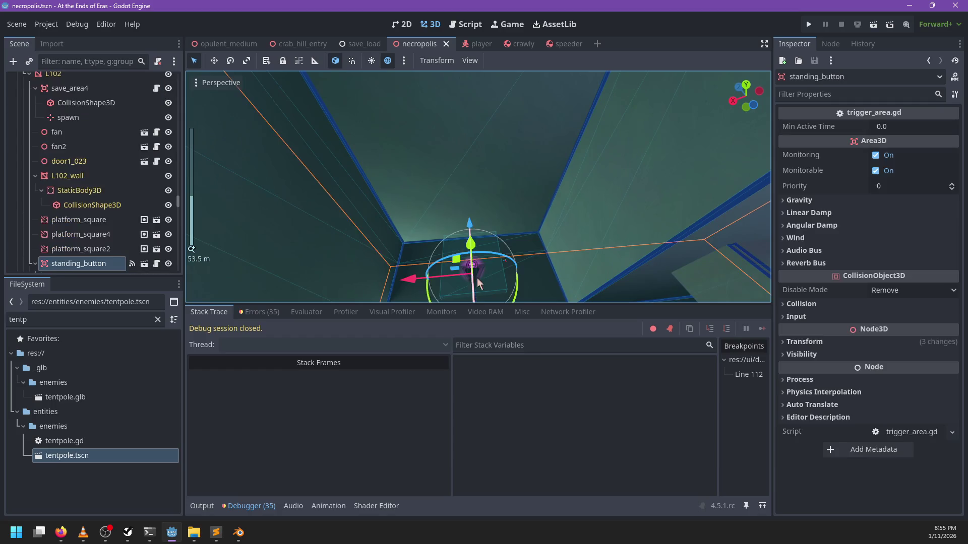
key("f")
scroll(495, 260, "up", 10)
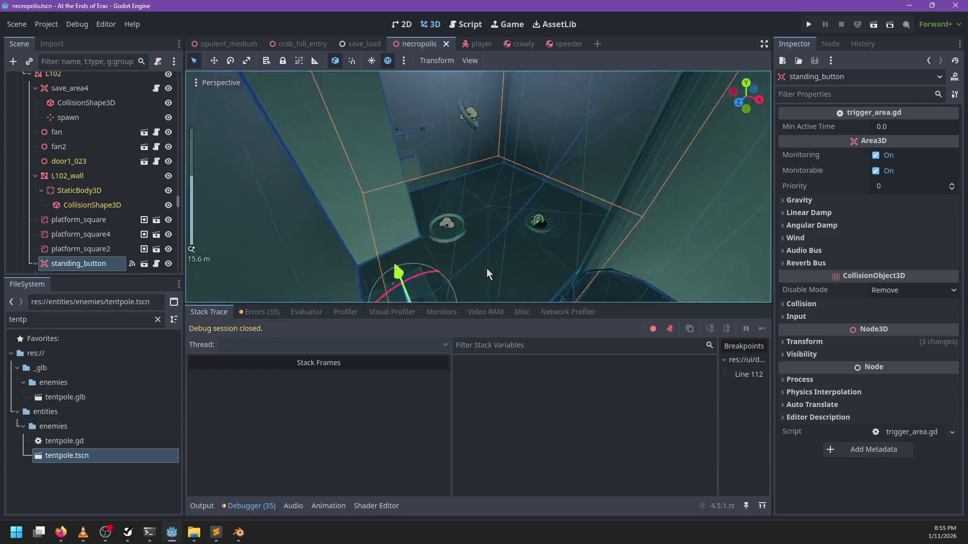
scroll(553, 231, "down", 2)
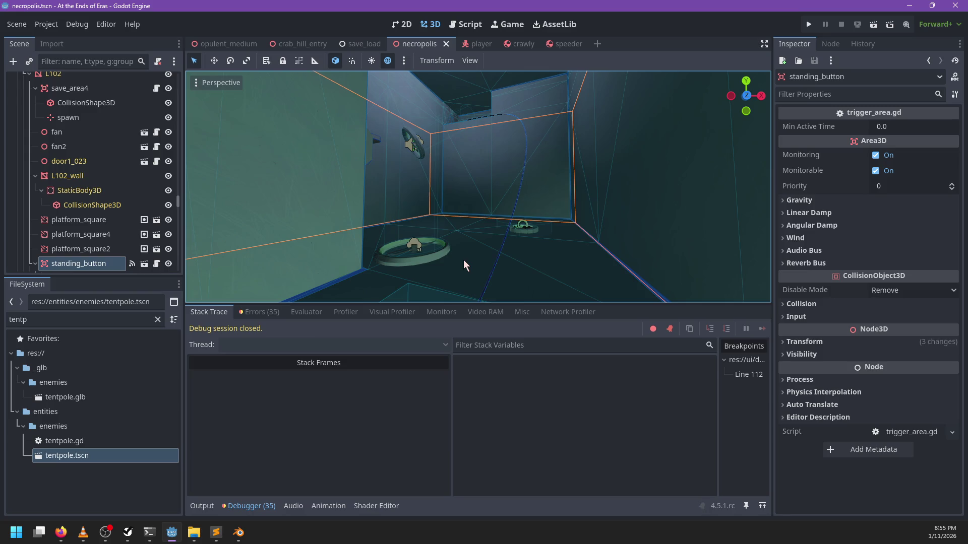
left_click(237, 538)
left_click(219, 538)
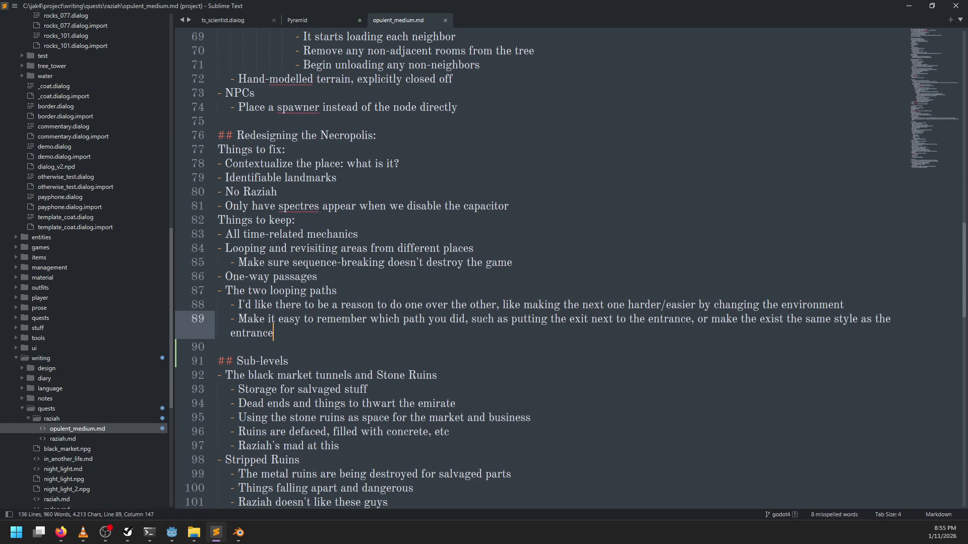
Step: Launch Paint.NET from the Start menu
key("super")
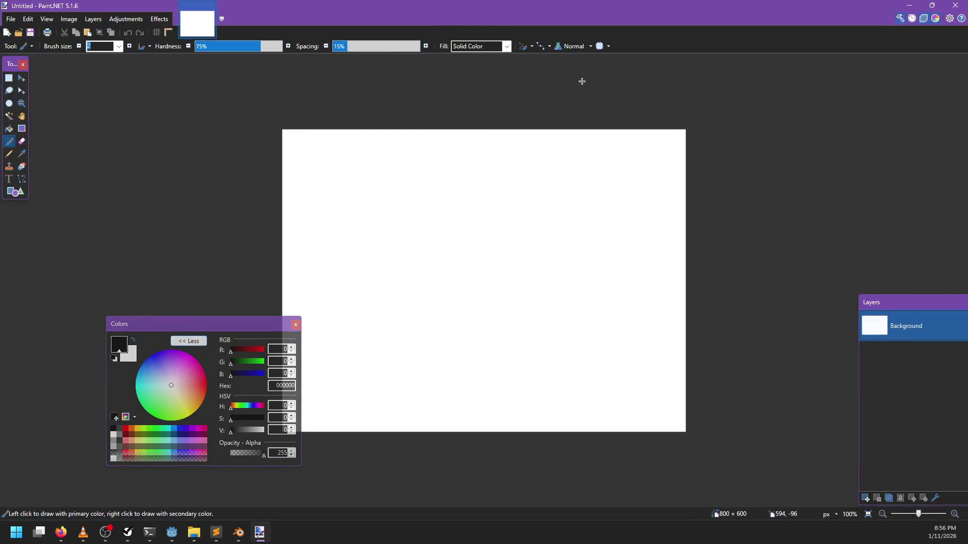
Step: Resize the blank image to 2000 × 1500 pixels and add Layer 2 above the Background
key("ctrl+n")
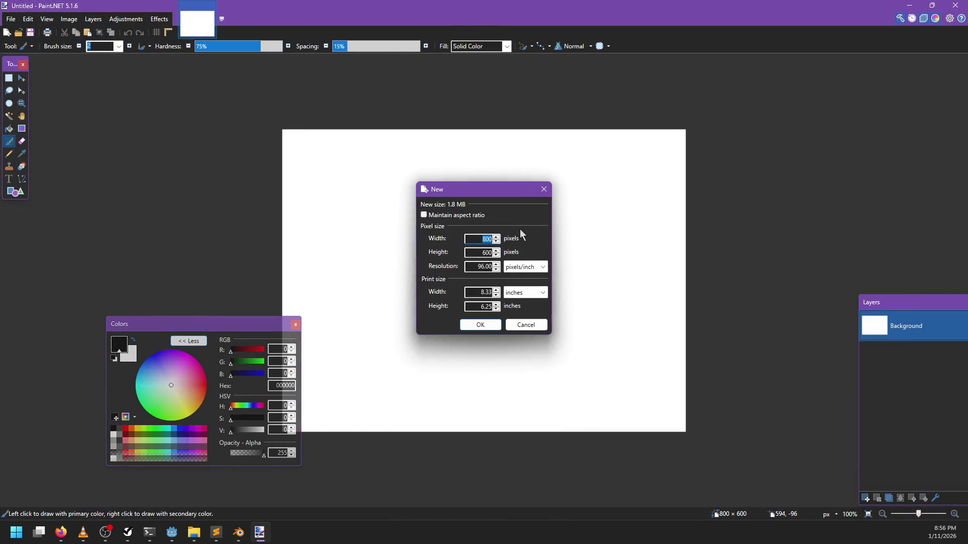
key("Escape")
key("ctrl+r")
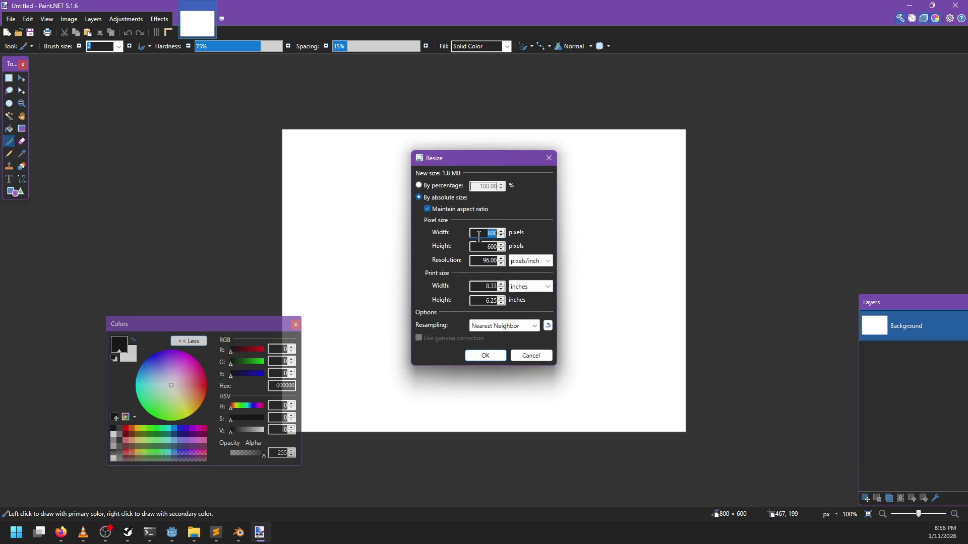
type("2000")
left_click(485, 356)
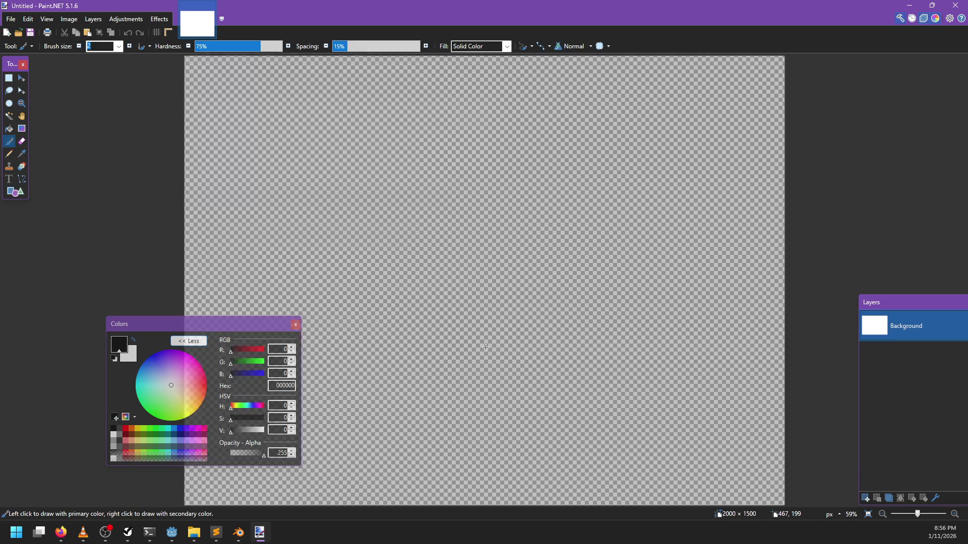
left_click(866, 498)
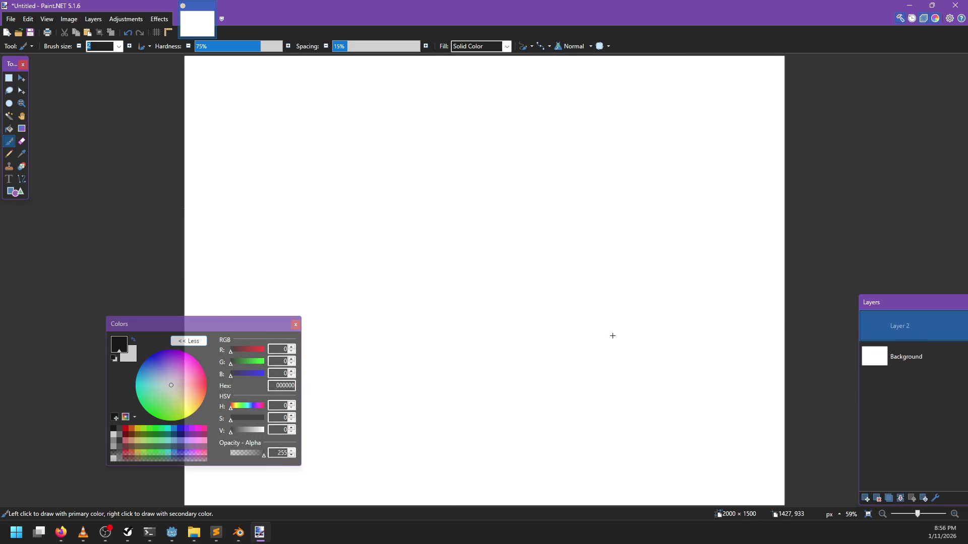
Step: In the save dialog, browse to C:\jak4\concept-art\places
key("ctrl+s")
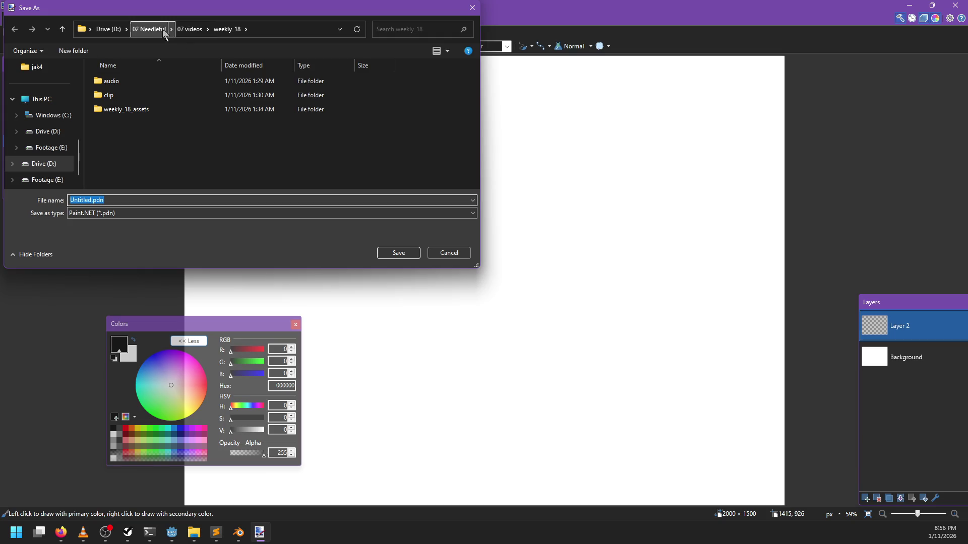
left_click(51, 148)
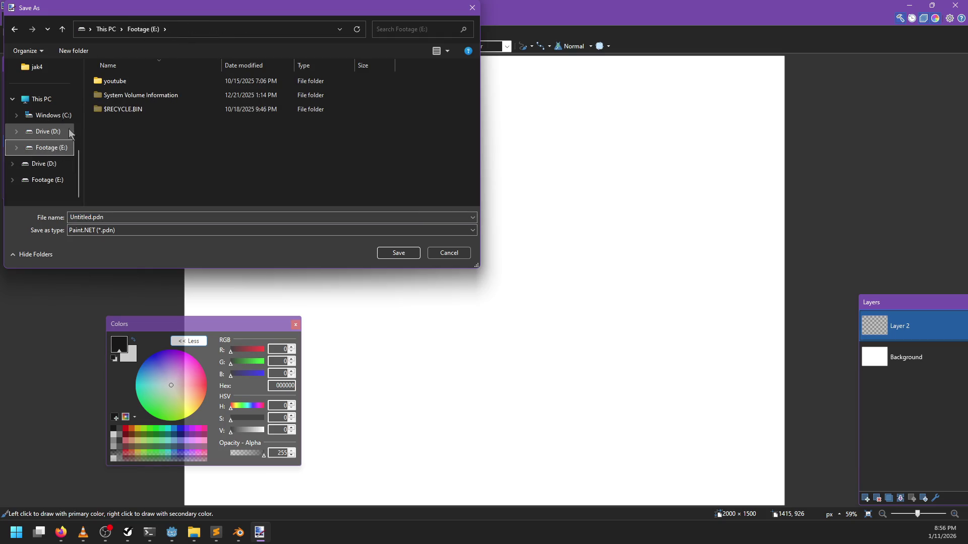
scroll(58, 144, "up", 3)
scroll(58, 158, "down", 1)
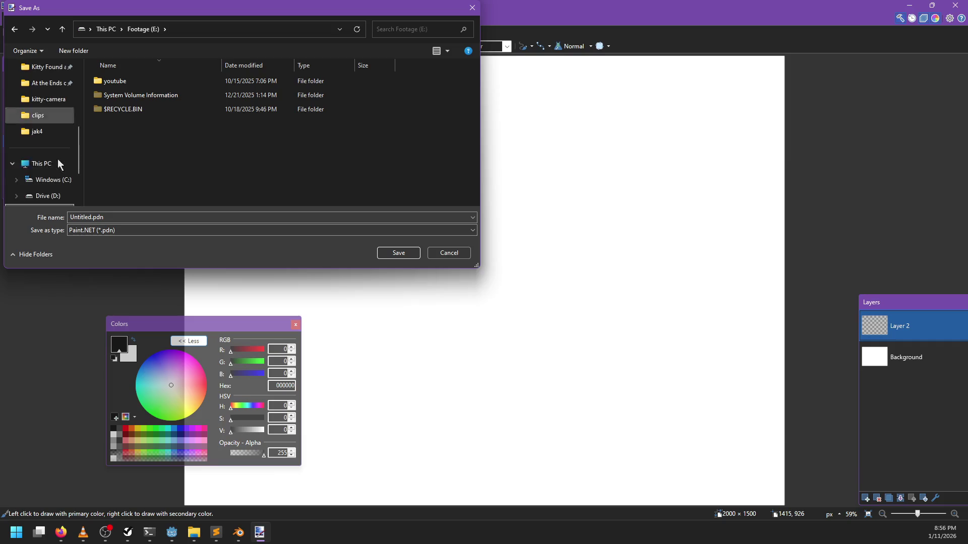
left_click(51, 185)
scroll(121, 151, "down", 5)
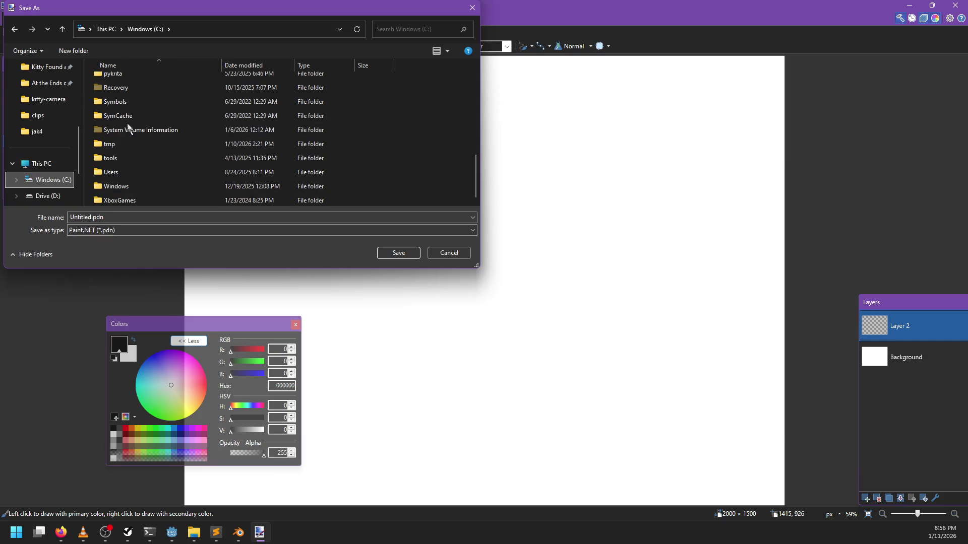
scroll(125, 158, "up", 5)
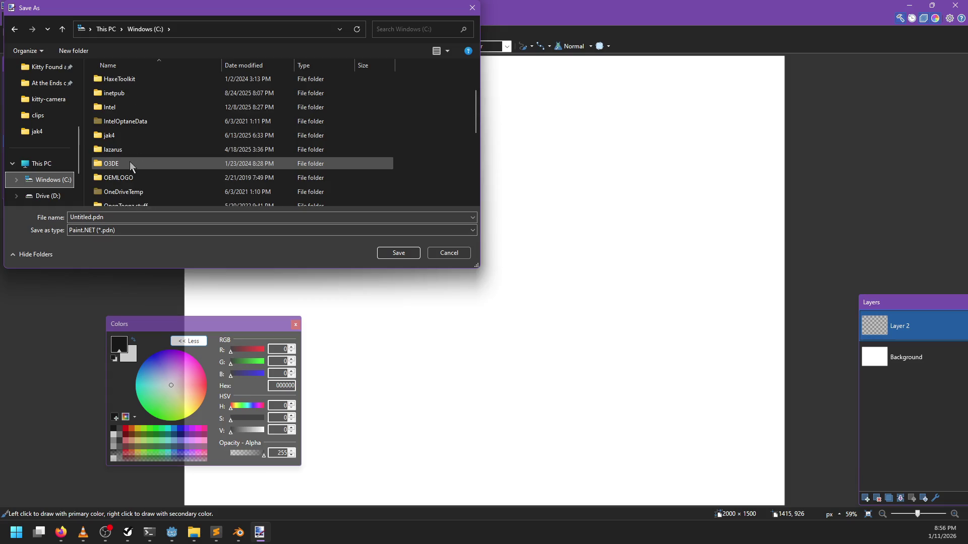
double_click(117, 134)
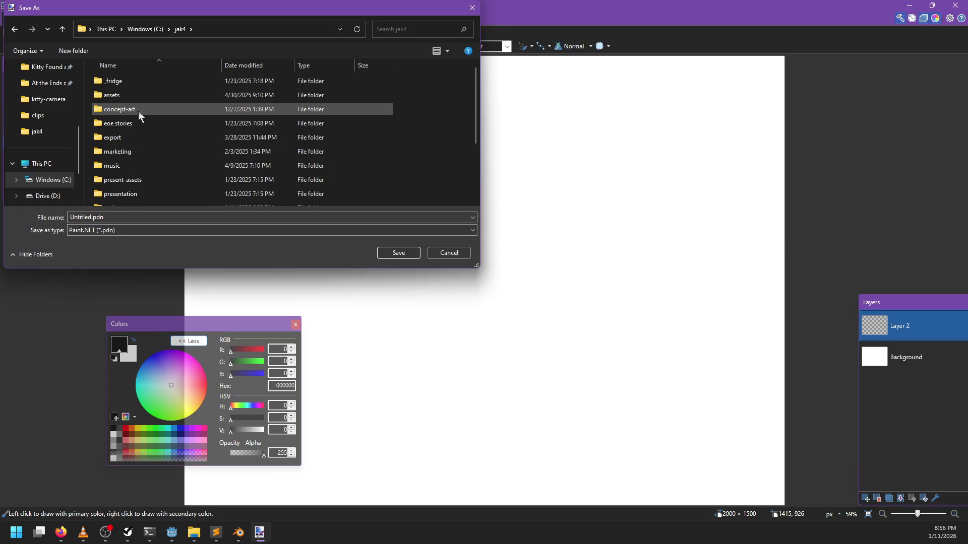
double_click(138, 111)
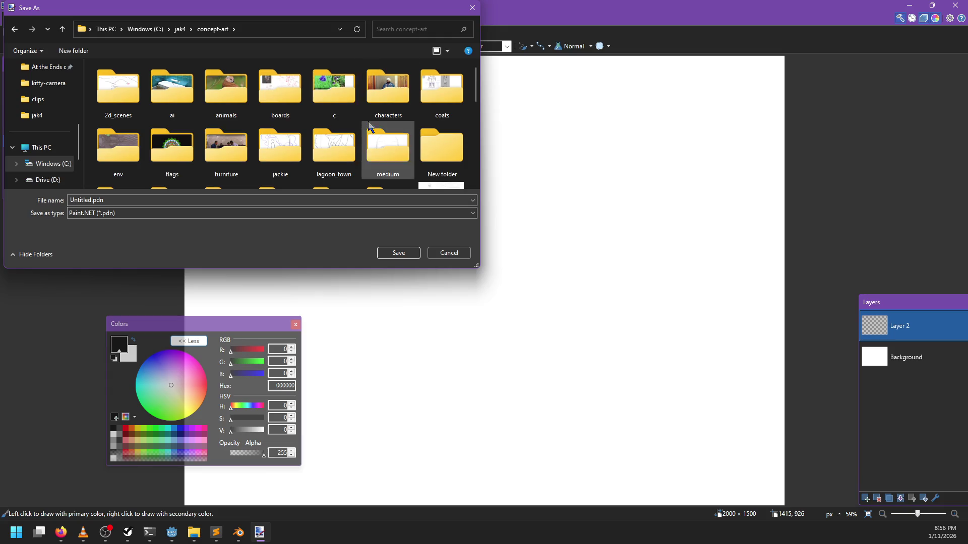
scroll(370, 125, "down", 2)
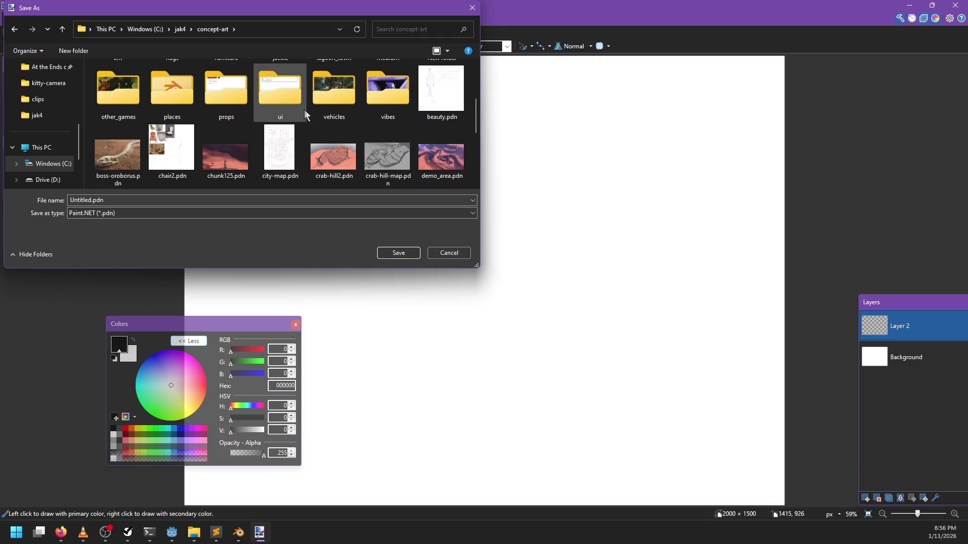
double_click(172, 94)
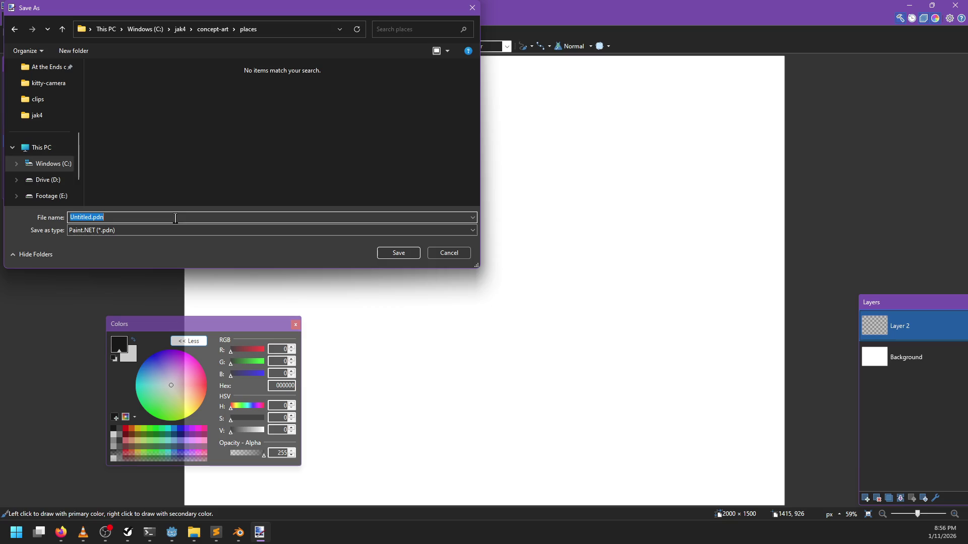
Step: Save the image there as necropolis2.pdn
type("necropol")
type("2")
key("Return")
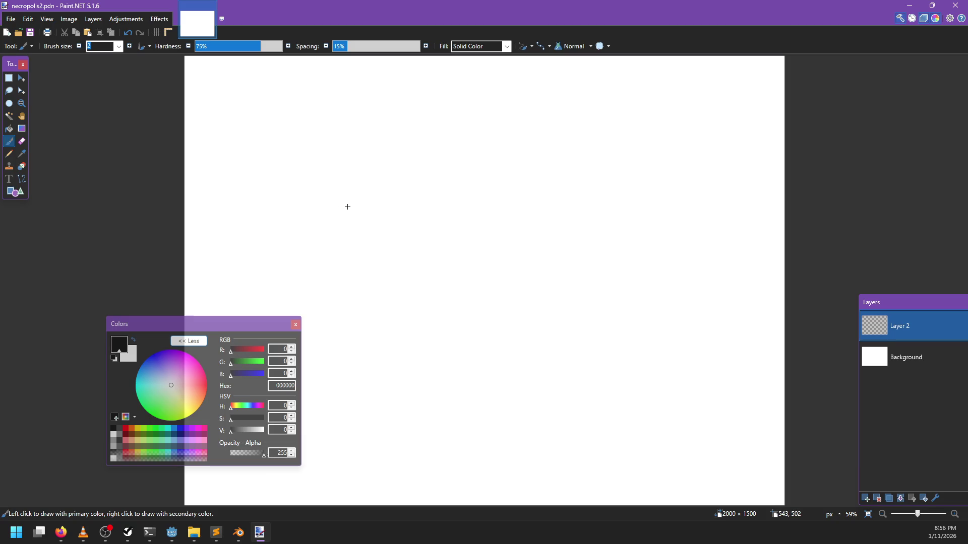
scroll(347, 207, "up", 1)
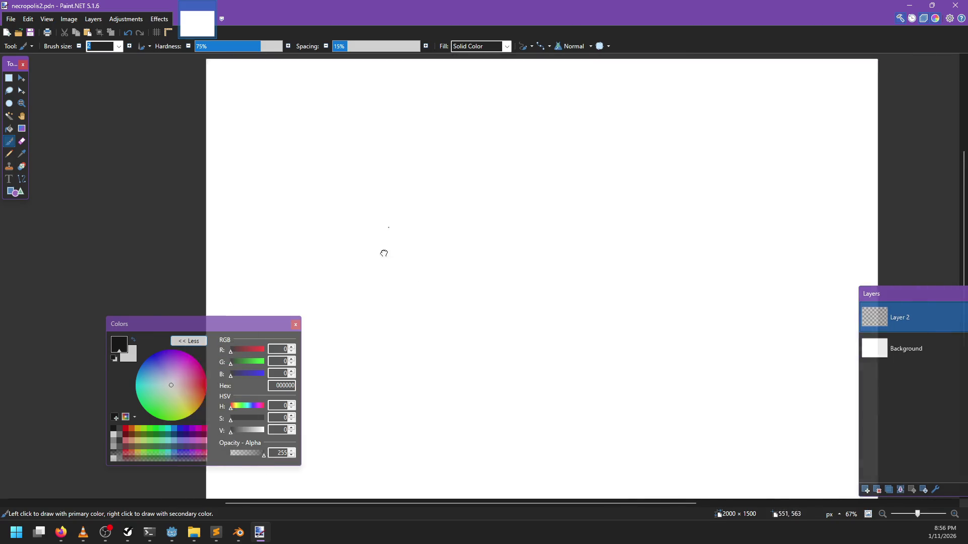
Step: Pan the blank canvas, undo a test stroke, and set the brush size to 4
scroll(354, 268, "down", 1)
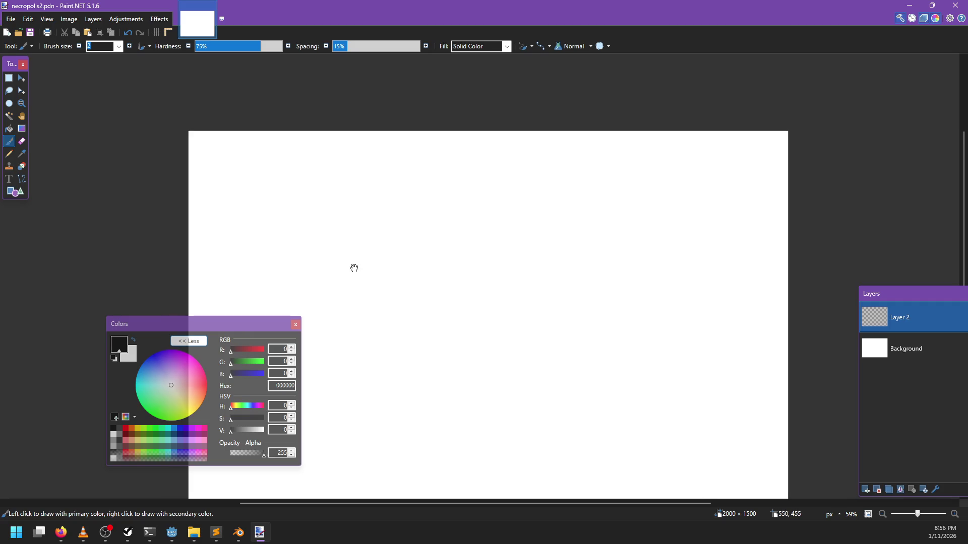
mouse_move(353, 268)
left_mouse_down()
mouse_move(447, 276)
mouse_move(482, 255)
mouse_move(466, 233)
mouse_move(507, 400)
mouse_move(486, 326)
left_mouse_up()
scroll(269, 177, "up", 4)
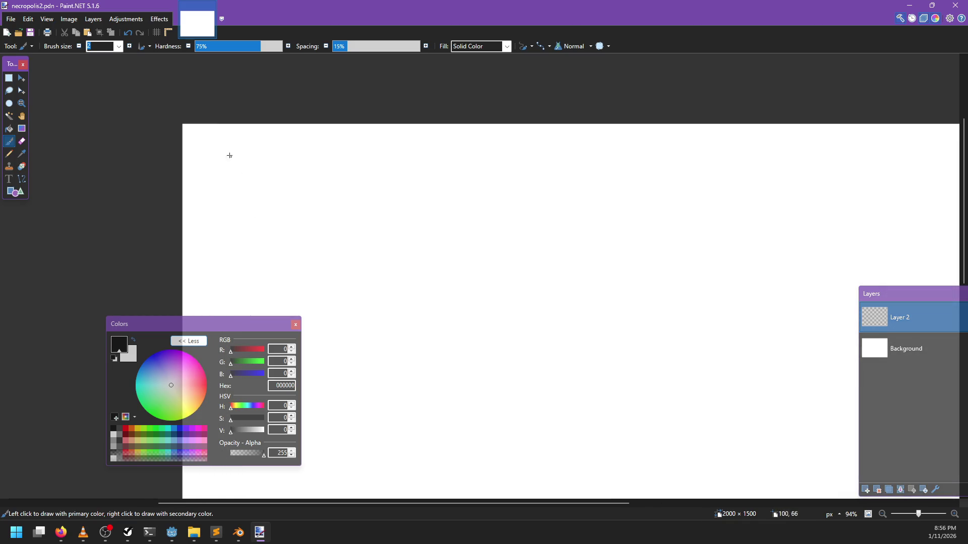
mouse_move(217, 185)
left_mouse_down()
mouse_move(218, 137)
mouse_move(217, 173)
left_mouse_up()
key("ctrl+z")
key("ctrl+z")
type("4")
Step: Handwrite 'Necropolis' in black along the top of the canvas
key("ctrl+z")
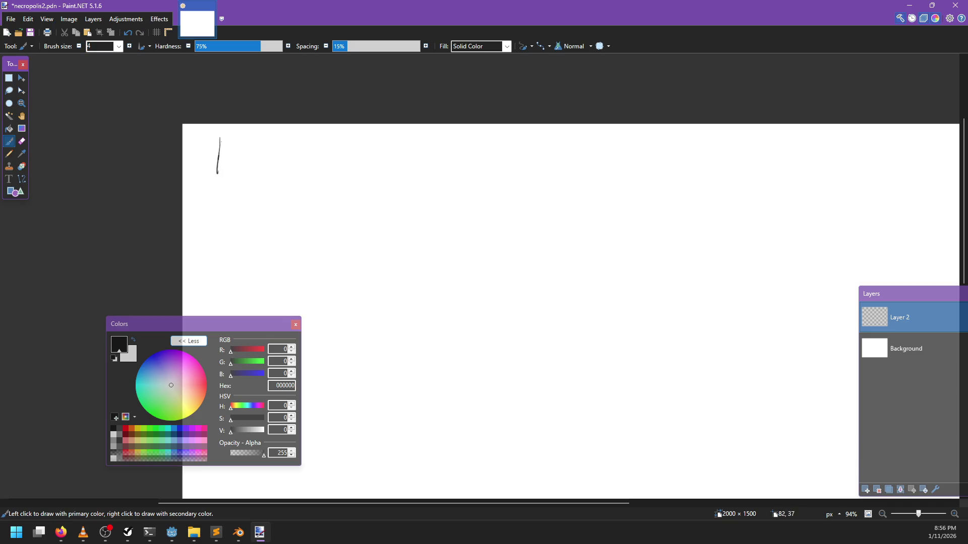
mouse_move(222, 138)
left_mouse_down()
mouse_move(231, 160)
mouse_move(233, 138)
left_mouse_up()
key("ctrl+z")
mouse_move(237, 162)
left_mouse_down()
mouse_move(244, 157)
mouse_move(247, 170)
left_mouse_up()
mouse_move(256, 159)
left_mouse_down()
mouse_move(252, 171)
mouse_move(266, 158)
mouse_move(280, 181)
mouse_move(288, 166)
left_mouse_up()
mouse_move(298, 168)
left_mouse_down()
mouse_move(302, 141)
mouse_move(313, 151)
left_mouse_up()
left_click_drag(310, 153, 310, 174)
mouse_move(337, 140)
left_mouse_down()
mouse_move(312, 187)
mouse_move(360, 168)
mouse_move(359, 151)
left_mouse_up()
Step: Continue the title with '/OpulentMedium' after Necropolis
mouse_move(371, 158)
left_mouse_down()
mouse_move(361, 184)
mouse_move(372, 168)
left_mouse_up()
left_click_drag(374, 161, 392, 169)
left_click_drag(395, 164, 433, 170)
left_click_drag(422, 157, 462, 168)
left_click_drag(464, 160, 482, 166)
mouse_move(492, 143)
left_mouse_down()
mouse_move(490, 168)
mouse_move(538, 170)
left_mouse_up()
scroll(488, 225, "down", 1)
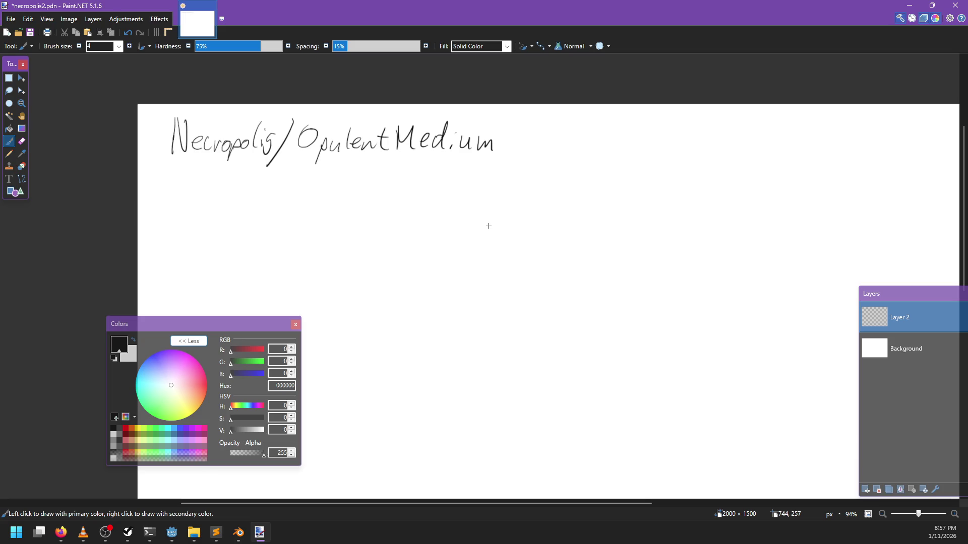
Step: Sketch a black tapered box outline below the title
mouse_move(450, 296)
left_mouse_down()
mouse_move(471, 220)
mouse_move(379, 278)
left_mouse_up()
mouse_move(305, 201)
left_mouse_down()
mouse_move(342, 119)
mouse_move(339, 130)
mouse_move(405, 132)
left_mouse_up()
key("ctrl+z")
key("ctrl+z")
mouse_move(339, 129)
left_mouse_down()
mouse_move(396, 140)
mouse_move(353, 126)
mouse_move(434, 126)
mouse_move(438, 177)
left_mouse_up()
key("ctrl+z")
left_click_drag(434, 126, 461, 200)
mouse_move(401, 140)
left_mouse_down()
mouse_move(414, 216)
mouse_move(455, 202)
left_mouse_up()
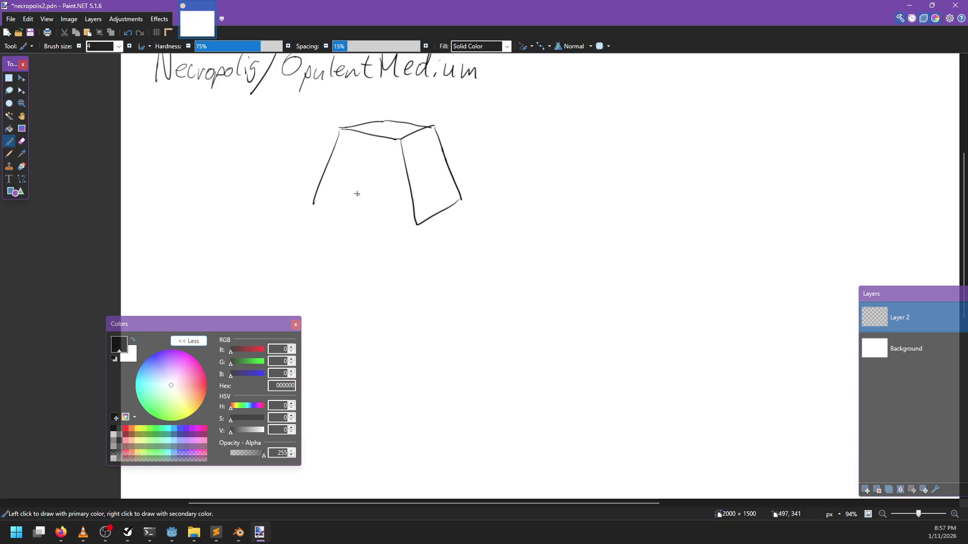
left_click_drag(313, 203, 421, 225)
Step: Switch the primary colour to blue 0027FF and draw a doorway outline at the box's base
key("x")
scroll(347, 304, "down", 1)
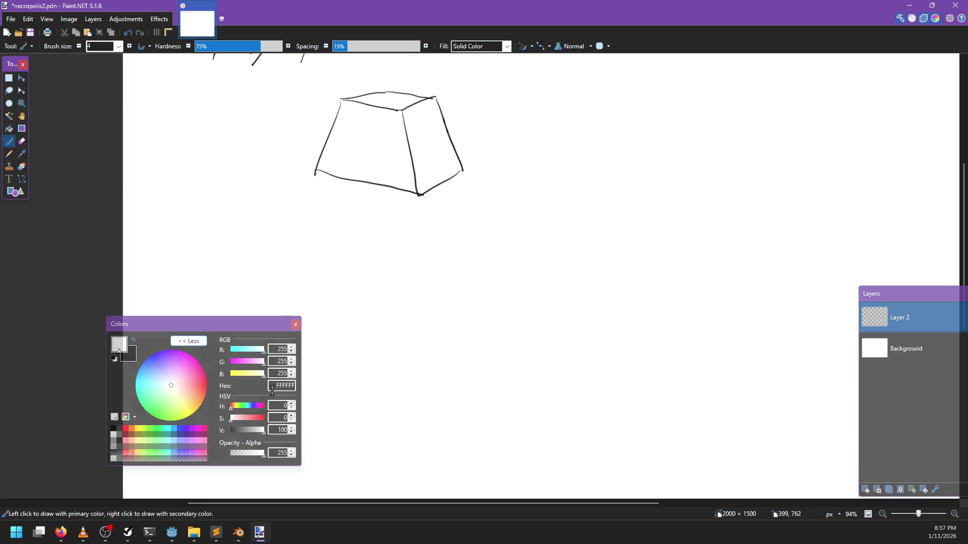
mouse_move(263, 349)
left_mouse_down()
mouse_move(230, 350)
mouse_move(254, 363)
mouse_move(236, 363)
left_mouse_up()
scroll(464, 315, "up", 2)
scroll(464, 315, "left", 1)
mouse_move(385, 222)
left_mouse_down()
mouse_move(386, 197)
mouse_move(419, 204)
mouse_move(420, 232)
left_mouse_up()
key("ctrl+z")
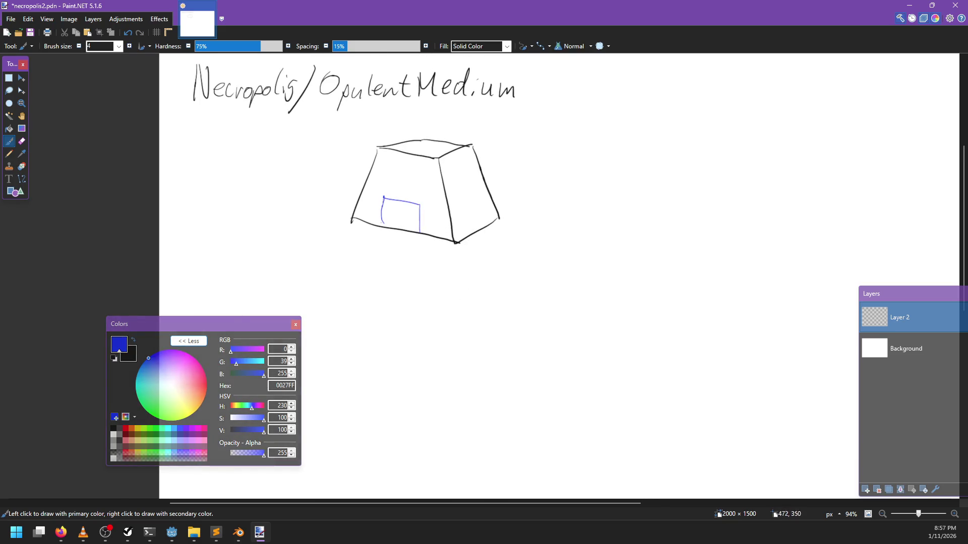
mouse_move(383, 203)
left_mouse_down()
mouse_move(381, 231)
mouse_move(363, 242)
mouse_move(418, 244)
mouse_move(407, 250)
left_mouse_up()
left_click_drag(419, 250, 417, 244)
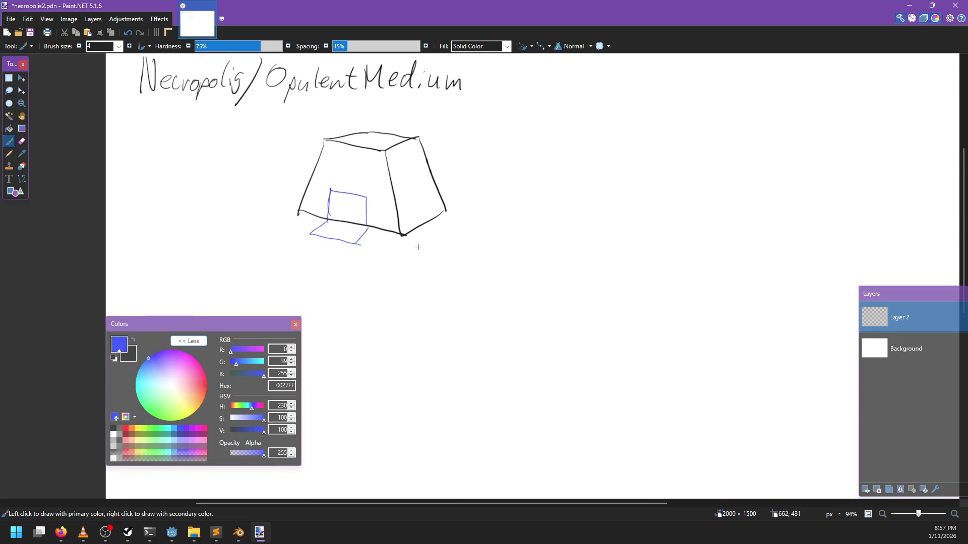
left_click_drag(373, 214, 430, 253)
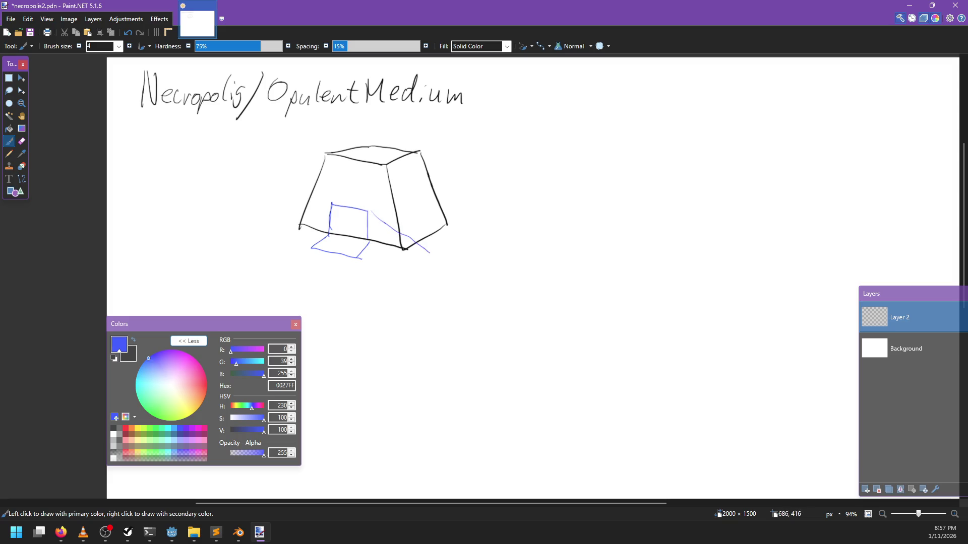
key("ctrl+z")
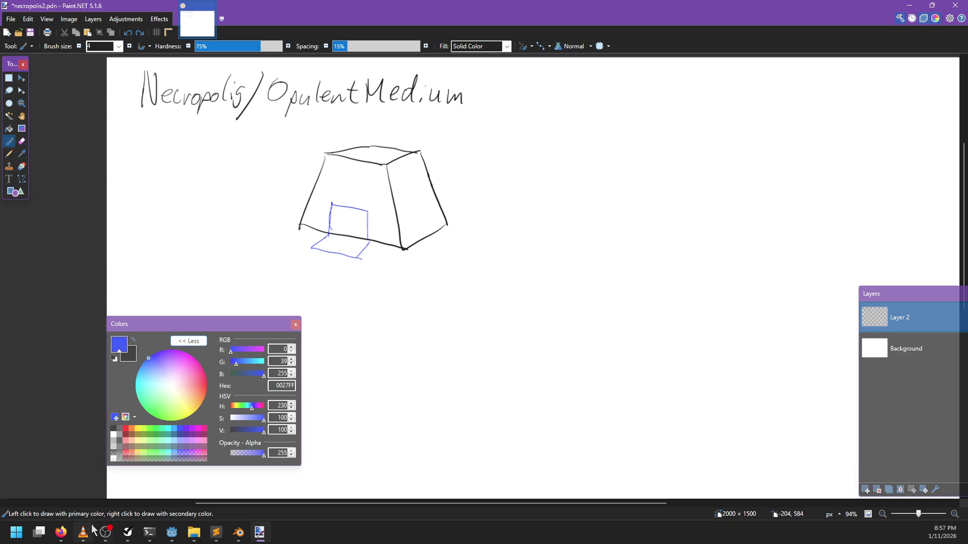
Step: Search Firefox for mausoleum and read the Mausoleum Wikipedia article
left_click(61, 532)
left_click(186, 479)
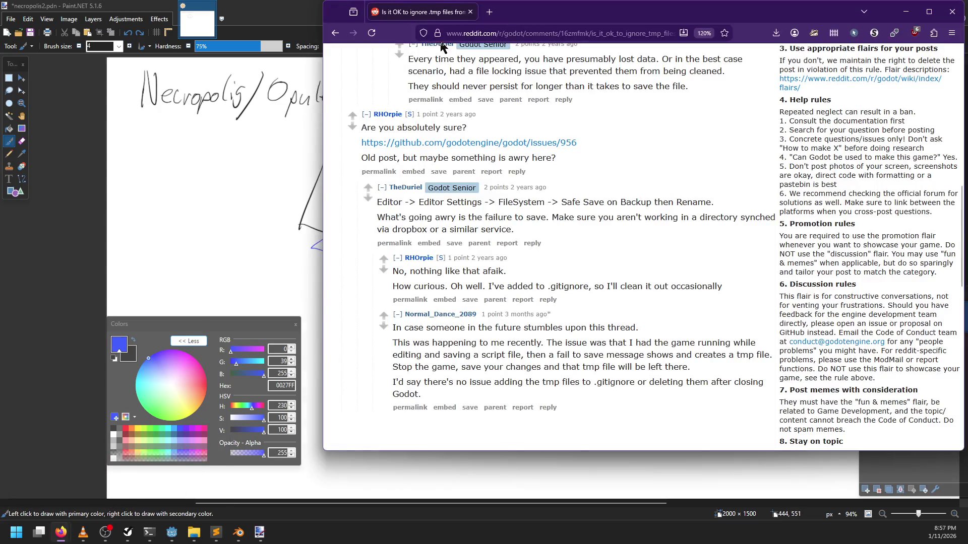
left_click(464, 34)
type("mauseleum")
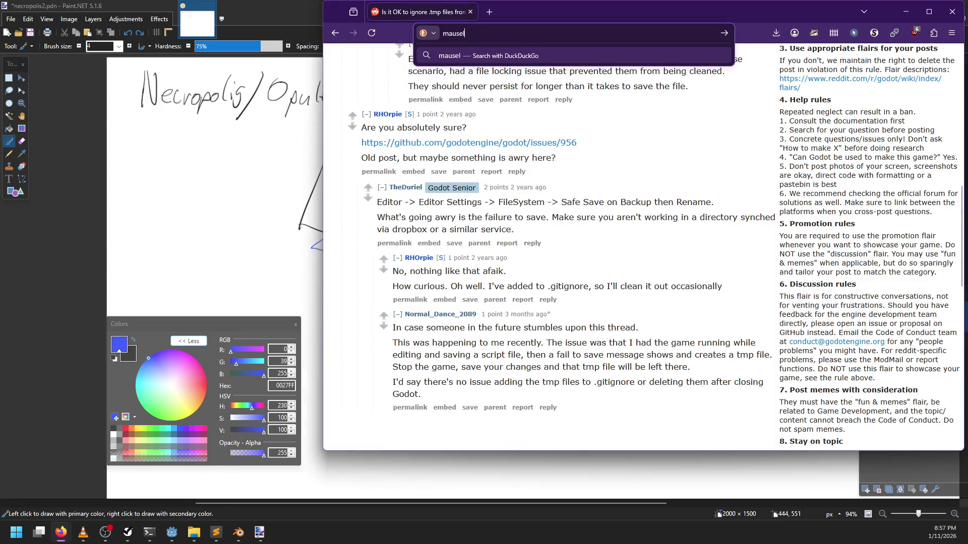
key("Return")
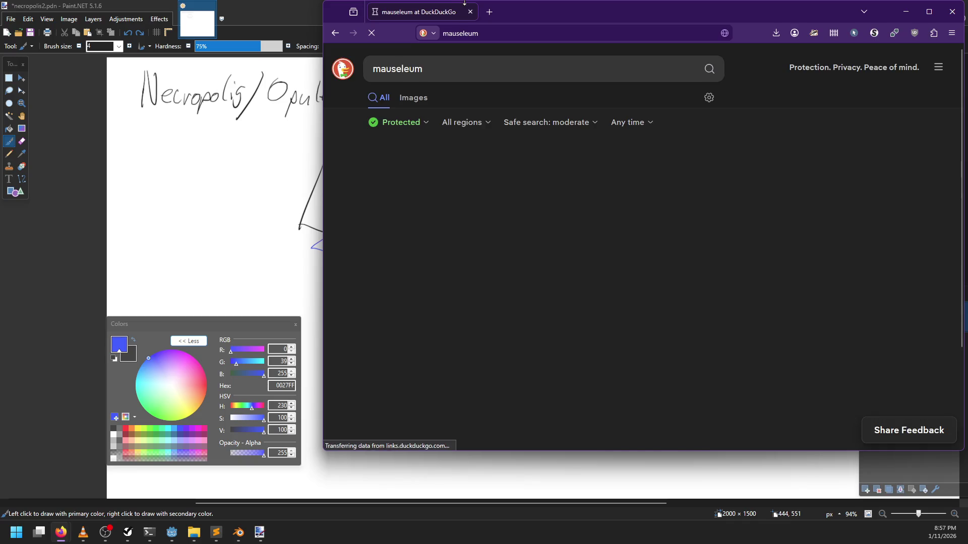
left_click(419, 210)
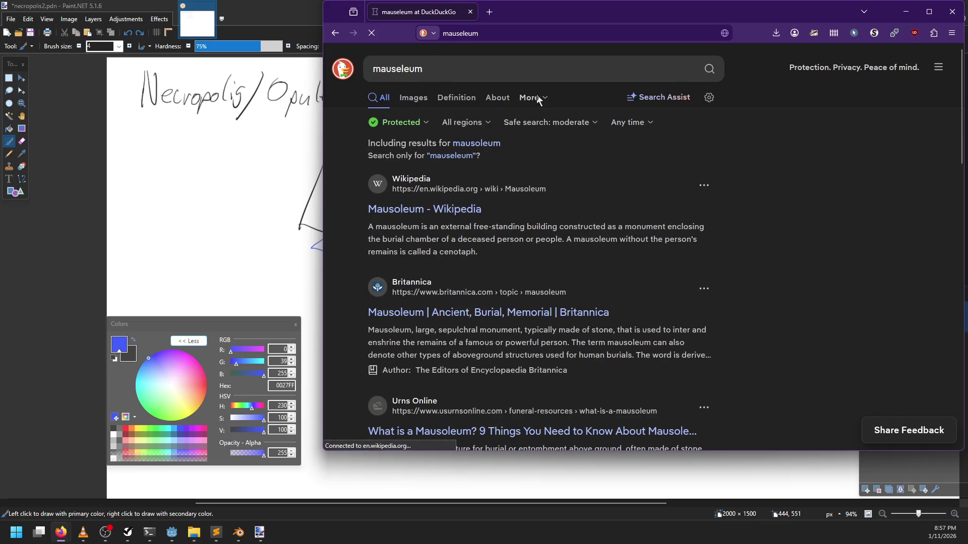
scroll(499, 250, "down", 1)
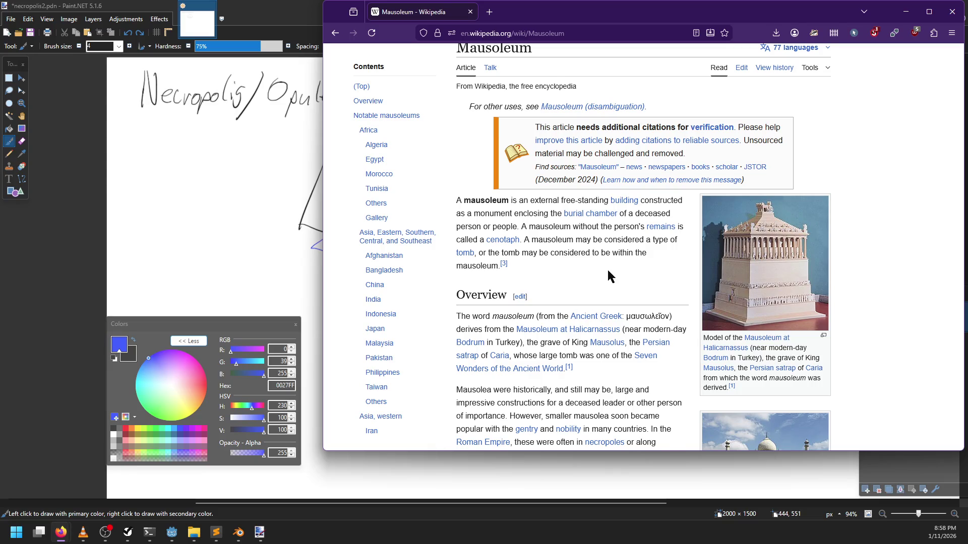
scroll(607, 271, "down", 3)
Step: In a new tab, search 'necropolis' and read the Necropolis Wikipedia article
left_click(489, 12)
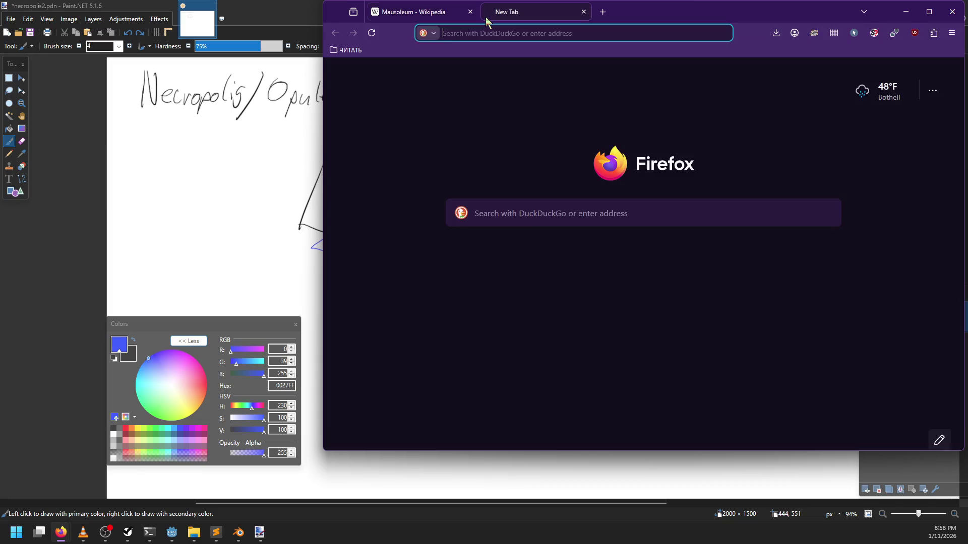
type("necropolis")
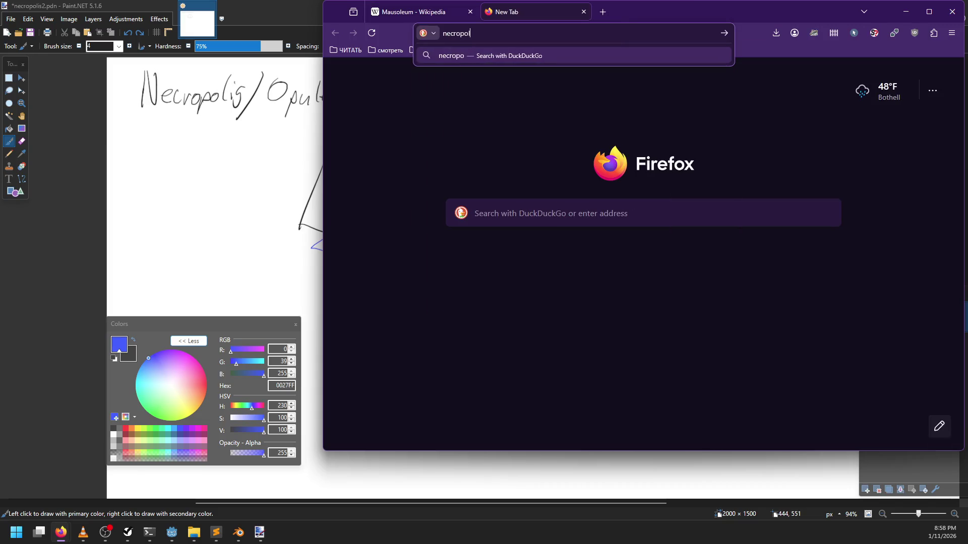
key("Return")
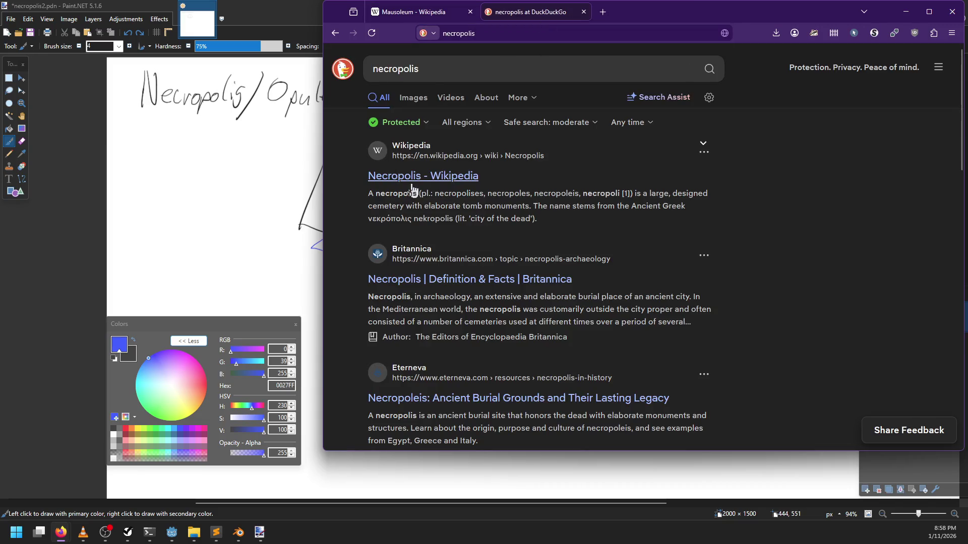
left_click(412, 176)
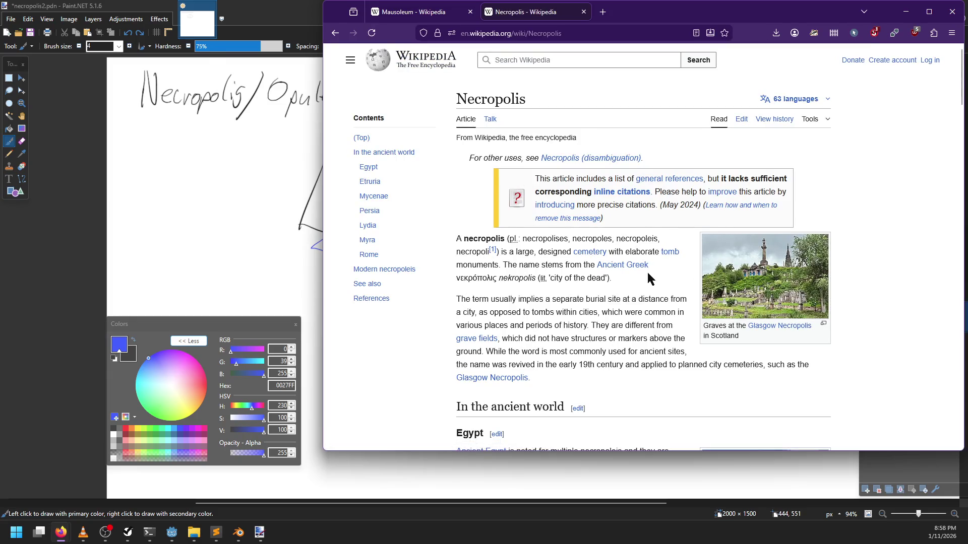
scroll(448, 303, "down", 2)
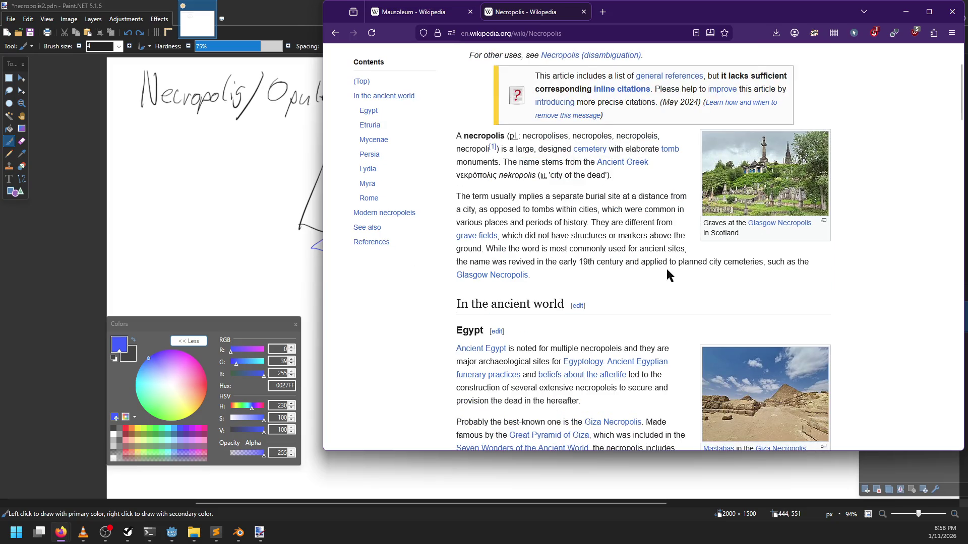
scroll(667, 268, "down", 5)
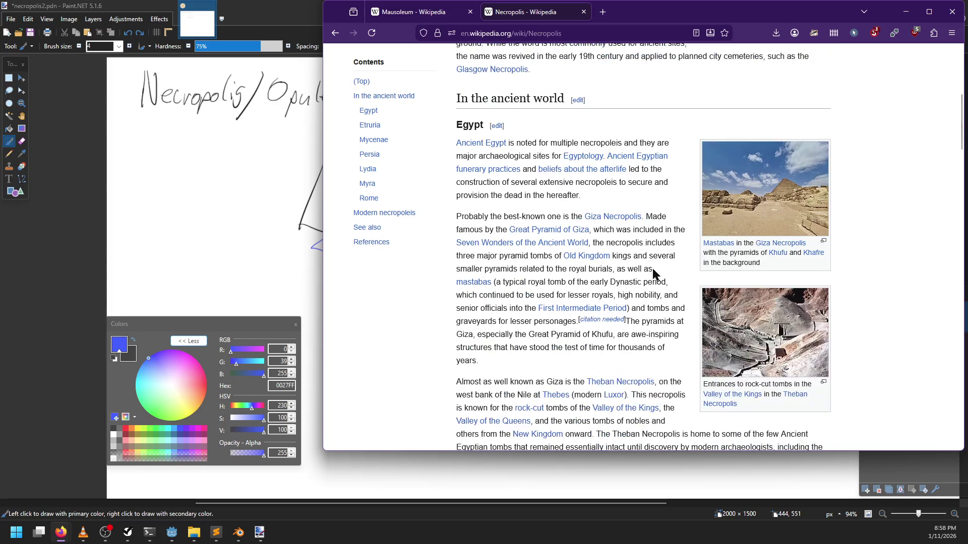
Step: From necropolis image results, open the Myra Necropolis page on Atlas Obscura, allowing scripts and dismissing cookies
left_click(335, 33)
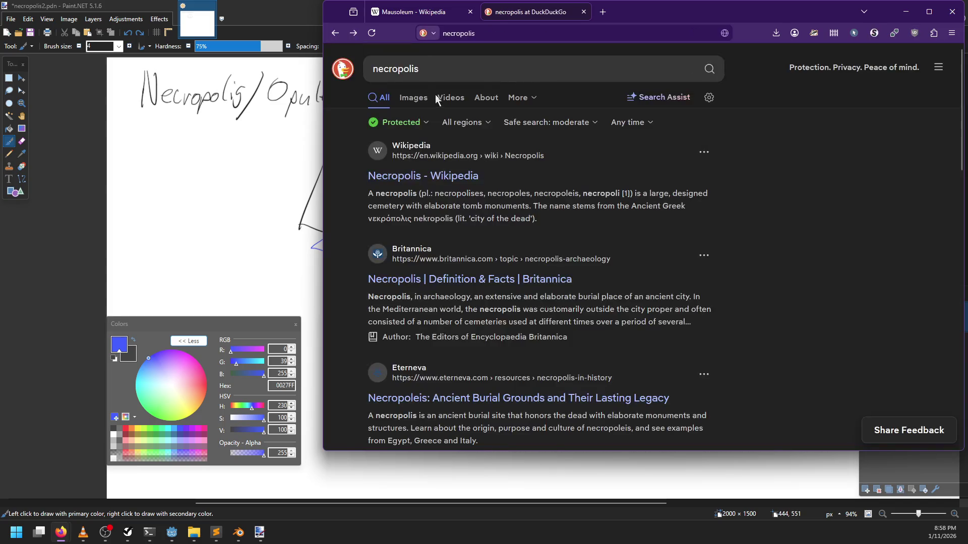
left_click(397, 102)
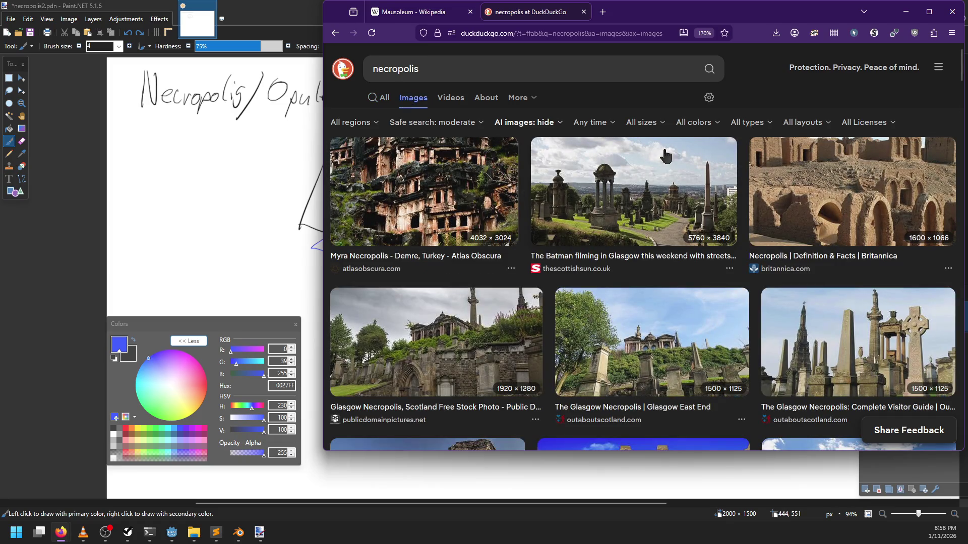
left_click(382, 240)
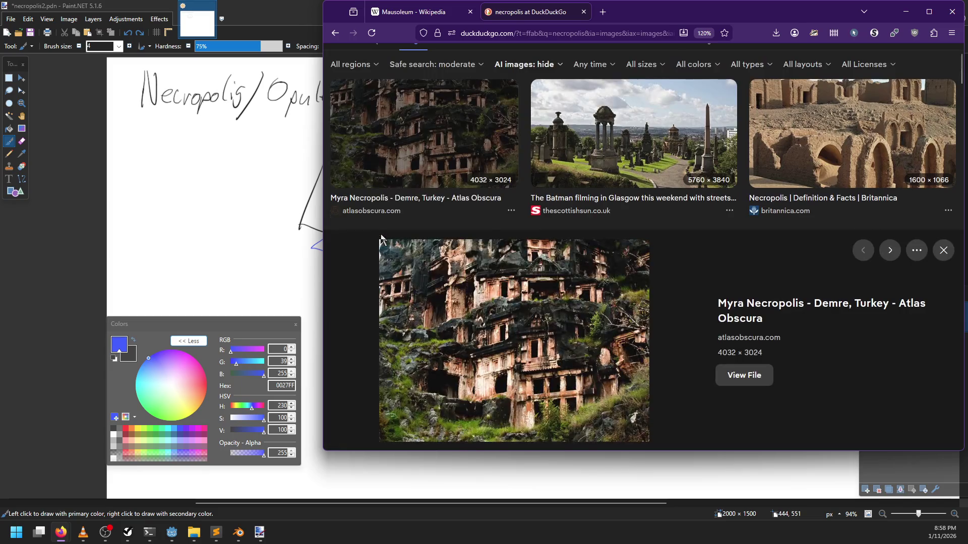
left_click(741, 323)
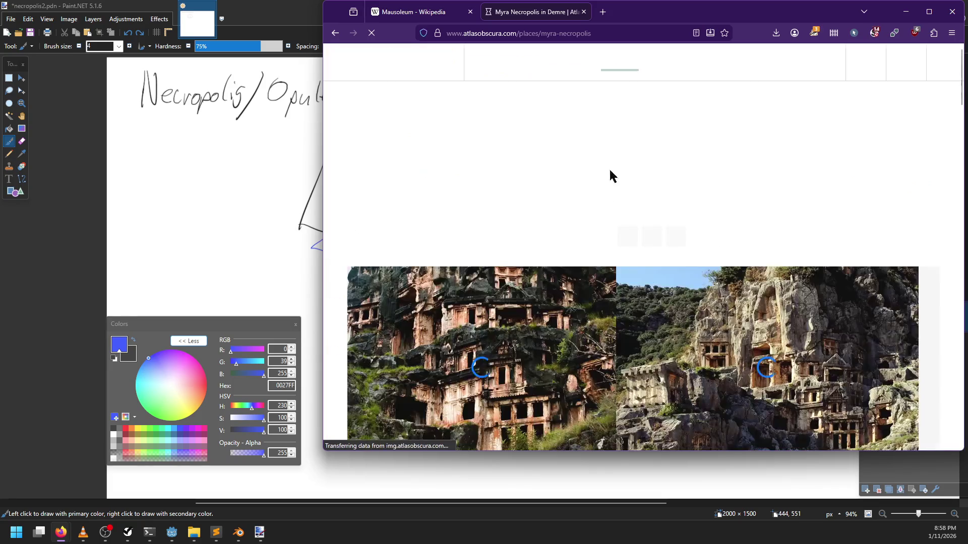
scroll(518, 255, "down", 3)
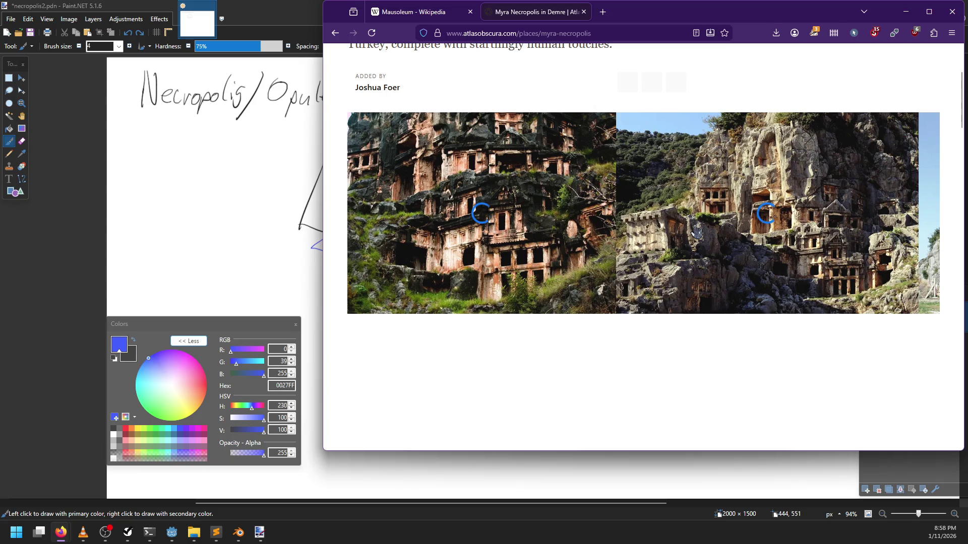
left_click(874, 33)
left_click(838, 53)
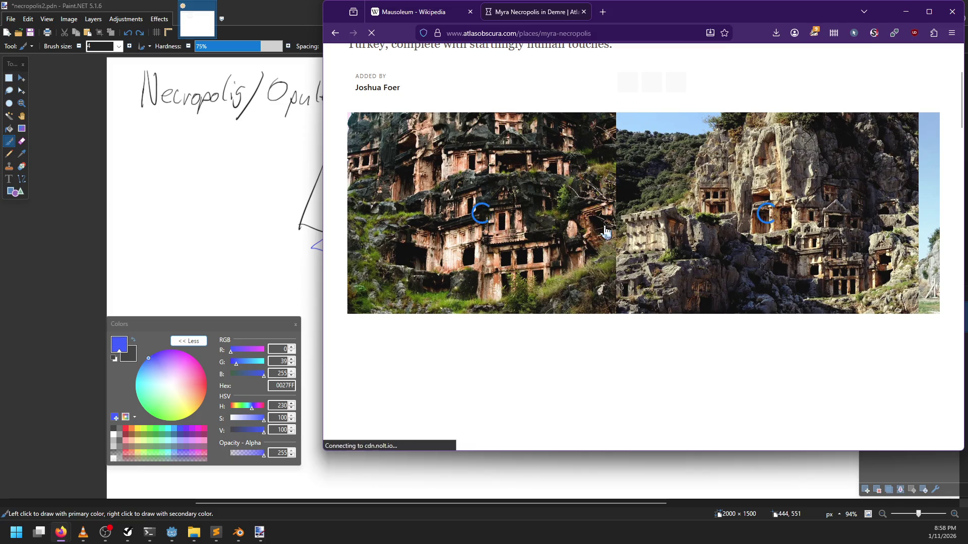
scroll(606, 232, "down", 2)
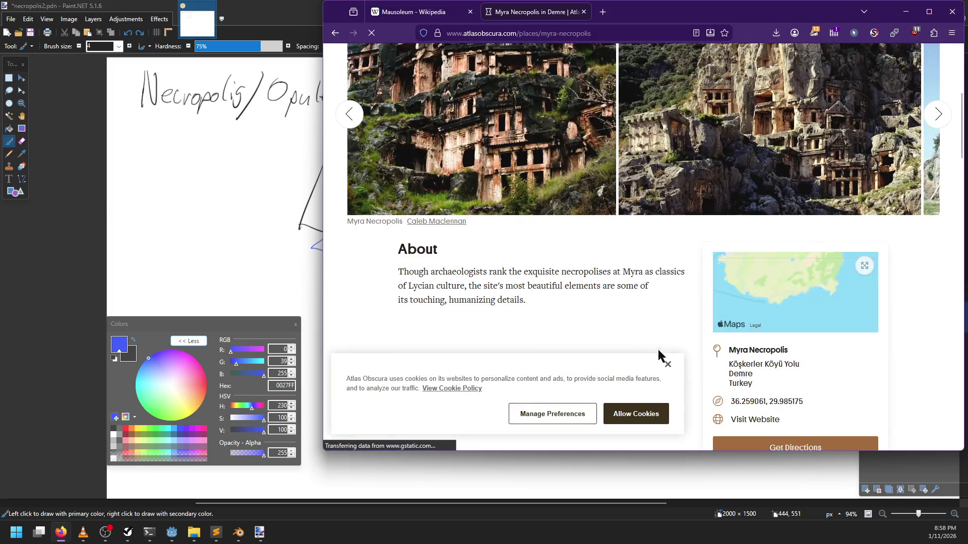
left_click(669, 365)
scroll(516, 301, "down", 6)
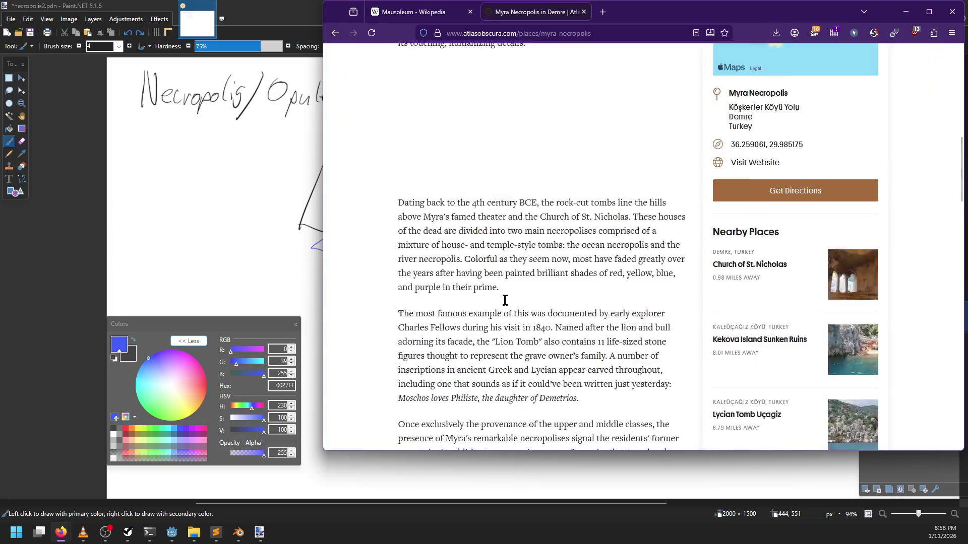
scroll(515, 301, "down", 6)
scroll(514, 303, "up", 13)
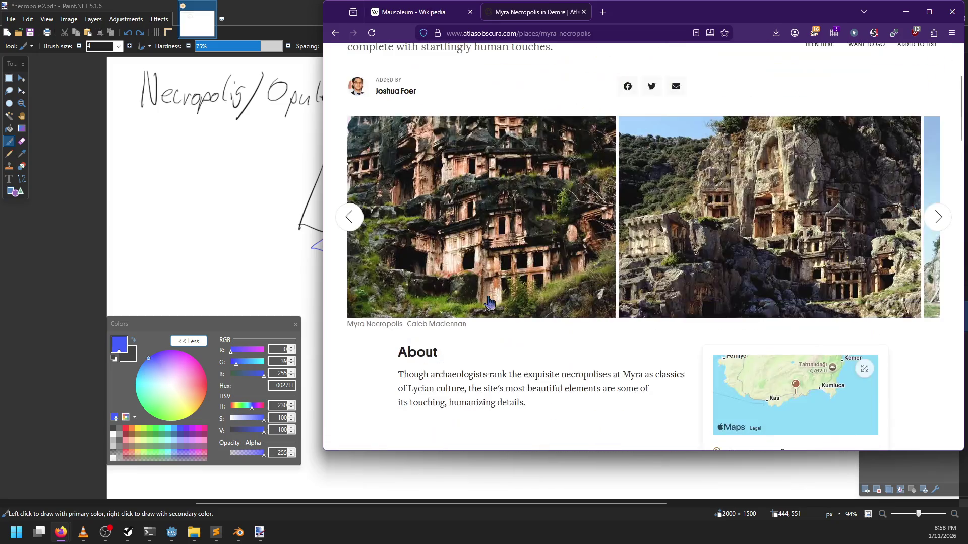
scroll(488, 308, "up", 3)
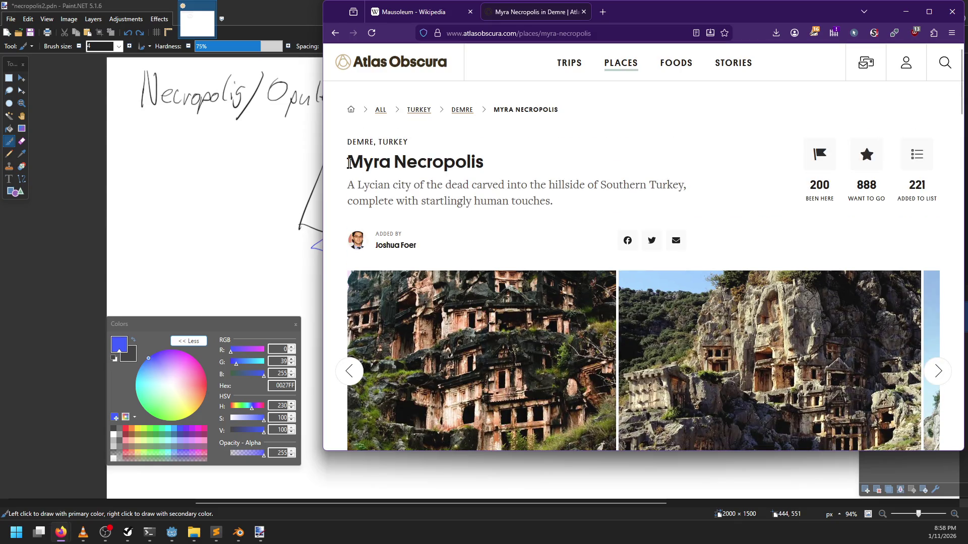
Step: Search images for 'Myra Necropolis' and copy the rock-cut tomb relief photo
left_click_drag(349, 163, 499, 164)
key("ctrl+c")
left_click(472, 33)
key("ctrl+v")
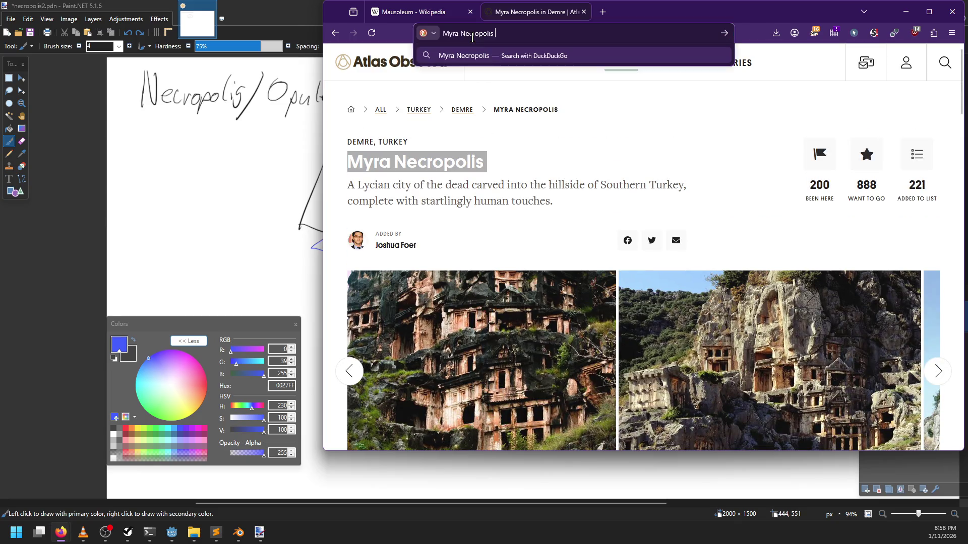
key("Return")
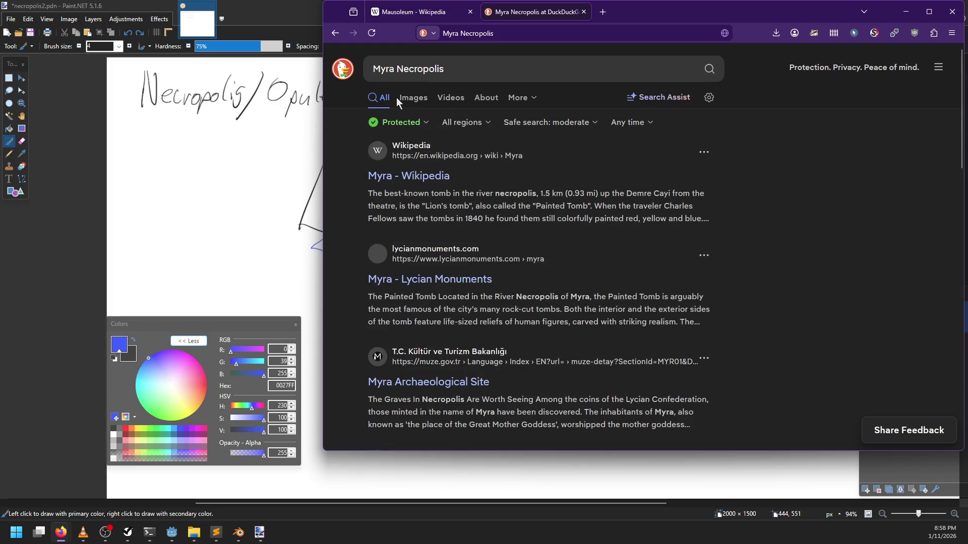
left_click(403, 101)
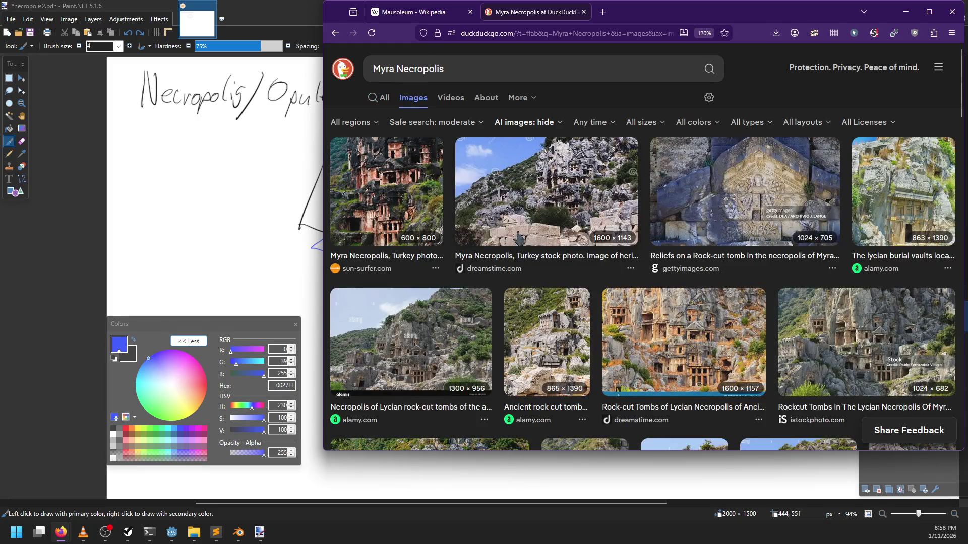
left_click(751, 215)
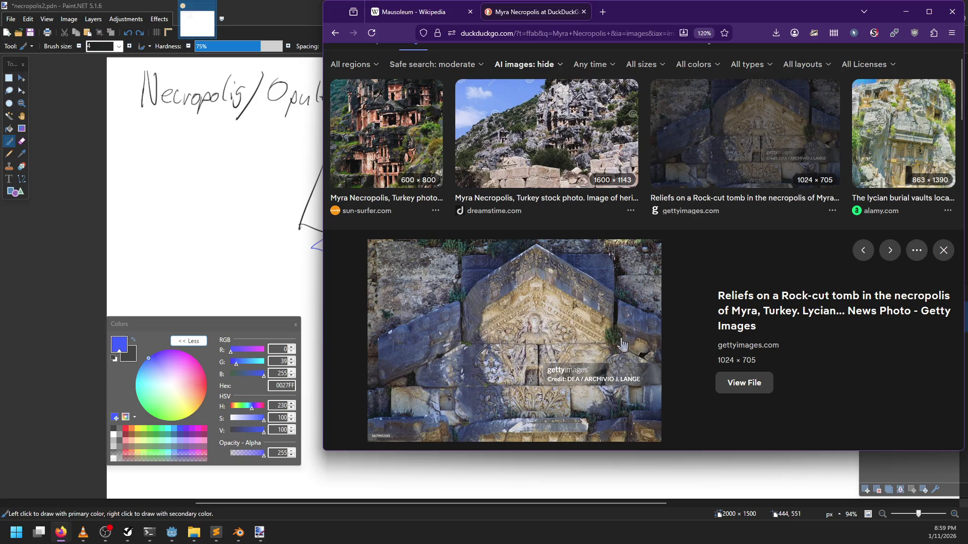
right_click(521, 306)
left_click(541, 190)
Step: Paste the relief photo onto a new layer, shrink it and place it beside the title
key("alt+Tab")
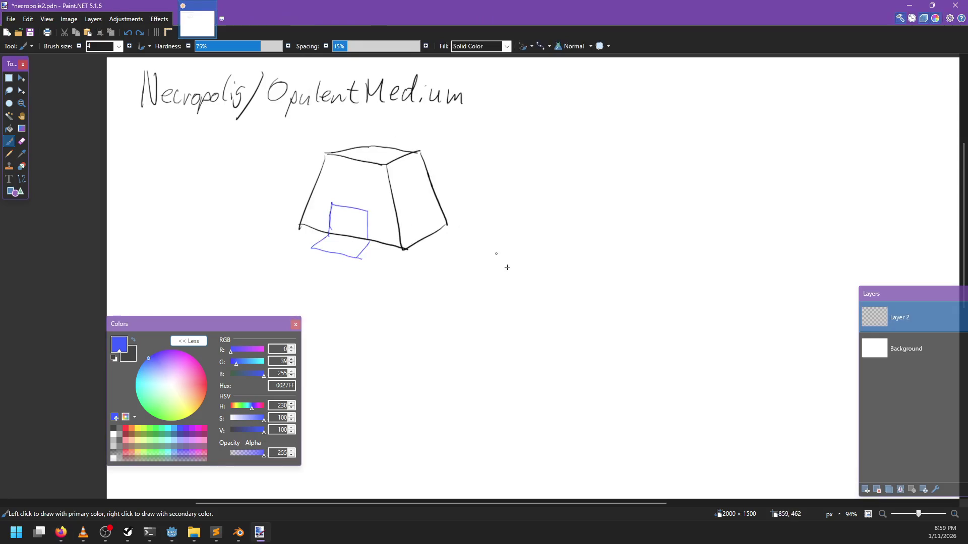
key("ctrl+v")
key("ctrl+z")
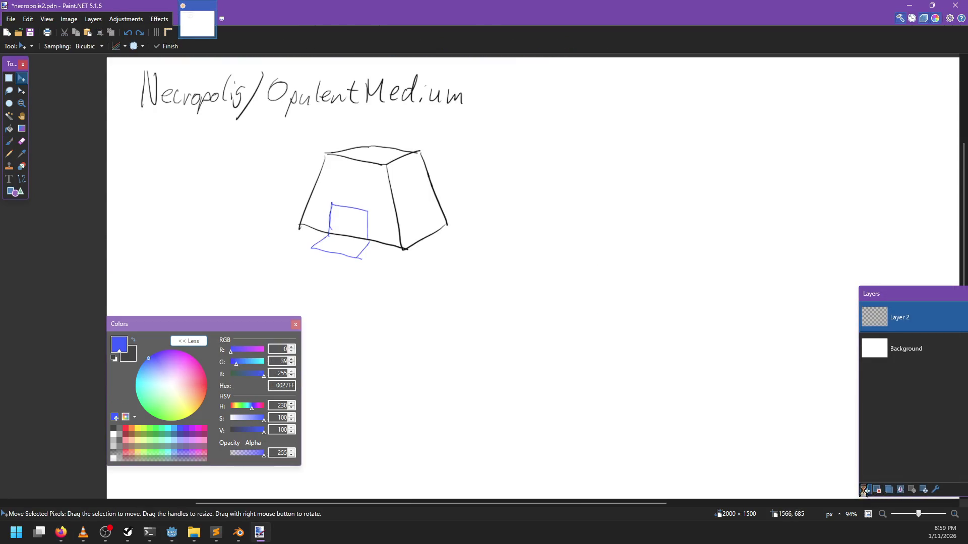
left_click(863, 490)
key("ctrl+v")
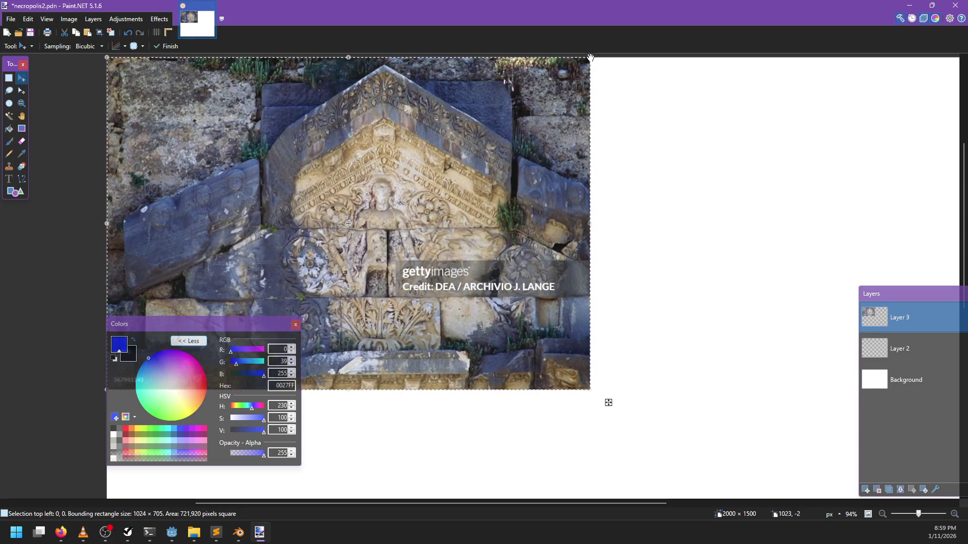
left_click_drag(591, 57, 280, 270)
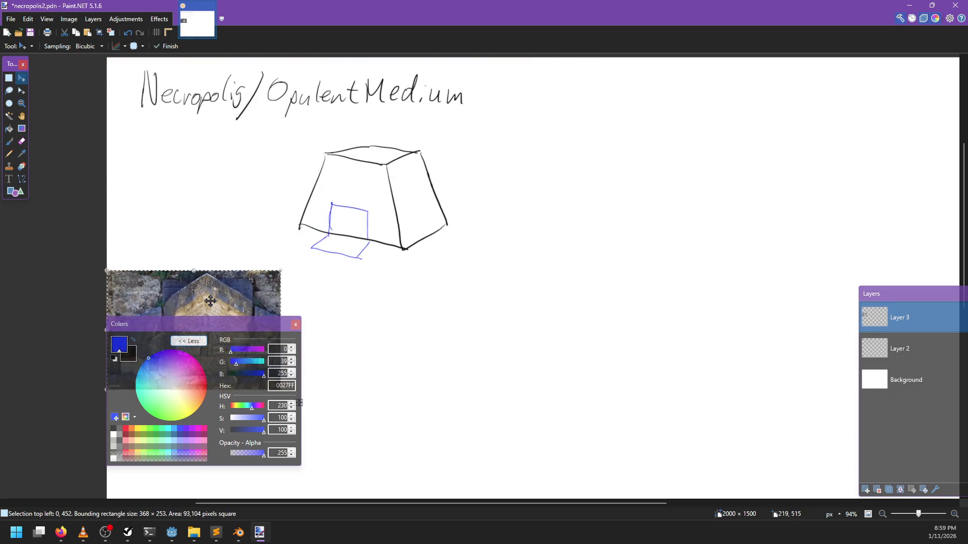
mouse_move(210, 301)
left_mouse_down()
mouse_move(579, 131)
mouse_move(578, 116)
left_mouse_up()
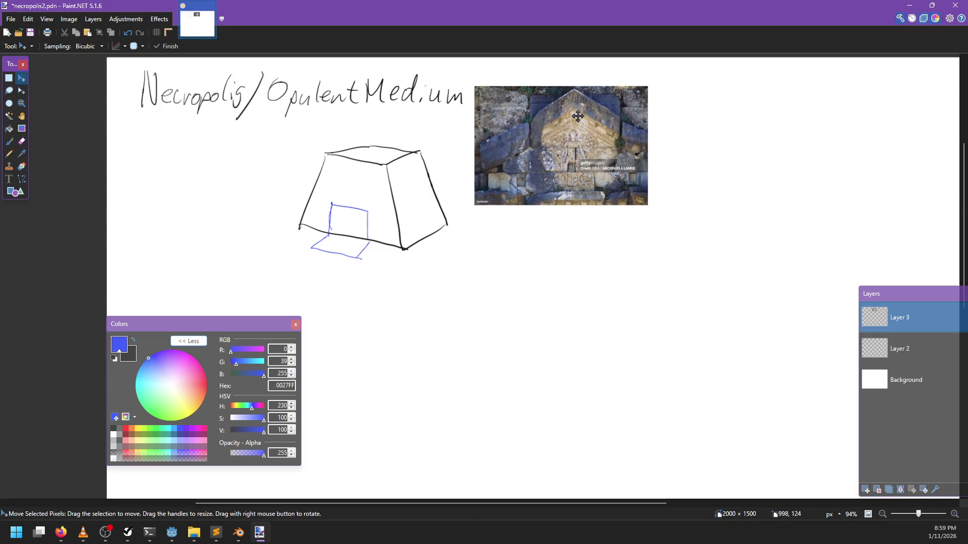
Step: Return to the blue paintbrush and handwrite the 'The necropolis' label near the sketch
key("b")
scroll(396, 305, "left", 3)
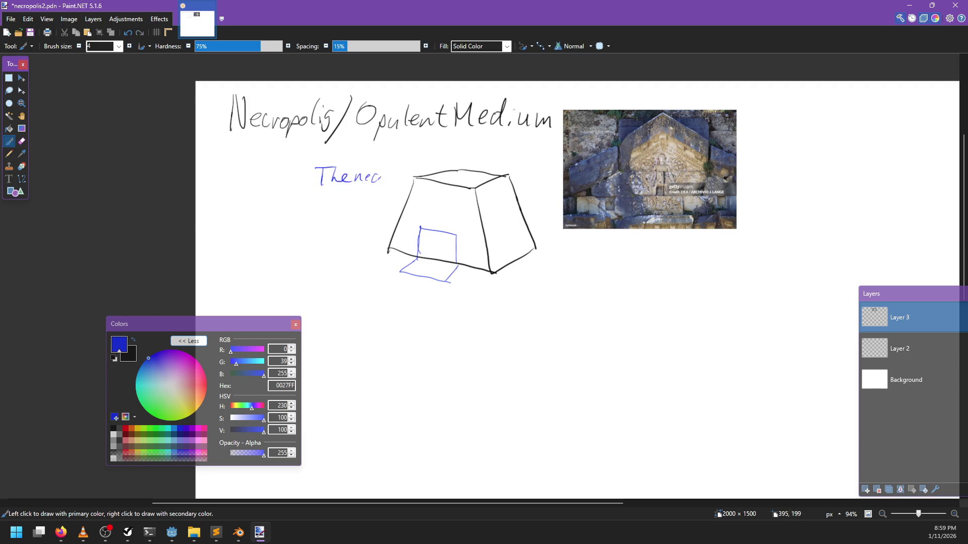
key("ctrl+z")
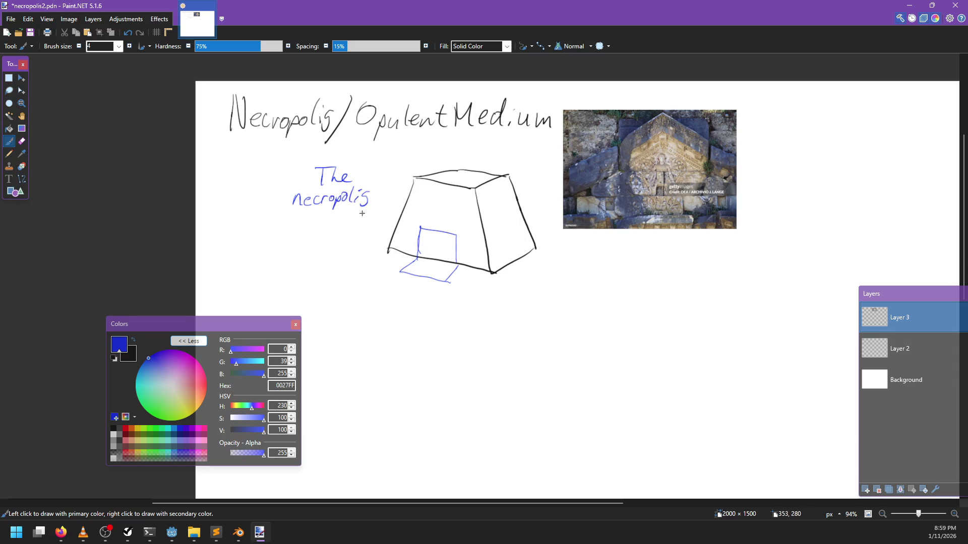
key("x")
mouse_move(361, 214)
left_mouse_down()
mouse_move(376, 219)
mouse_move(310, 208)
left_mouse_up()
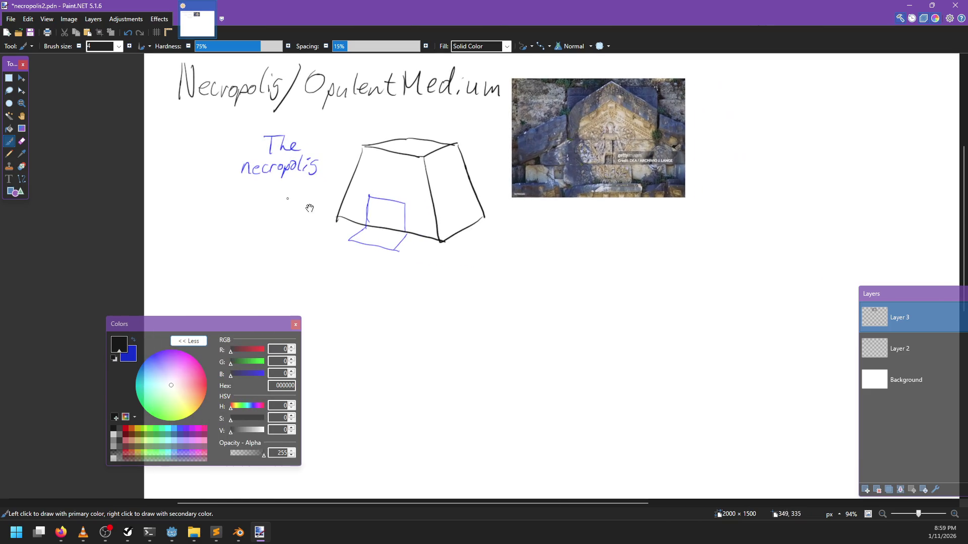
scroll(422, 256, "right", 3)
key("x")
scroll(436, 252, "up", 2)
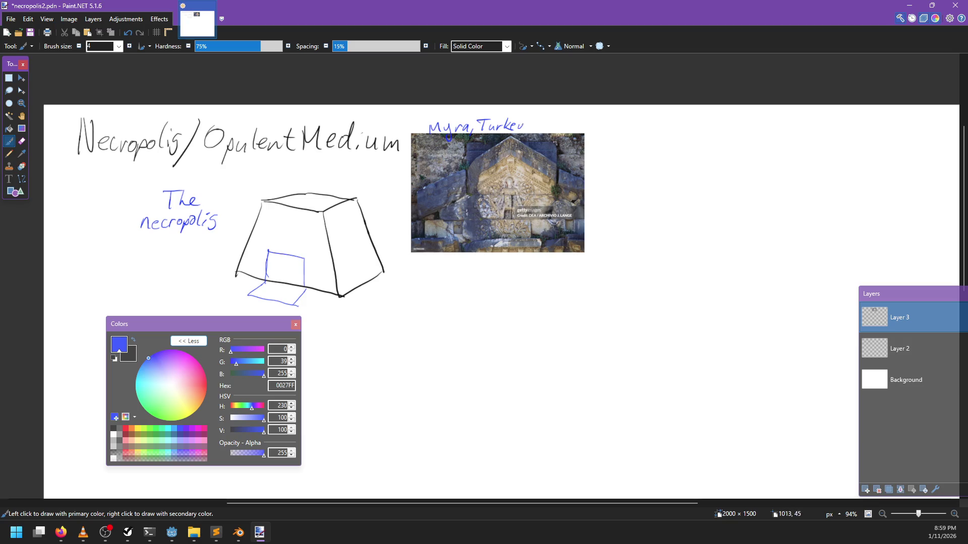
Step: Open the full-size Sunsurfer photo of the Myra Necropolis cliff tombs
key("alt+Tab")
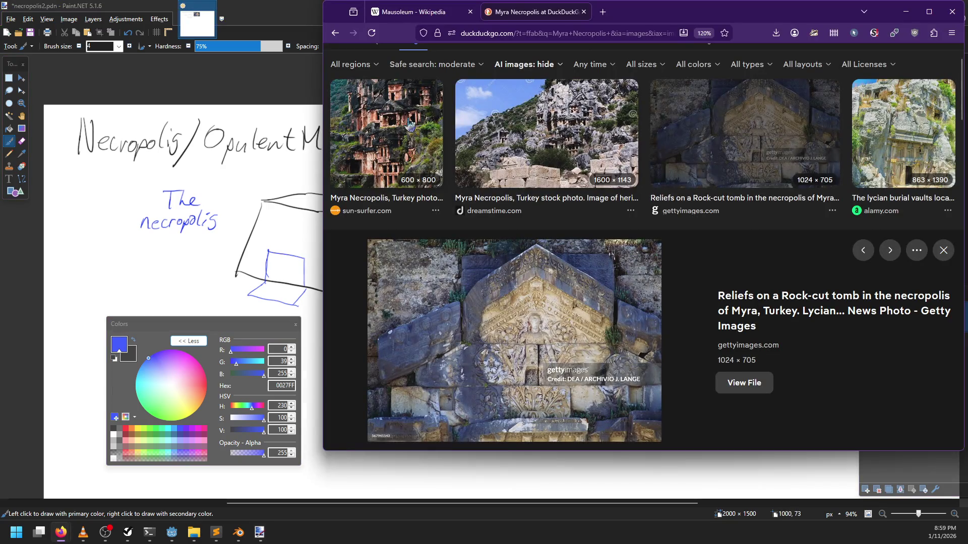
left_click(409, 125)
left_click(503, 316)
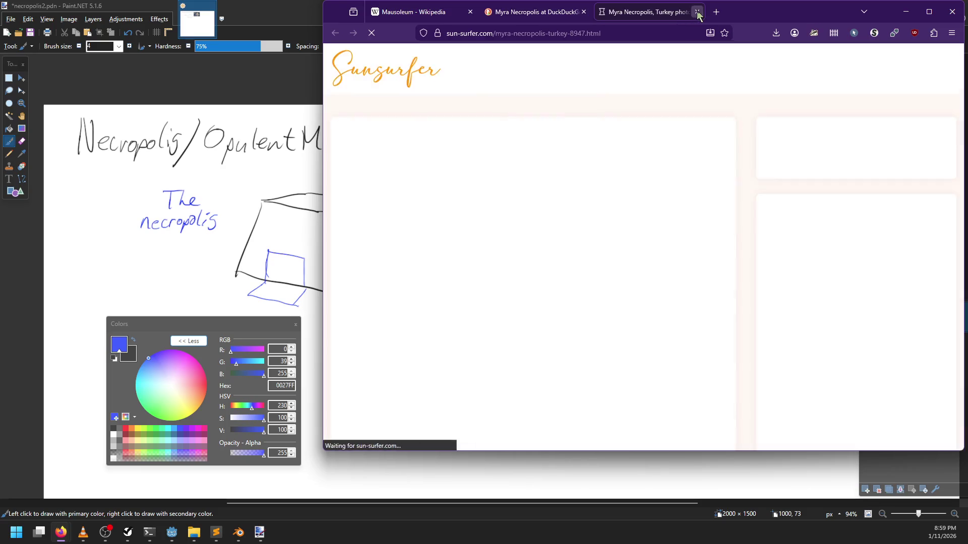
left_click(697, 13)
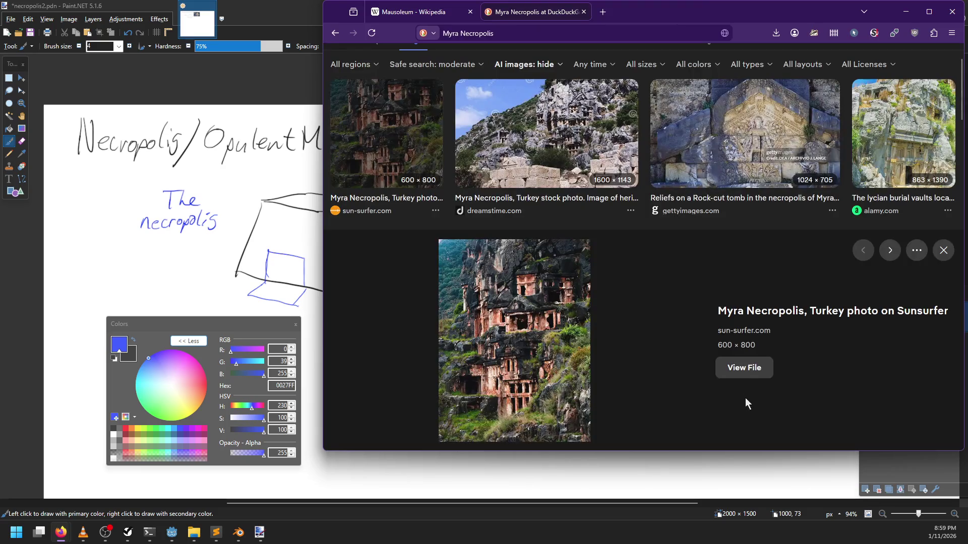
left_click(744, 362)
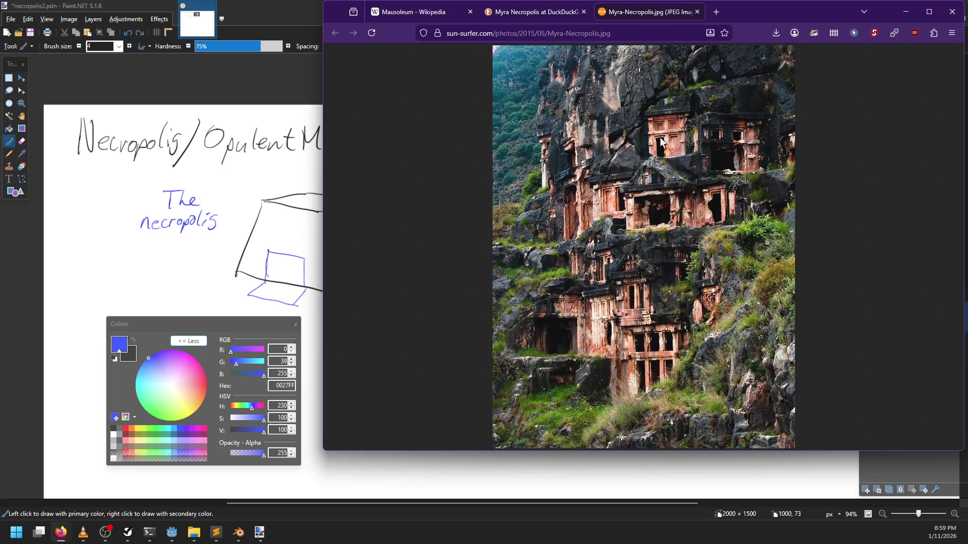
Step: Copy the full-size Myra tomb image to the clipboard and return to Paint.NET
left_click_drag(756, 14, 672, 29)
right_click(603, 258)
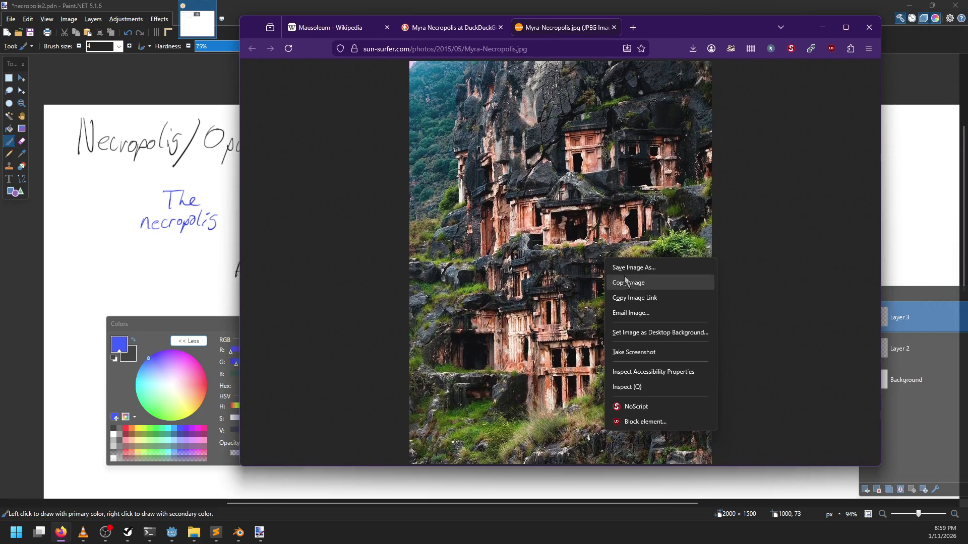
left_click(628, 286)
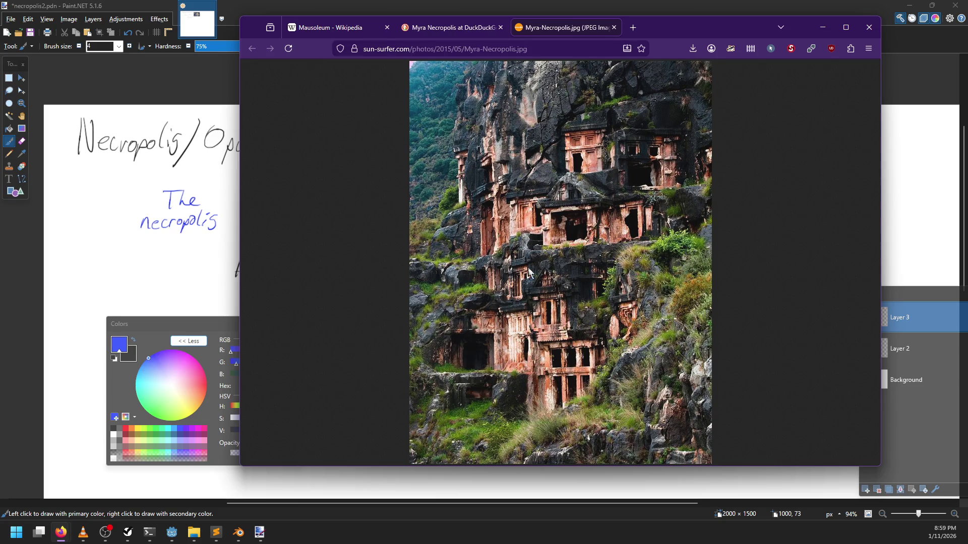
left_click(443, 28)
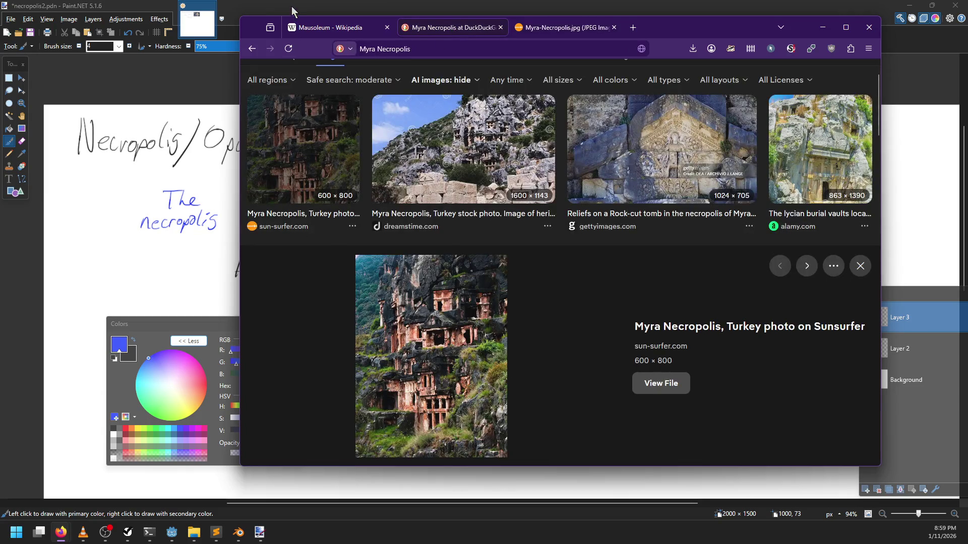
key("alt+Tab")
Step: Paste the Myra tomb photo, shrink it to 311 × 415, and place it right of the relief
key("ctrl+v")
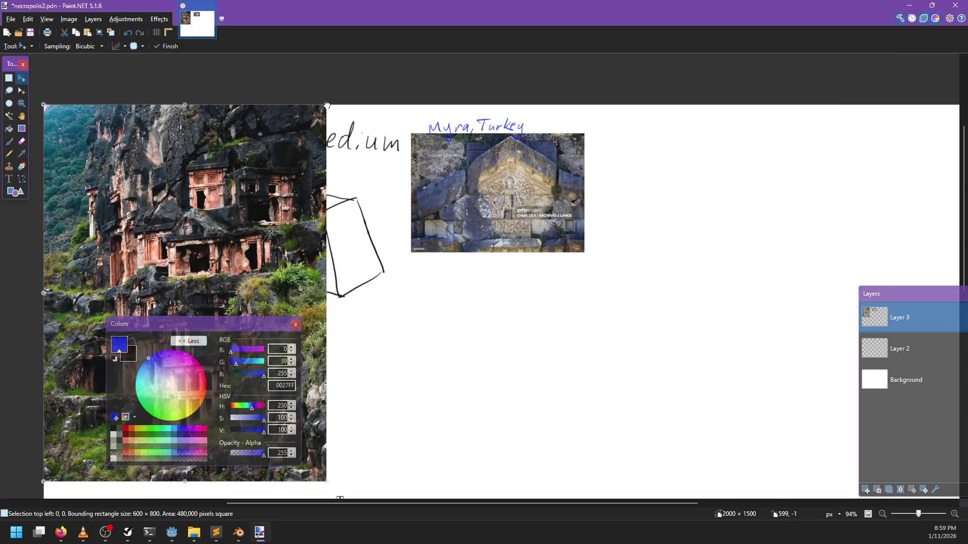
left_click_drag(324, 103, 190, 285)
mouse_move(58, 338)
left_mouse_down()
mouse_move(397, 211)
mouse_move(613, 174)
mouse_move(607, 167)
left_mouse_up()
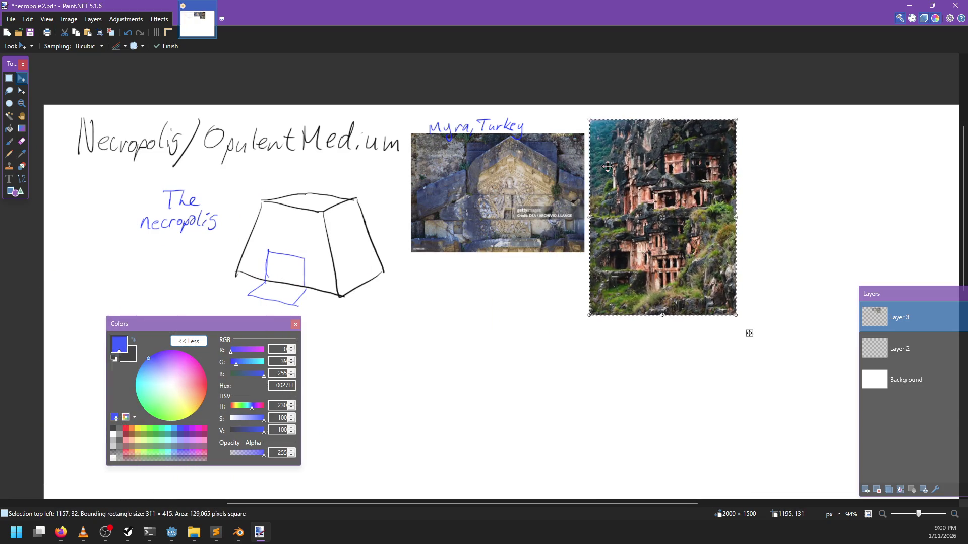
scroll(609, 165, "up", 4)
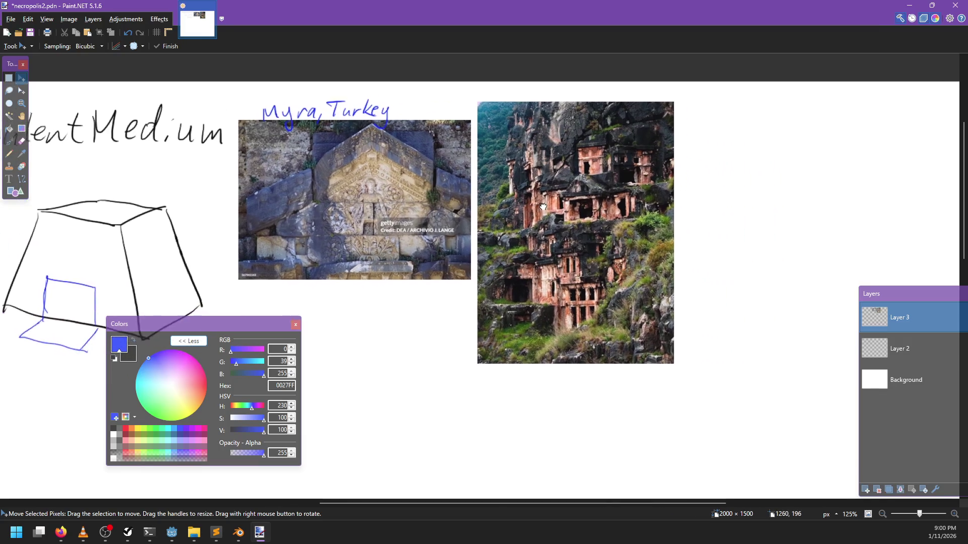
scroll(531, 254, "down", 4)
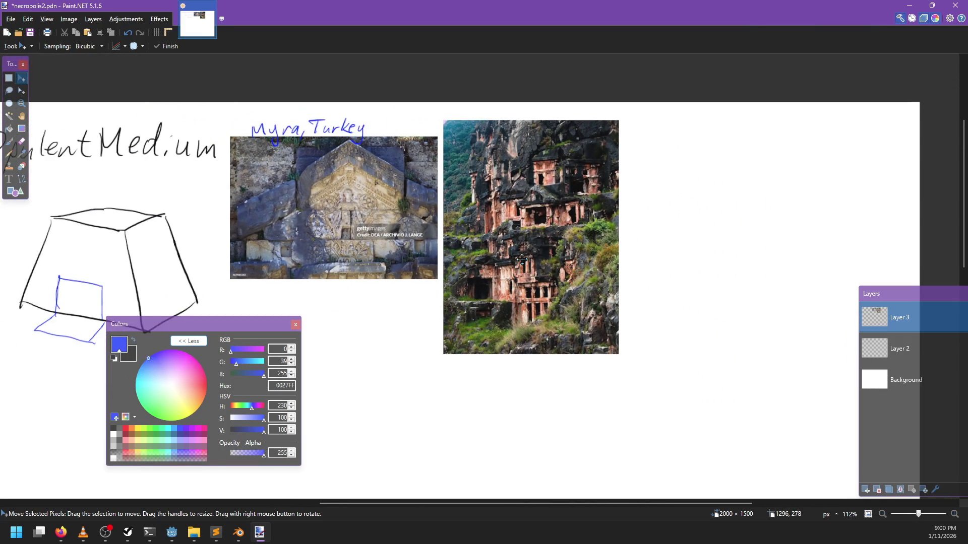
scroll(524, 257, "up", 1)
scroll(519, 260, "up", 1)
scroll(520, 260, "down", 2)
scroll(499, 292, "up", 1)
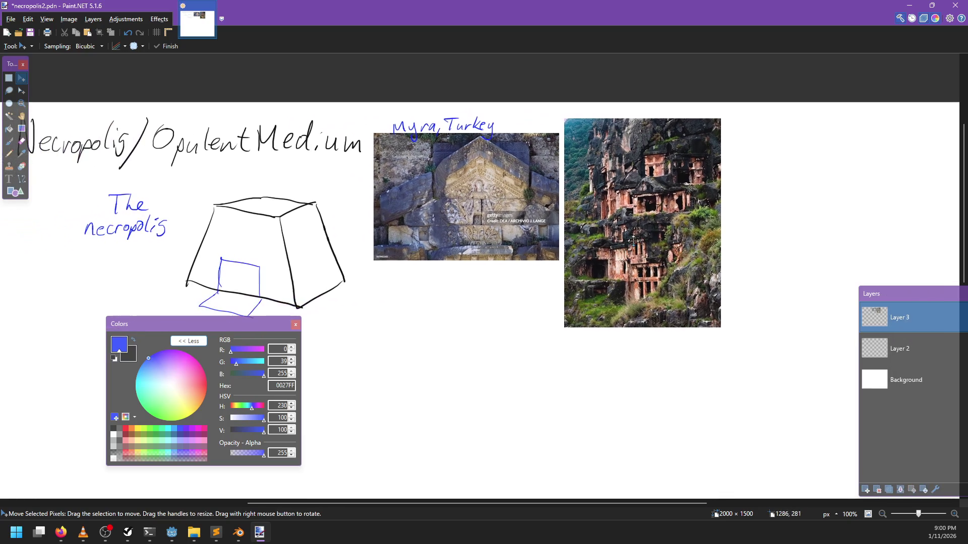
scroll(625, 280, "up", 1)
key("alt+Tab")
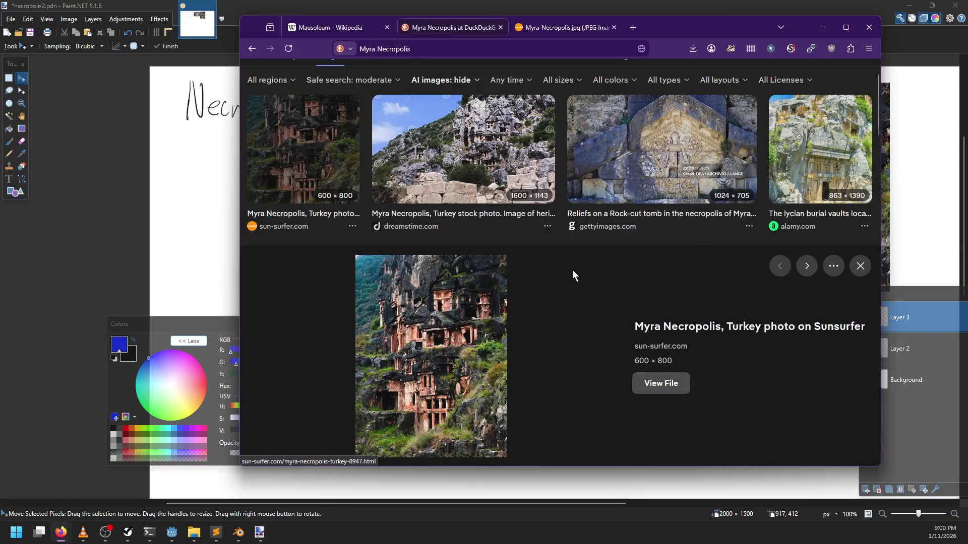
Step: Run an image search for 'afghan necropolis'
scroll(573, 274, "down", 5)
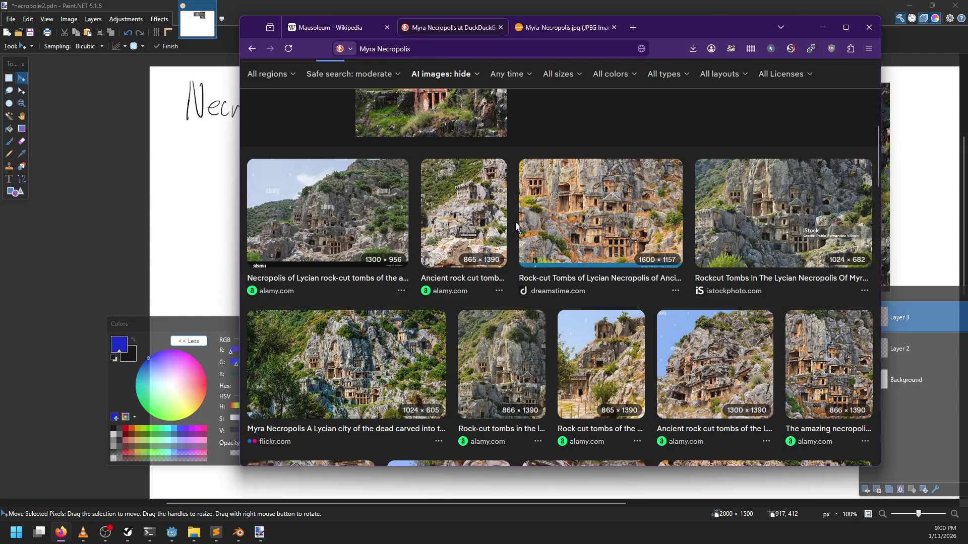
scroll(516, 226, "down", 4)
scroll(519, 230, "up", 10)
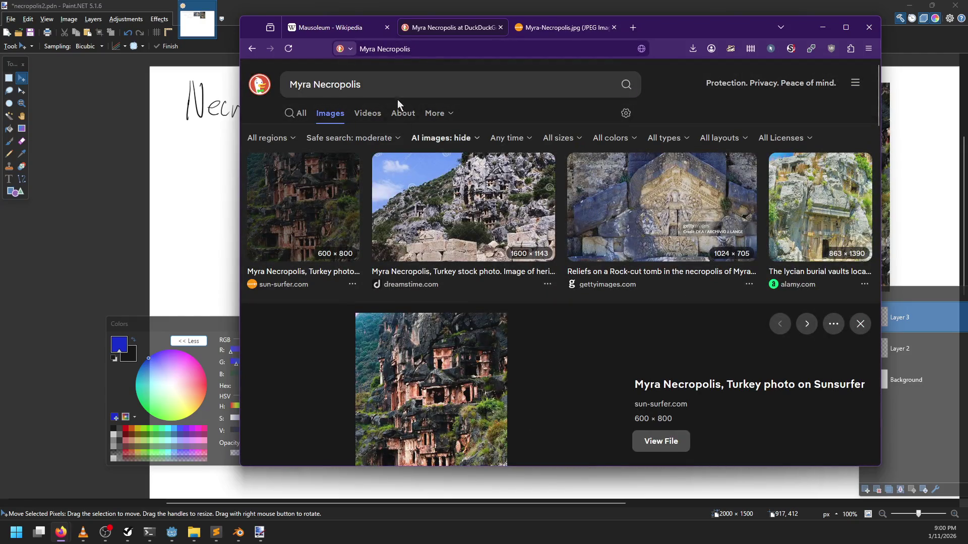
left_click(396, 88)
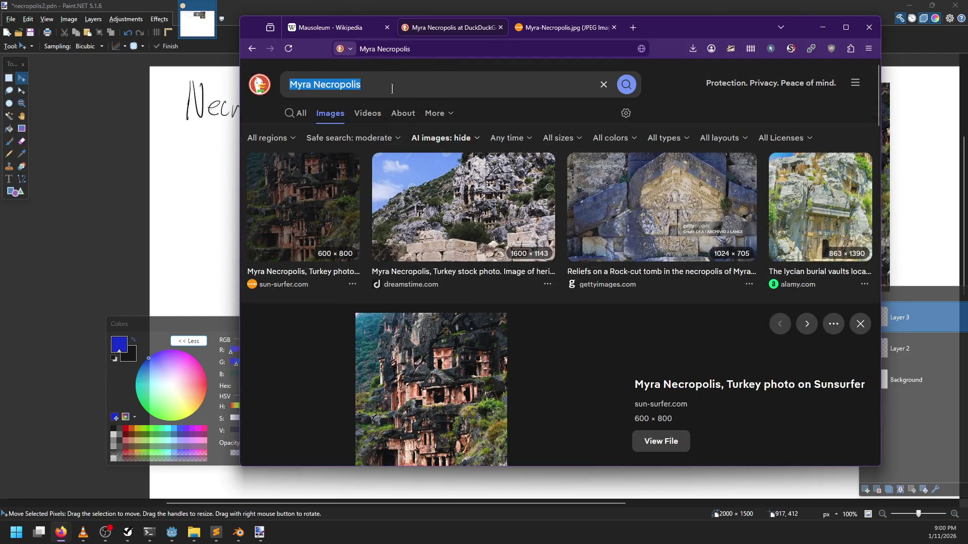
type("an")
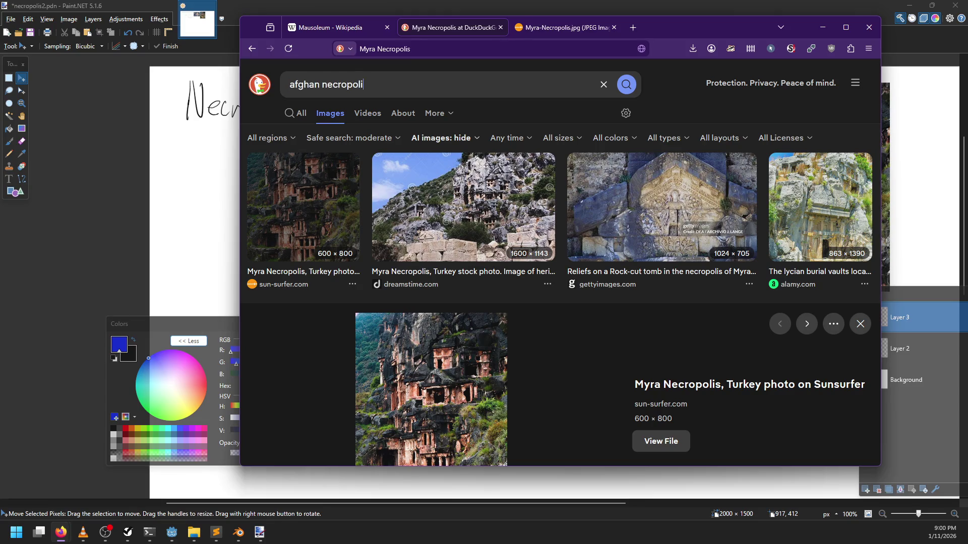
type("s")
key("Return")
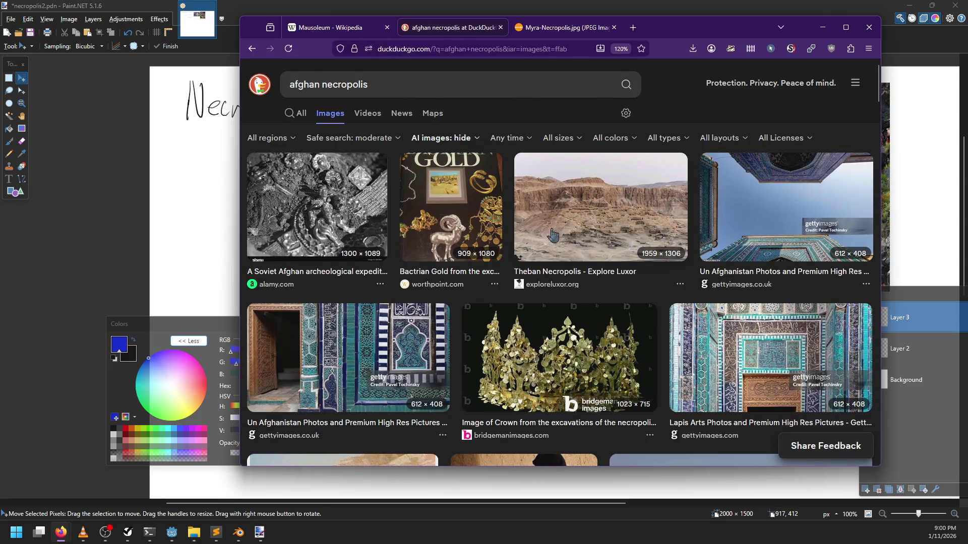
Step: Change 'afghan' to 'theban' and rerun the search as 'theban necropolis'
double_click(323, 86)
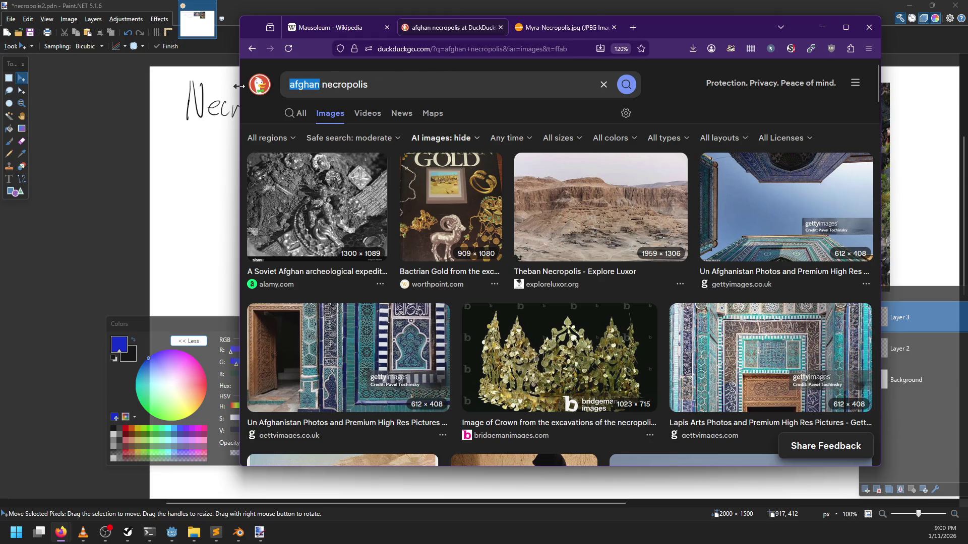
type("theban")
key("Return")
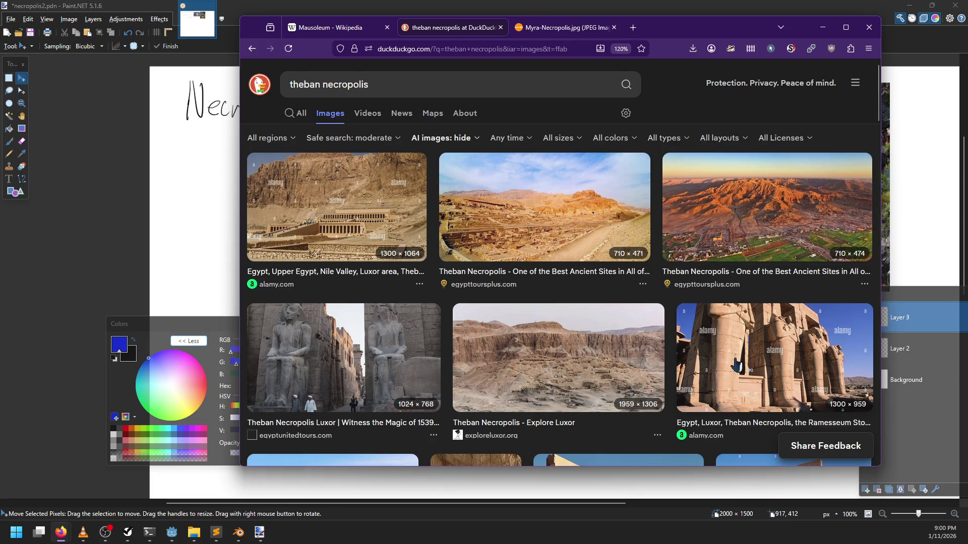
Step: Preview the first Theban Necropolis, Explore Luxor and Ramesseum photos
left_click(349, 201)
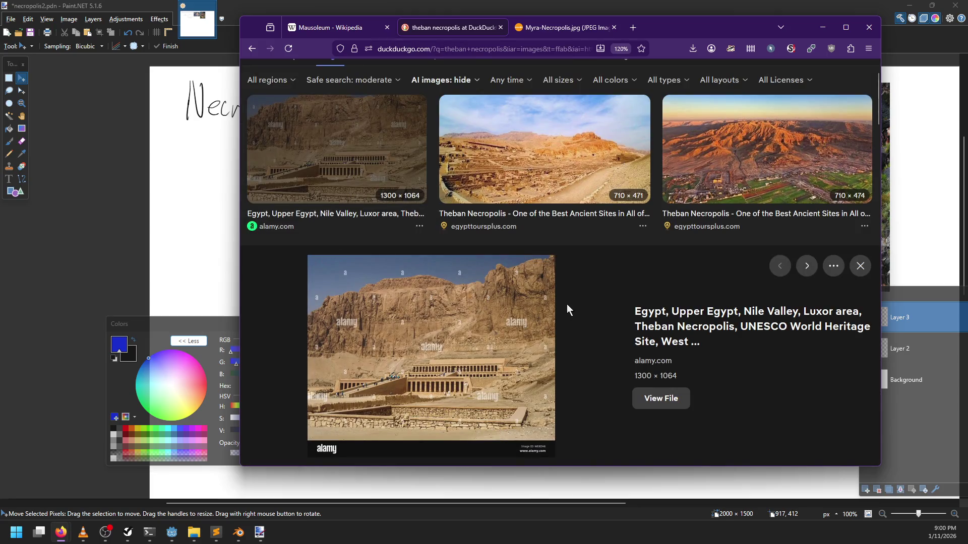
scroll(567, 304, "down", 5)
left_click(504, 298)
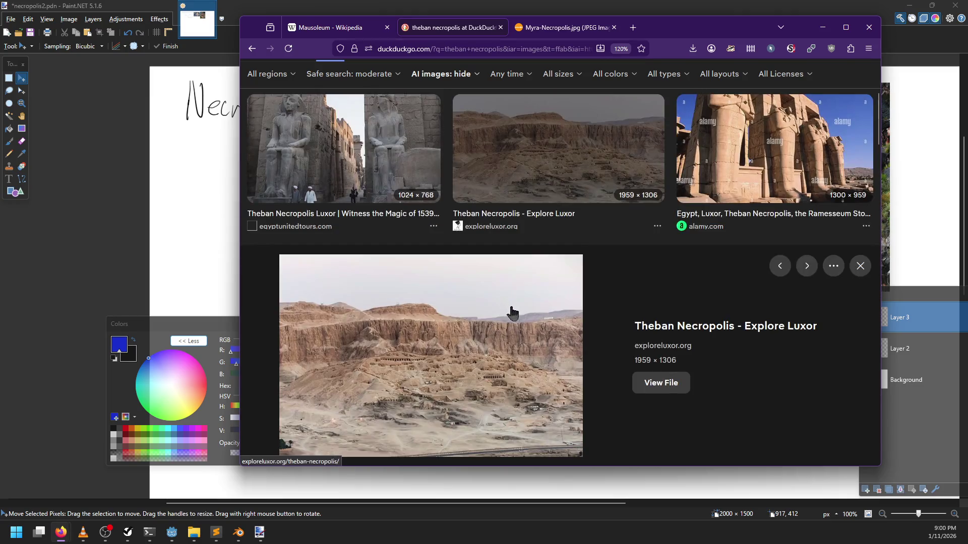
scroll(511, 353, "down", 5)
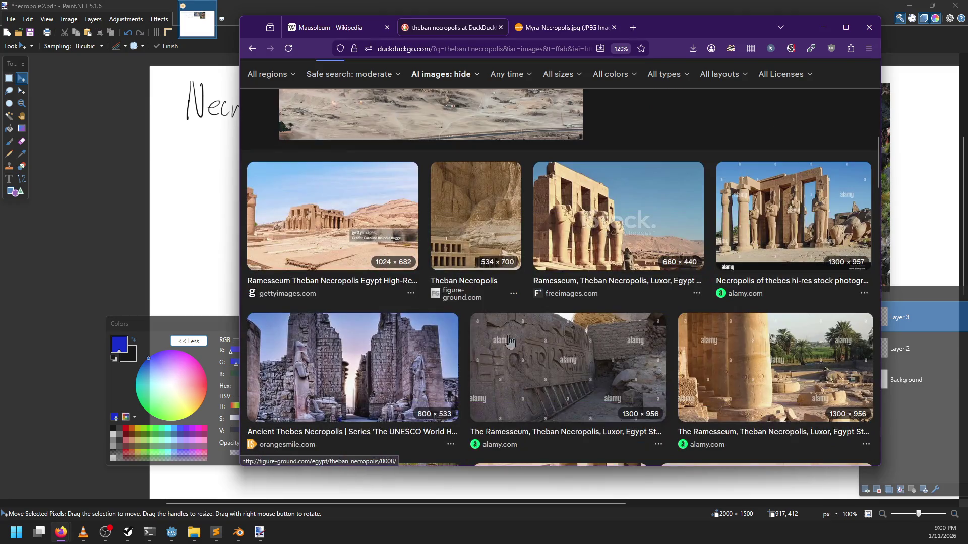
left_click(333, 225)
scroll(442, 353, "down", 4)
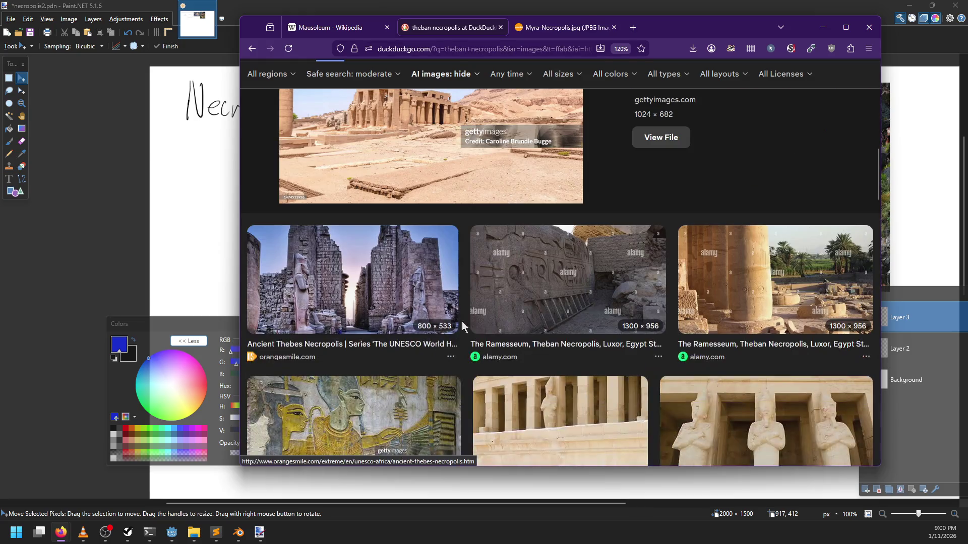
scroll(476, 317, "down", 3)
scroll(524, 267, "up", 3)
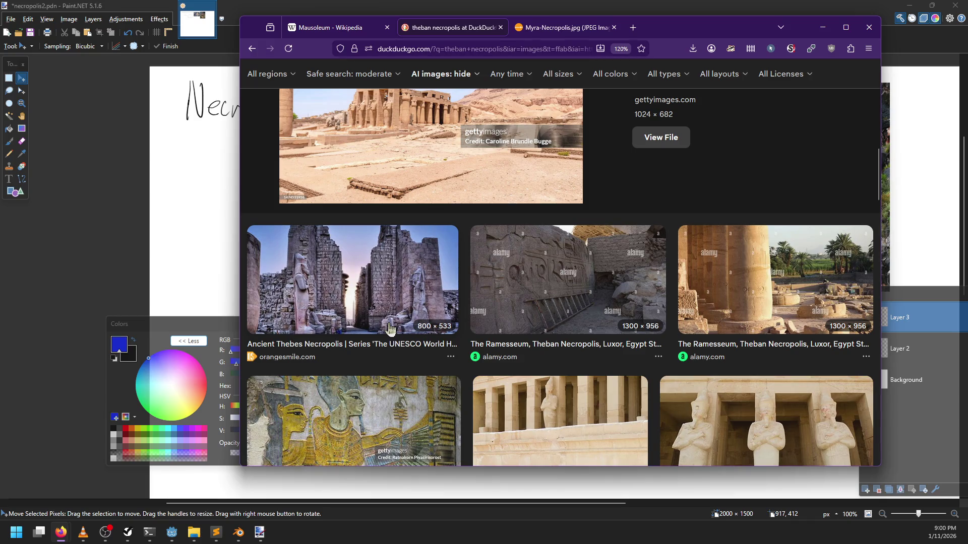
Step: Preview the alamy Ramesseum and Ancient Thebes Necropolis photos
left_click(530, 265)
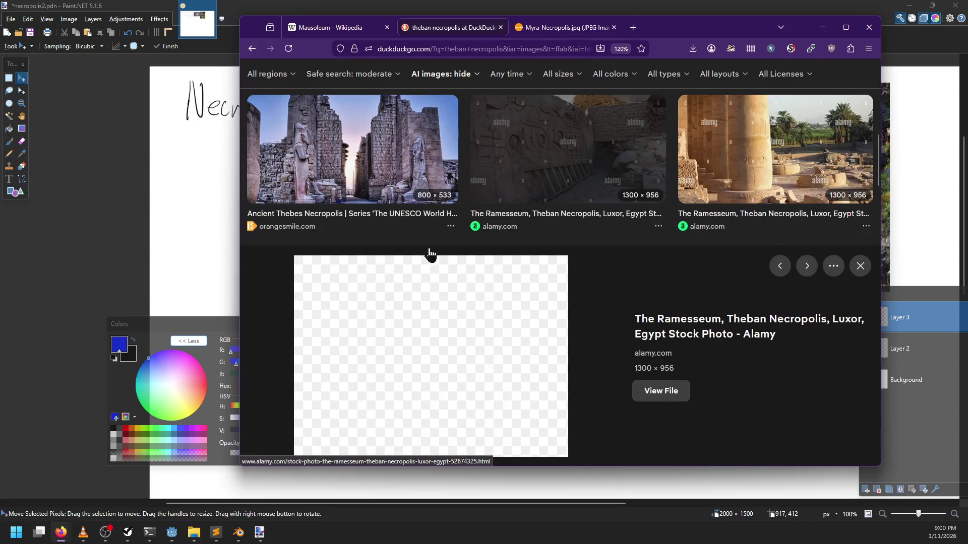
left_click(393, 136)
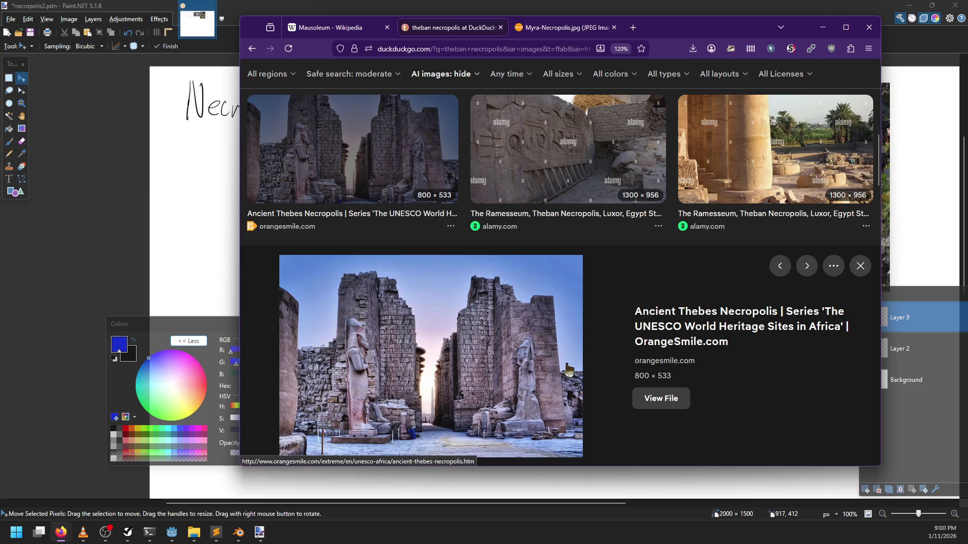
scroll(523, 175, "down", 5)
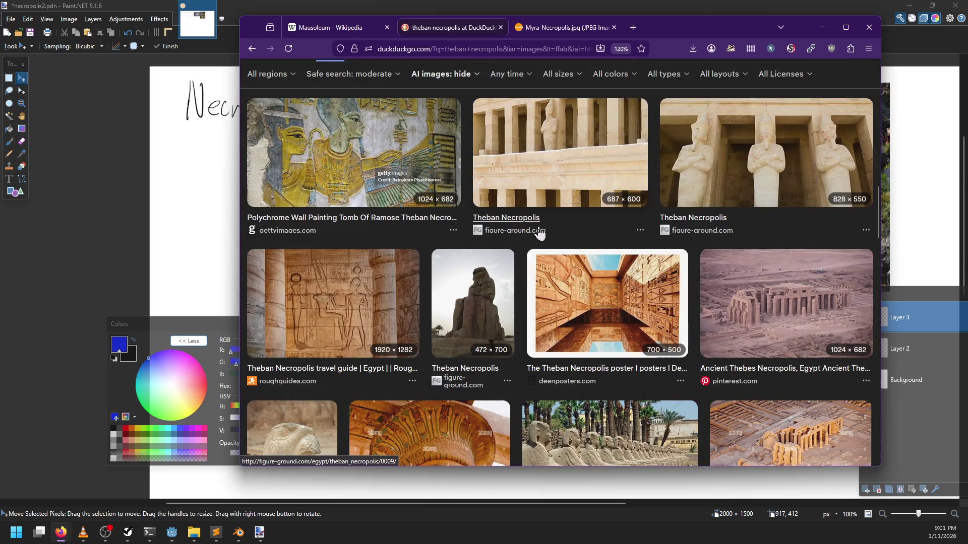
scroll(538, 231, "down", 2)
scroll(538, 231, "down", 5)
scroll(540, 225, "up", 8)
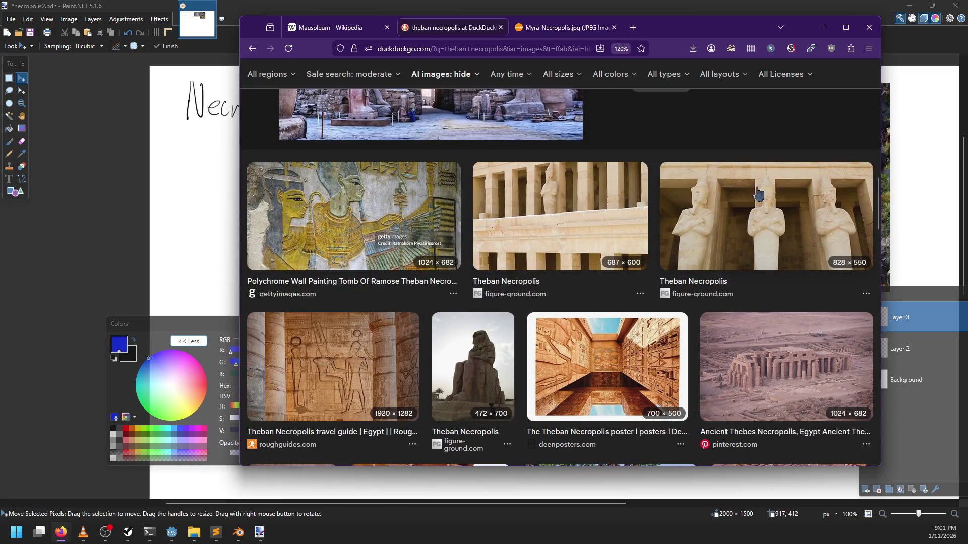
Step: Preview the three standing statues photo and bring up its image actions, cancelling an accidental save
left_click(736, 194)
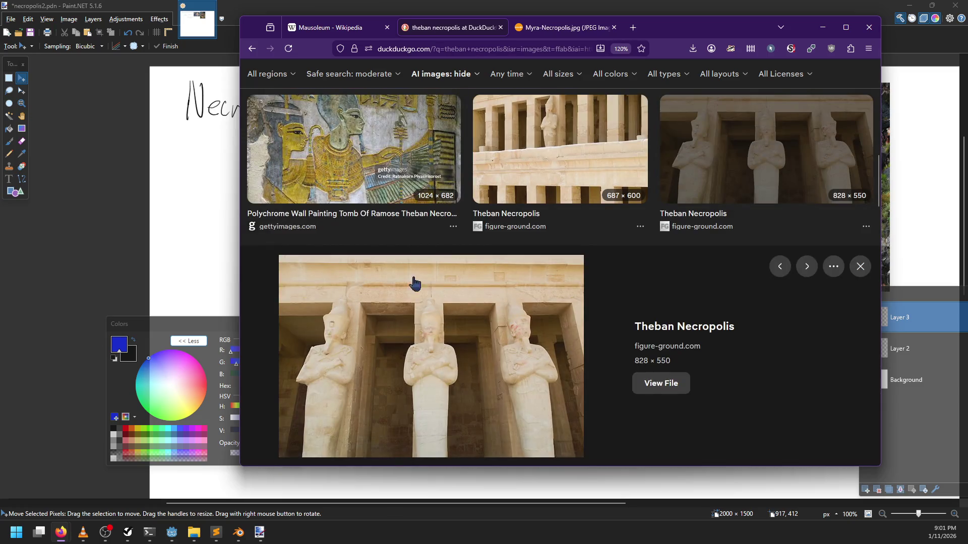
right_click(415, 342)
left_click(444, 192)
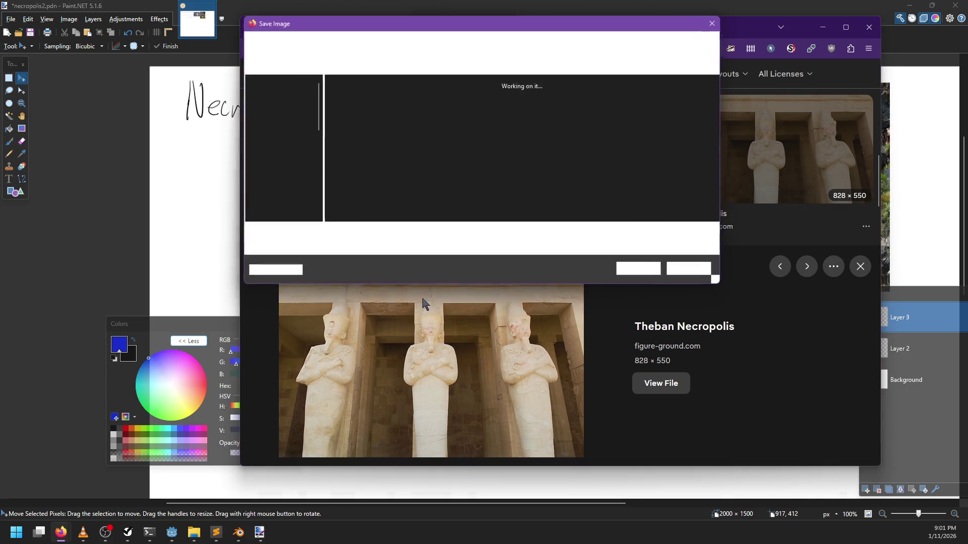
left_click(688, 269)
right_click(436, 319)
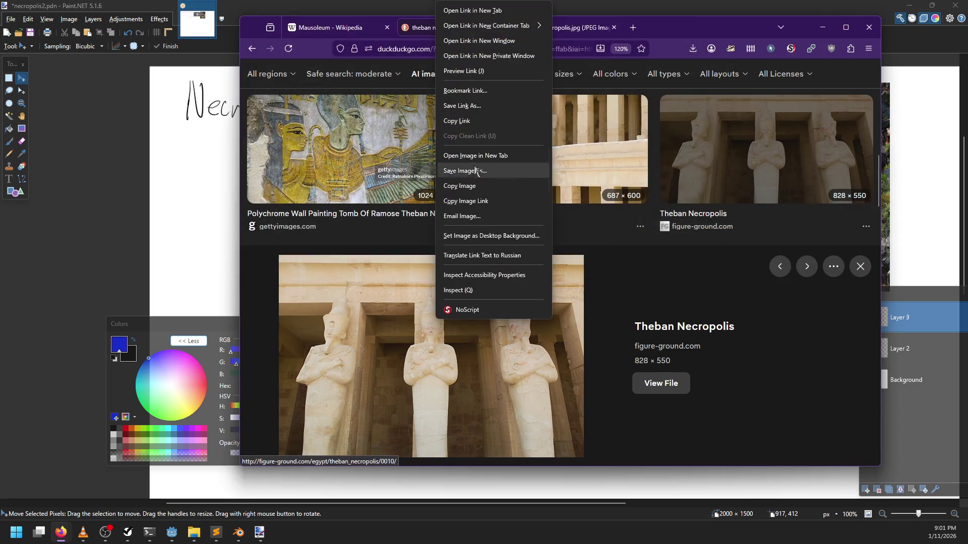
Step: Copy the statue photo into Paint.NET, shrink it to about 555 × 368, and handwrite a blue Theban label
left_click(469, 186)
key("alt+Tab")
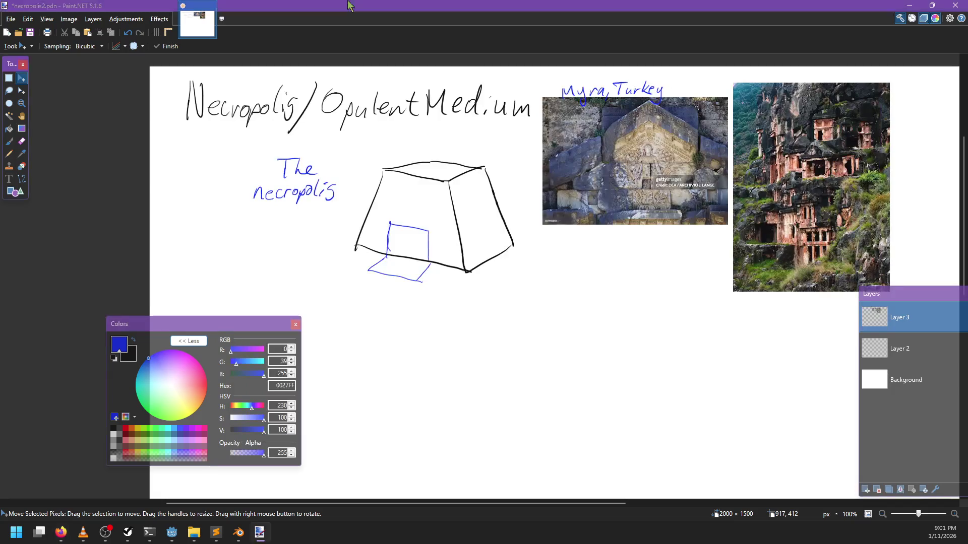
key("ctrl+v")
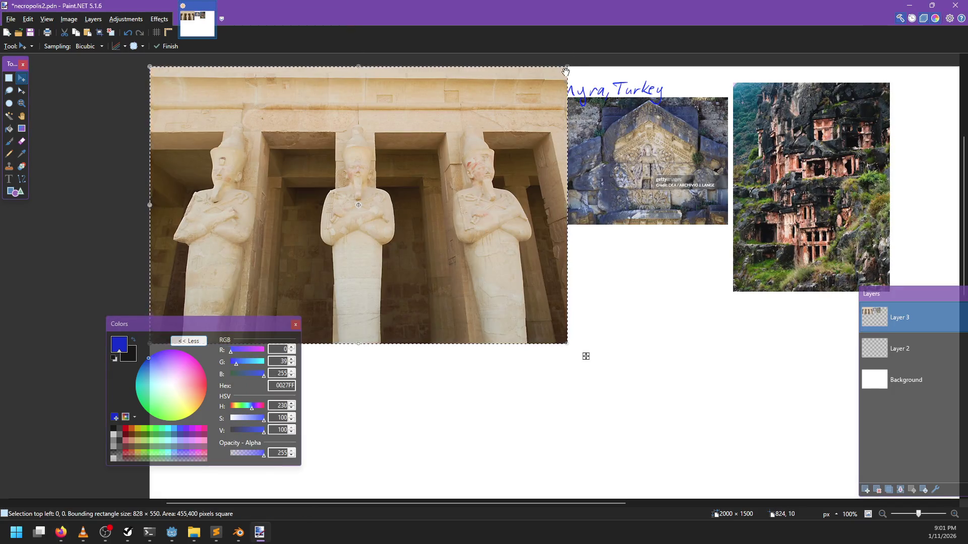
mouse_move(568, 68)
left_mouse_down()
mouse_move(428, 168)
mouse_move(484, 212)
mouse_move(568, 242)
mouse_move(656, 294)
mouse_move(665, 320)
mouse_move(668, 291)
left_mouse_up()
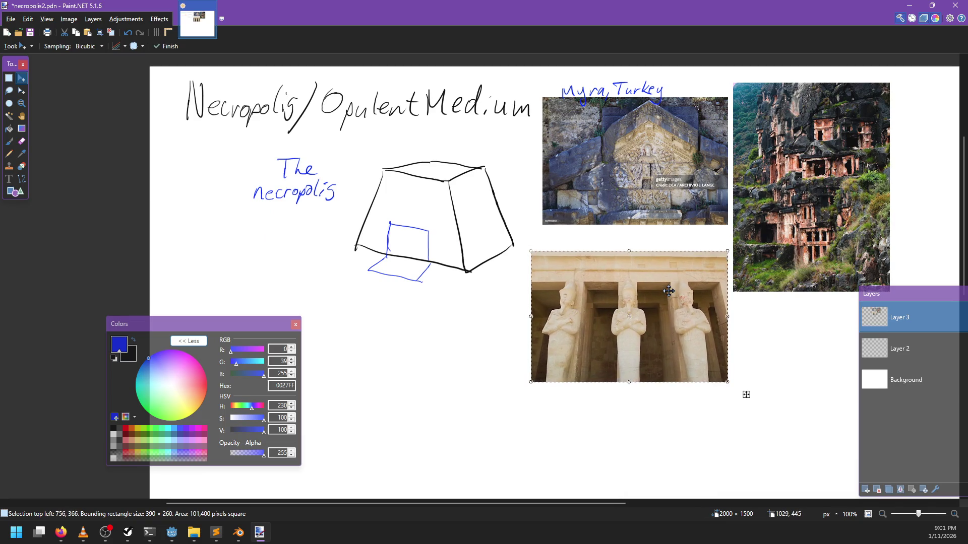
key("b")
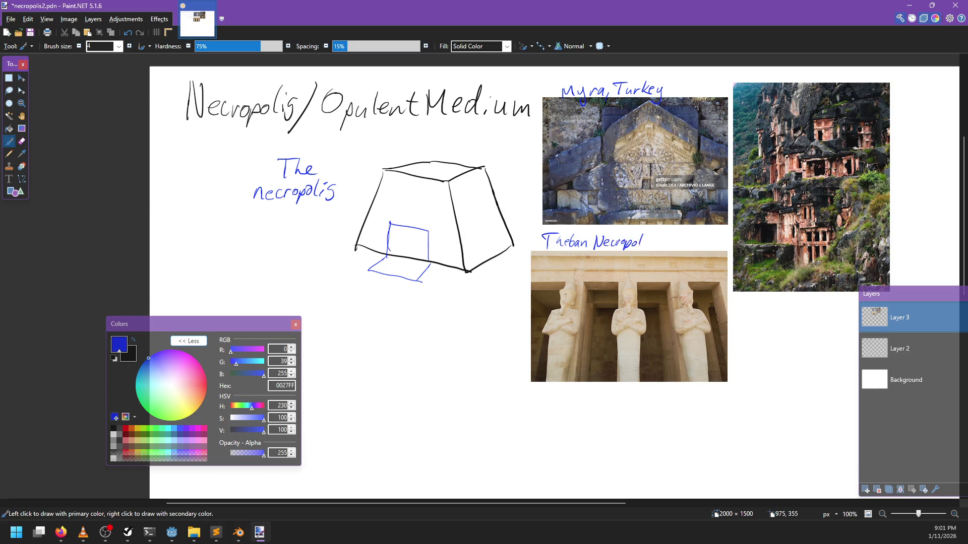
key("alt+Tab")
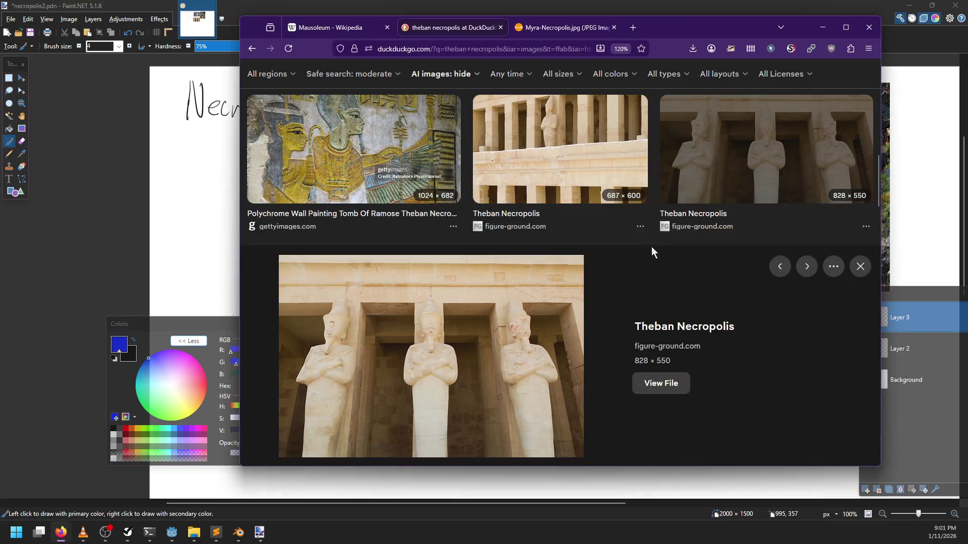
Step: Scroll through the Mausoleum Wikipedia article
key("ctrl+shift+Tab")
scroll(579, 241, "down", 5)
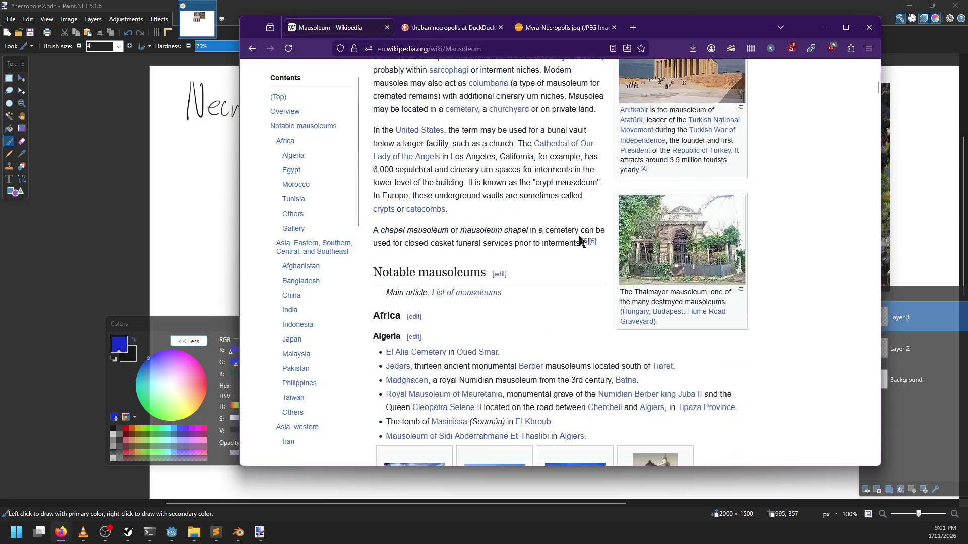
scroll(579, 242, "down", 6)
scroll(570, 235, "down", 5)
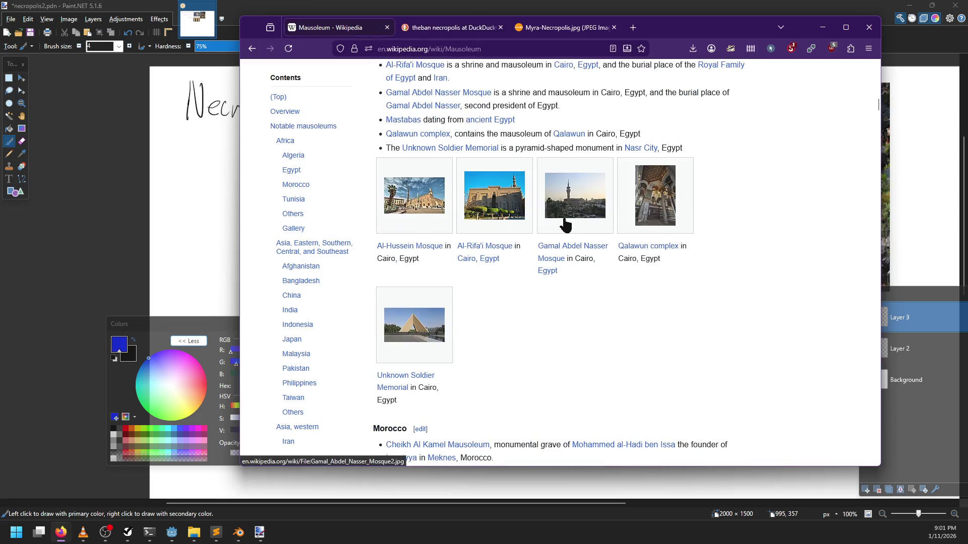
scroll(566, 224, "up", 15)
Step: Correct the misspelled 'mauseleum' search to 'mausoleum' and show its image results
left_click(253, 48)
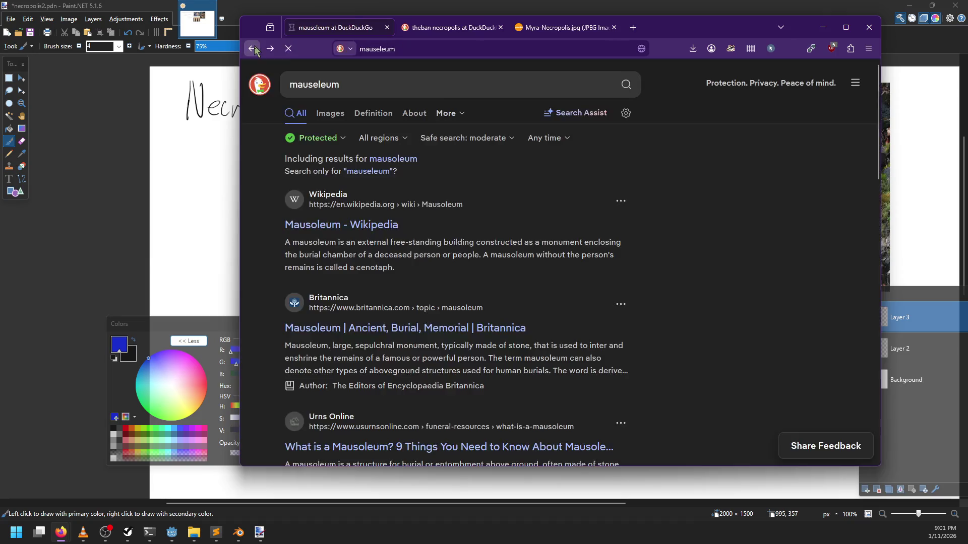
left_click(330, 114)
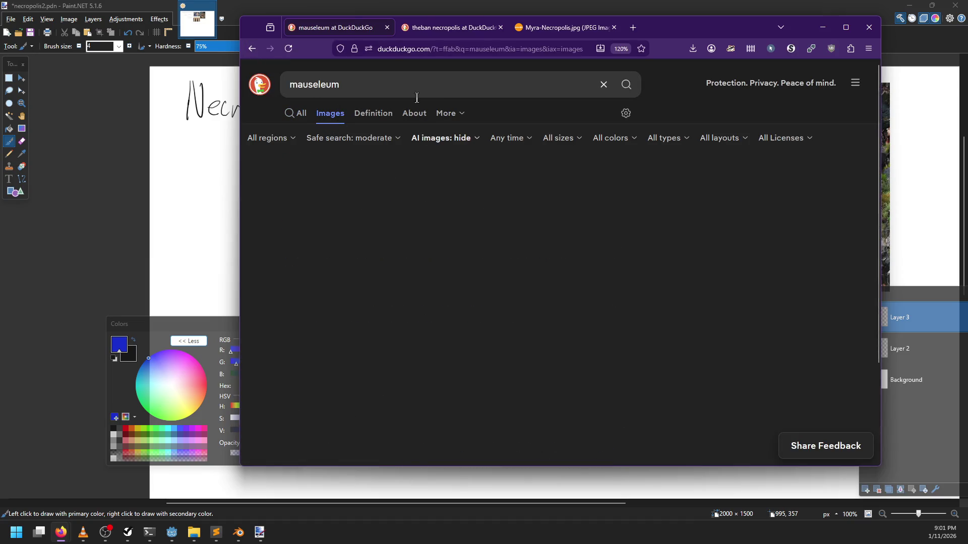
left_click(317, 84)
key("BackSpace")
type("o")
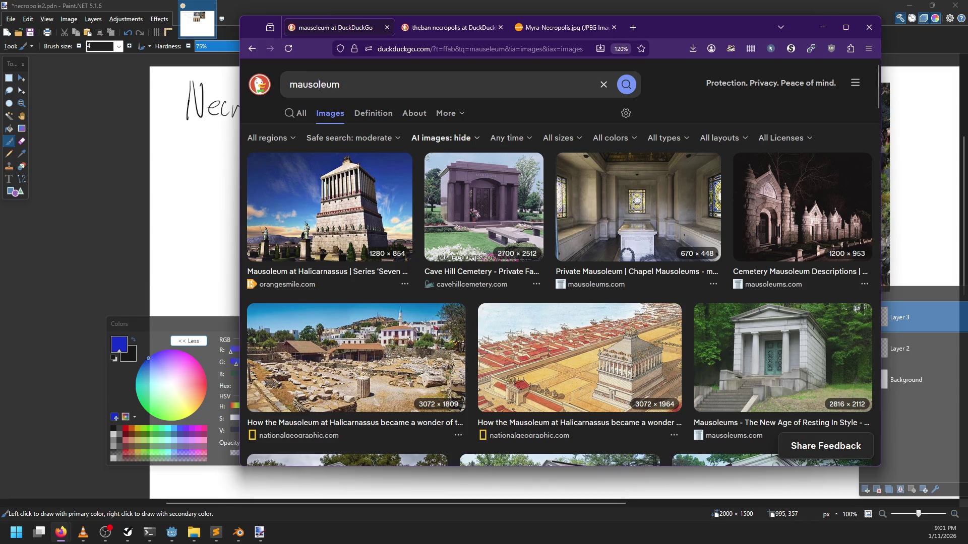
key("Return")
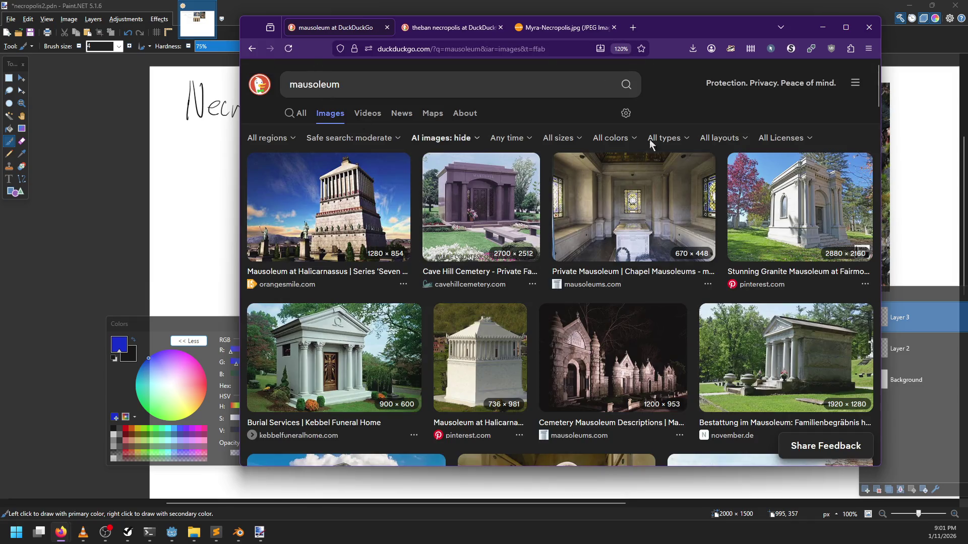
Step: Preview the Mausoleum at Halicarnassus image and scroll through the mausoleum results
left_click(343, 242)
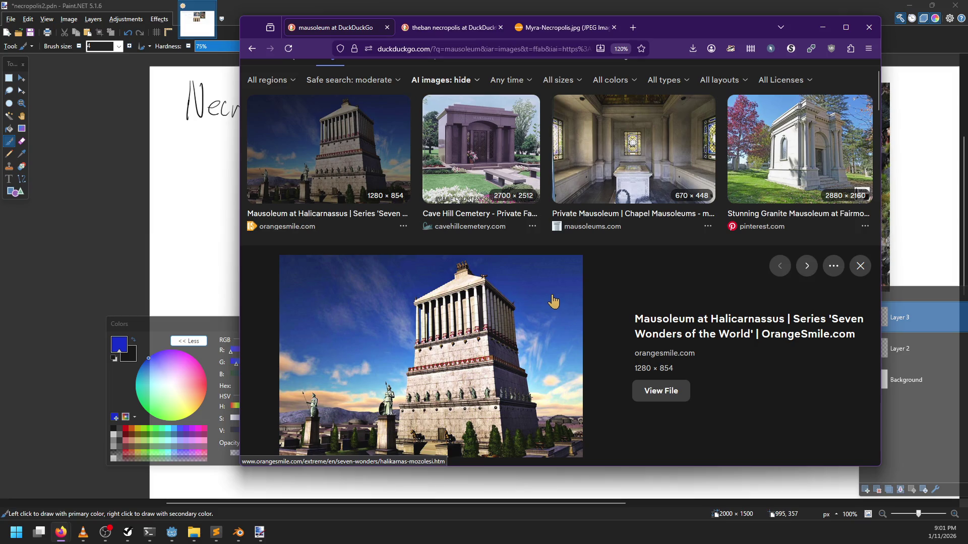
scroll(544, 283, "down", 2)
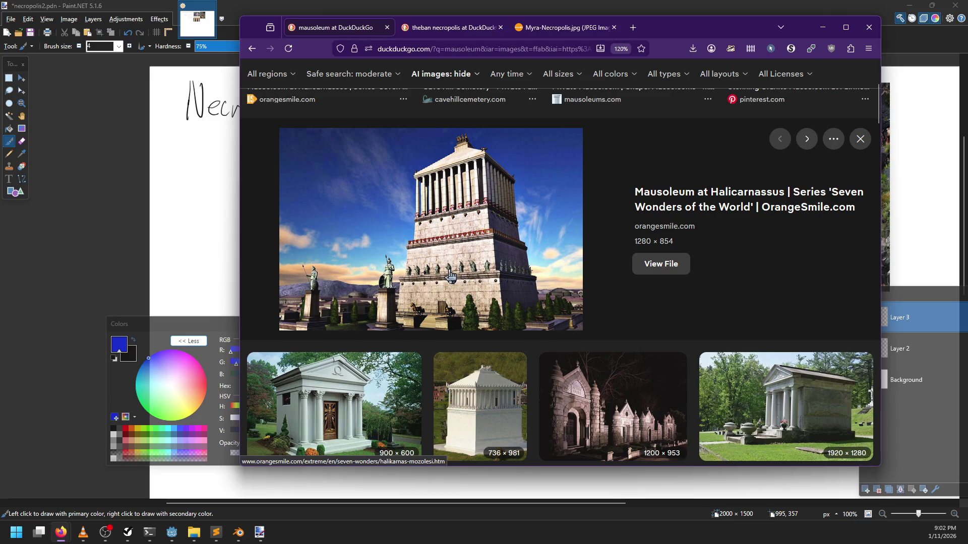
scroll(444, 274, "down", 1)
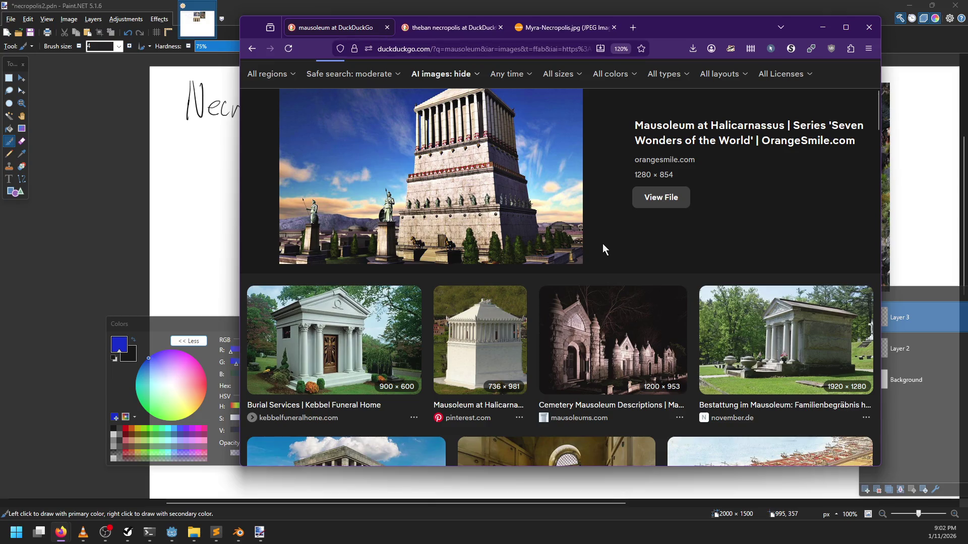
scroll(605, 248, "down", 5)
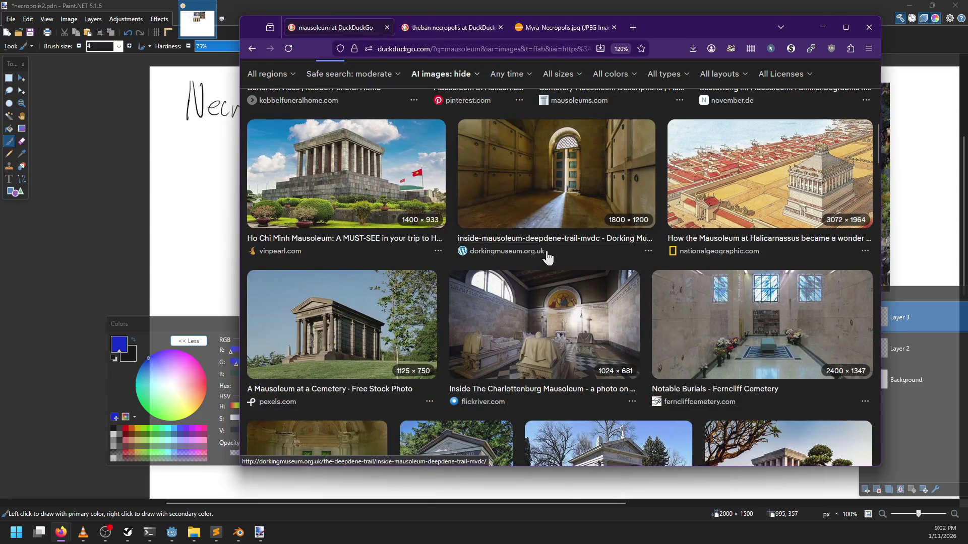
scroll(537, 254, "down", 1)
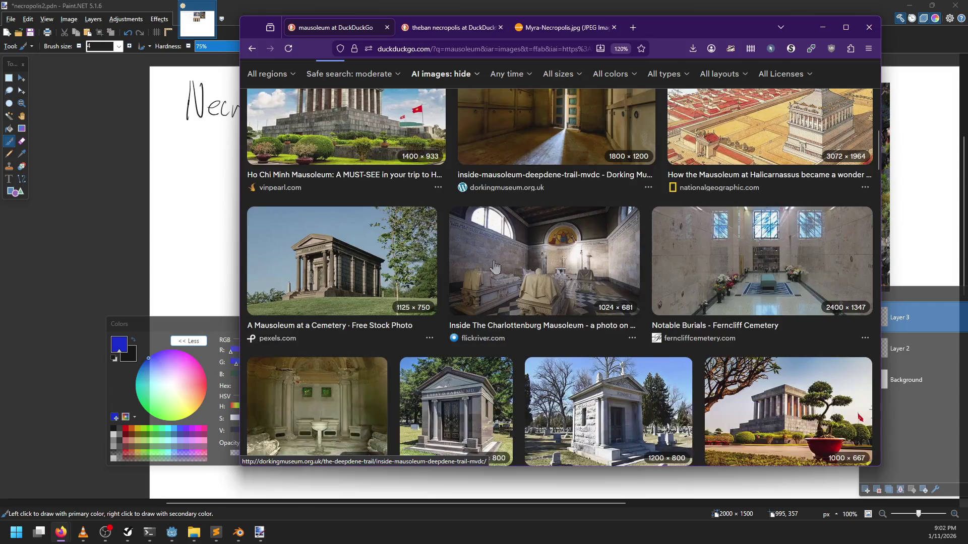
scroll(537, 254, "down", 4)
scroll(345, 325, "down", 5)
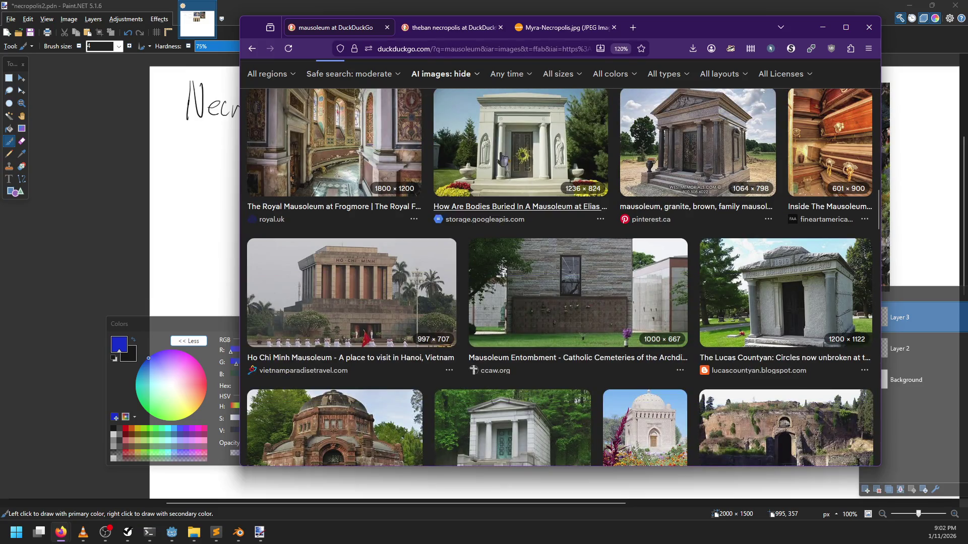
Step: Replace the 'theban necropolis' search with 'catacombs' and show its All web results
left_click(449, 27)
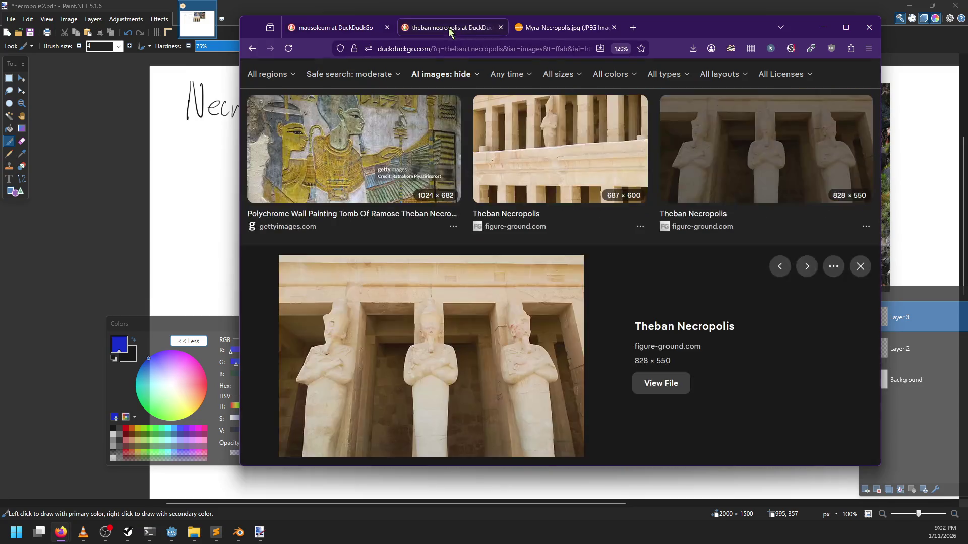
key("Escape")
scroll(356, 108, "up", 5)
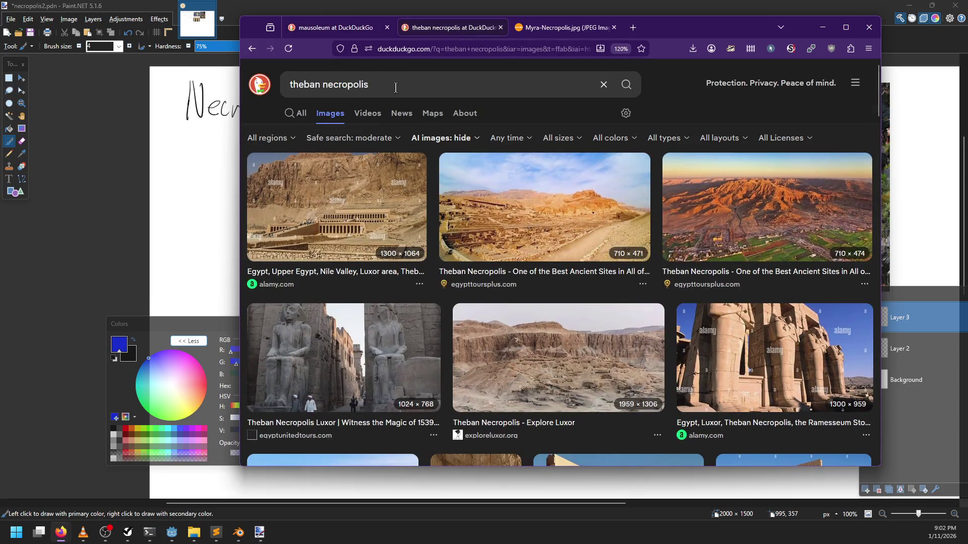
left_click(347, 87)
type("catacombs")
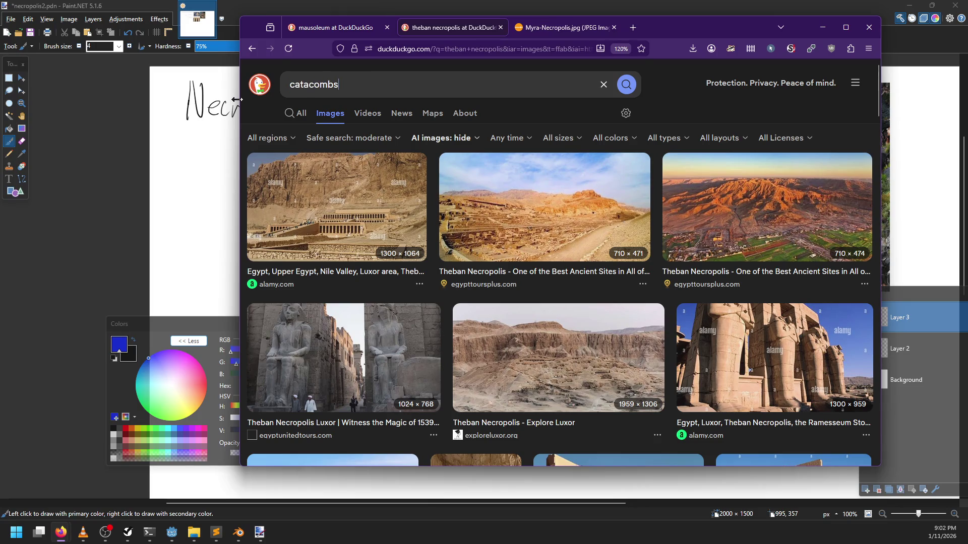
key("Return")
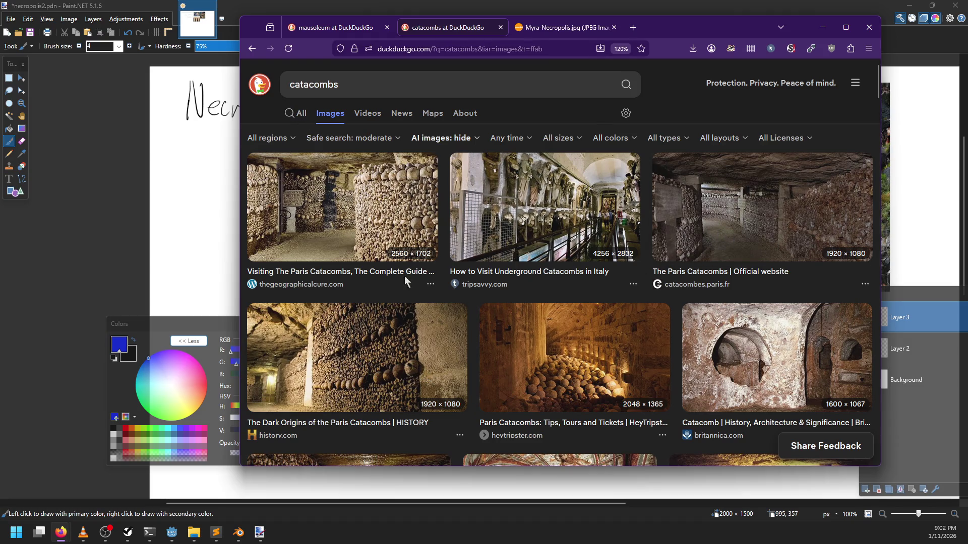
left_click(306, 124)
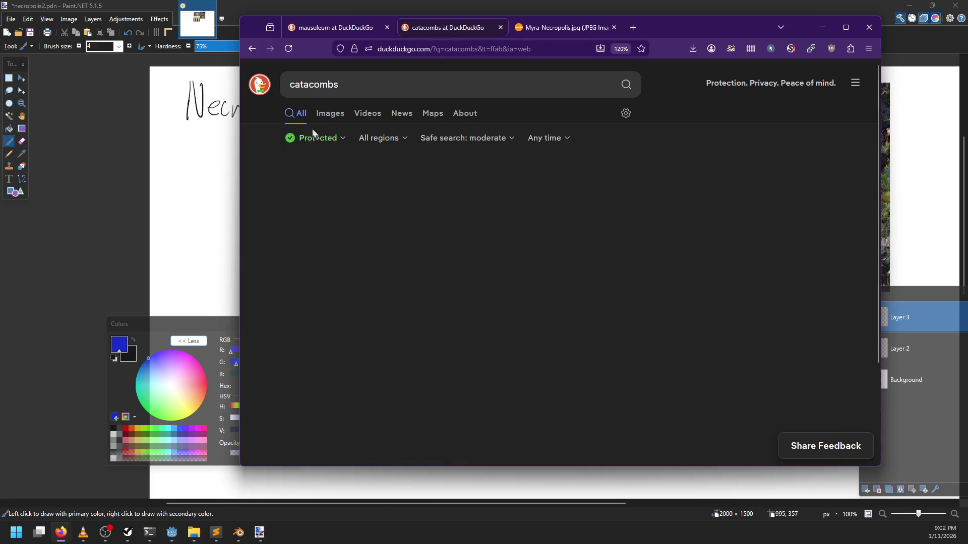
Step: Read the Catacombs of Paris article, open 'ossuaries' in a background tab, and switch to it
left_click(364, 302)
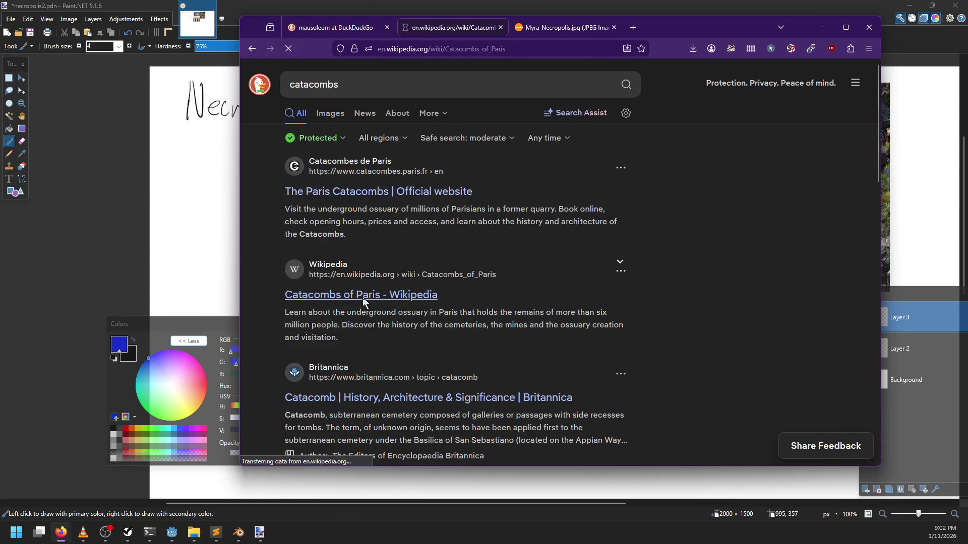
scroll(540, 272, "down", 2)
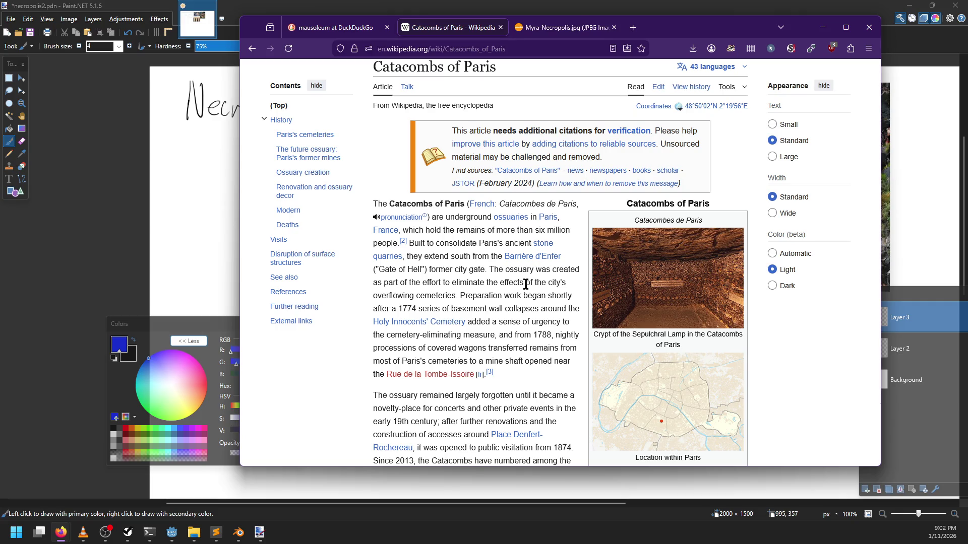
middle_click(507, 218)
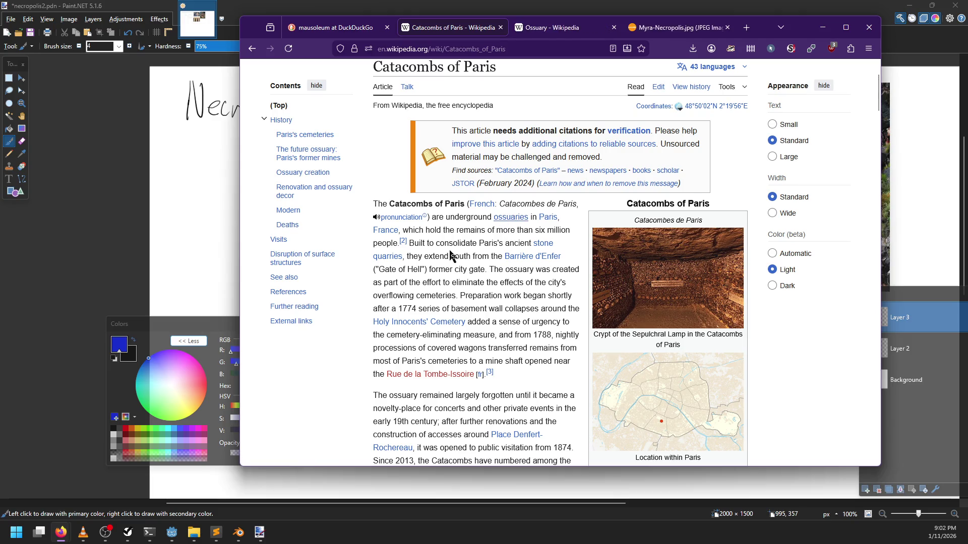
scroll(451, 257, "down", 4)
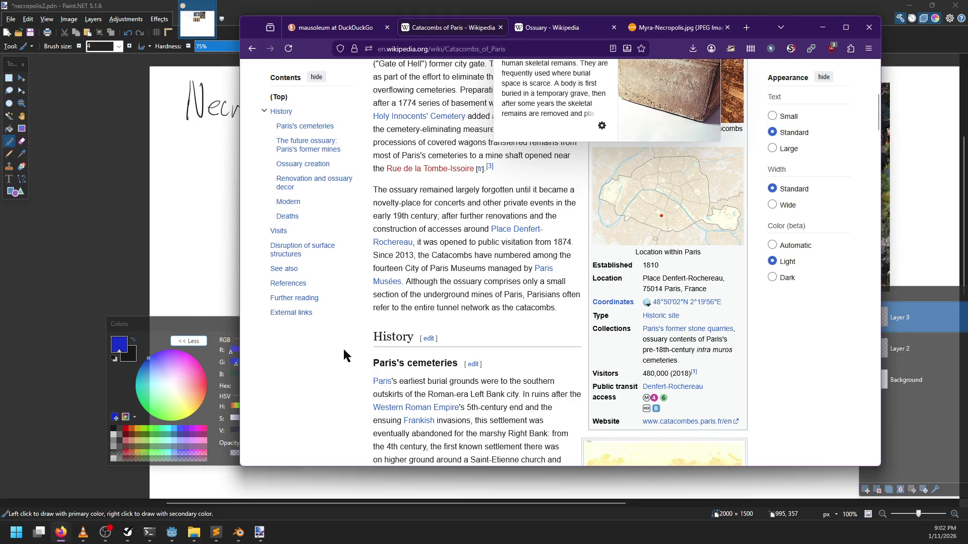
scroll(353, 353, "down", 4)
scroll(357, 349, "down", 10)
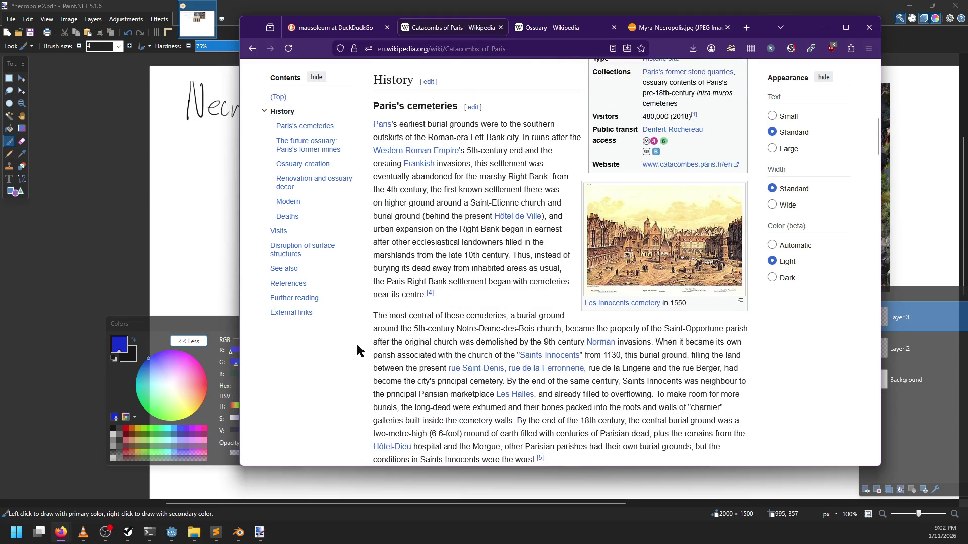
scroll(358, 347, "up", 15)
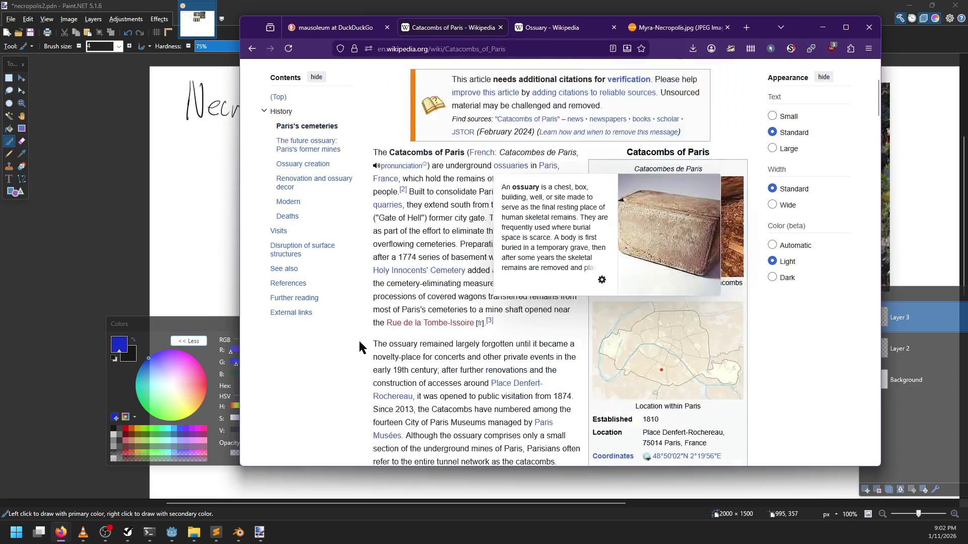
key("ctrl+Tab")
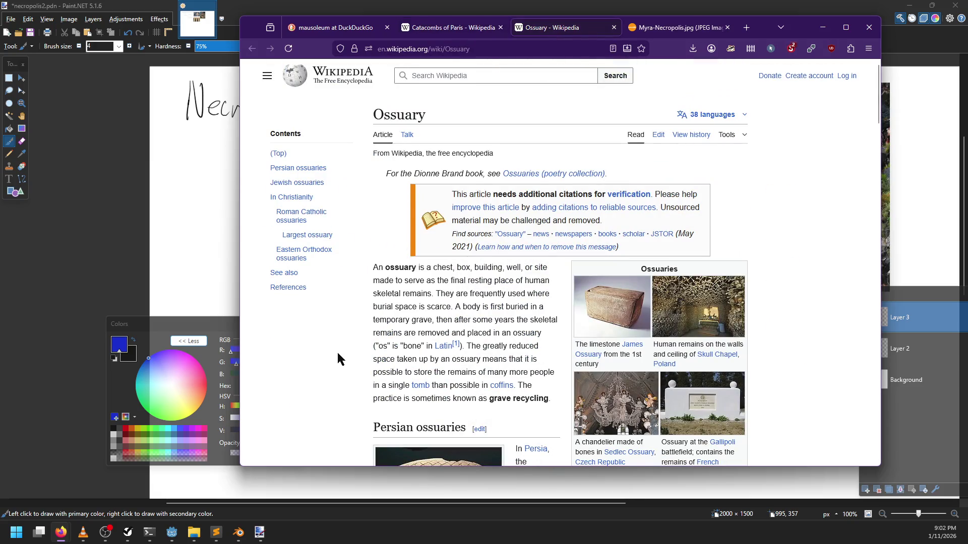
Step: View the Czermna Chapel of Skulls photo on its file page, then switch to Godot
left_click(695, 316)
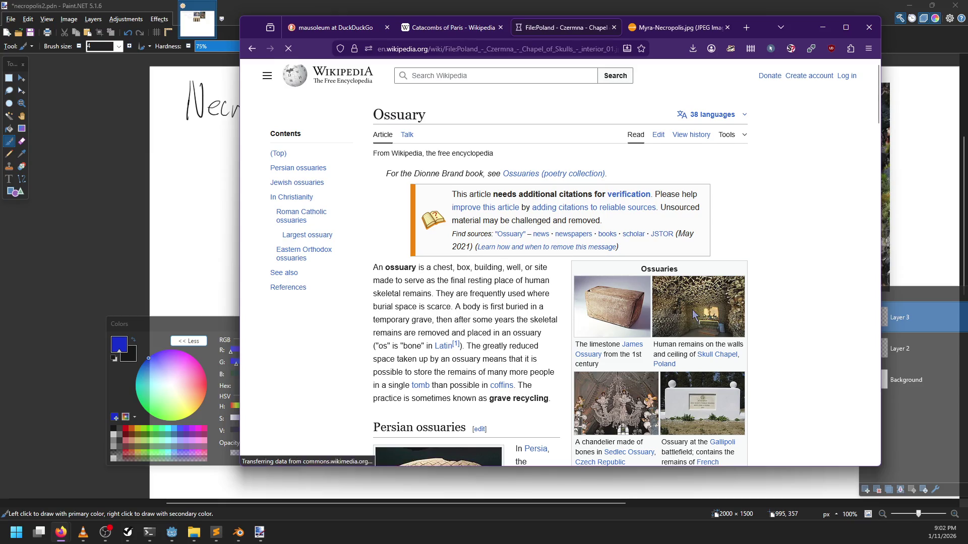
scroll(671, 313, "down", 3)
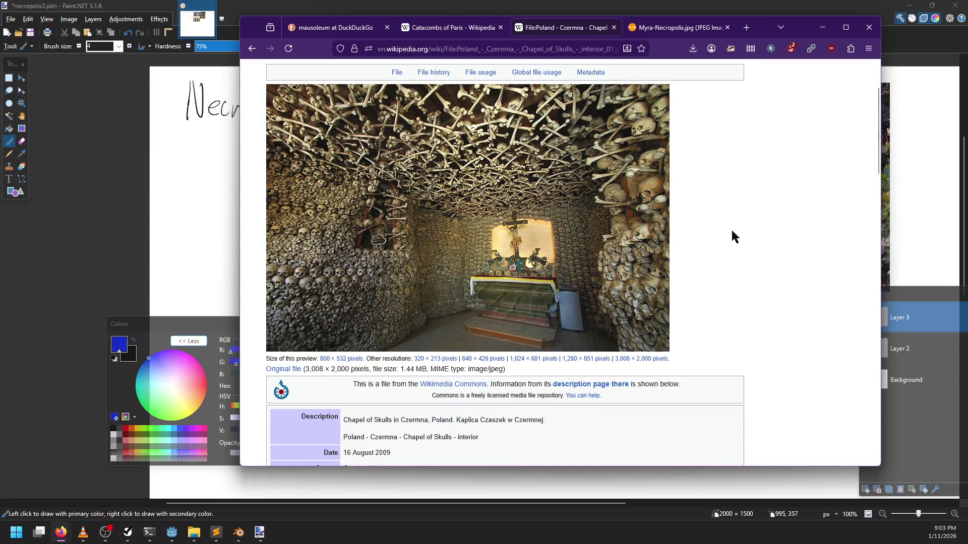
scroll(732, 232, "up", 2)
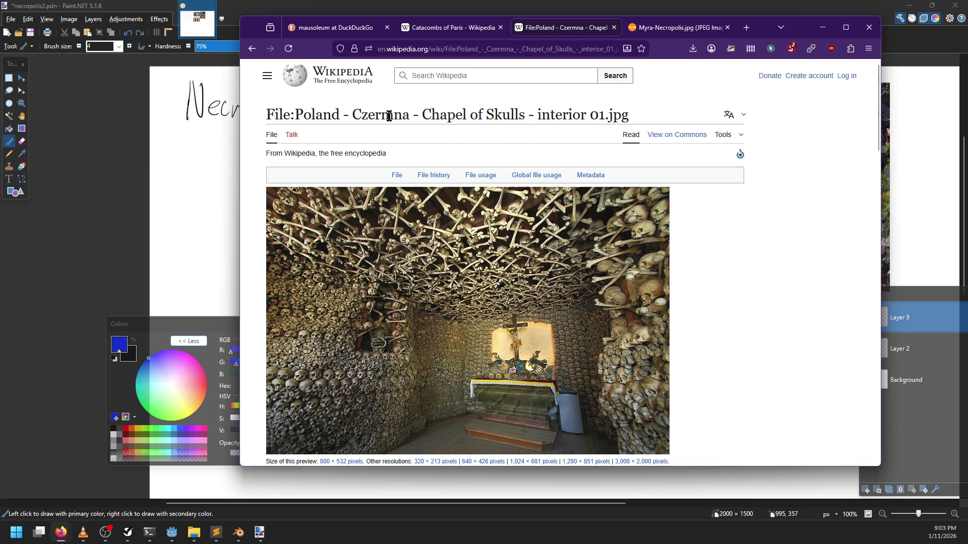
scroll(593, 287, "down", 2)
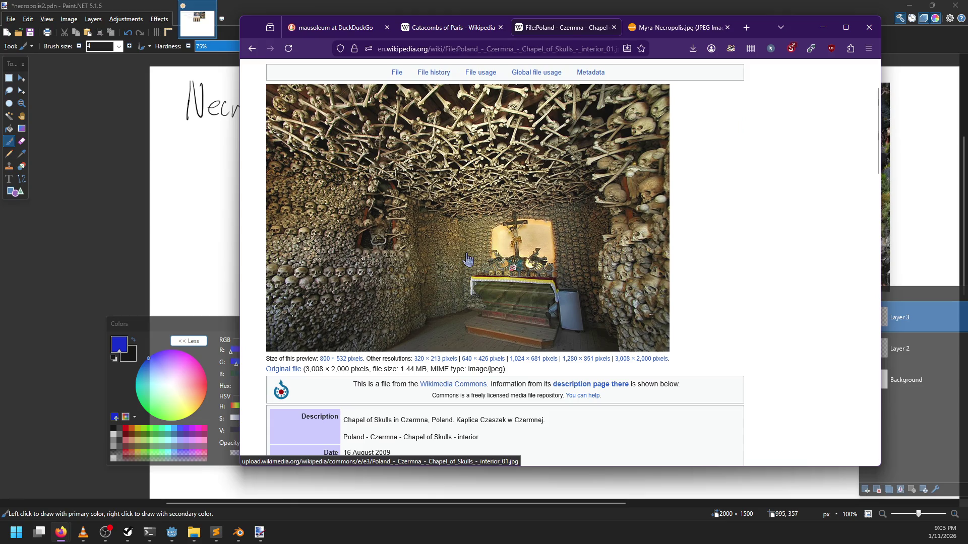
key("alt+Tab")
Step: Orbit the speeder from below, then open the crawly scene and orbit to its front view
scroll(469, 201, "up", 3)
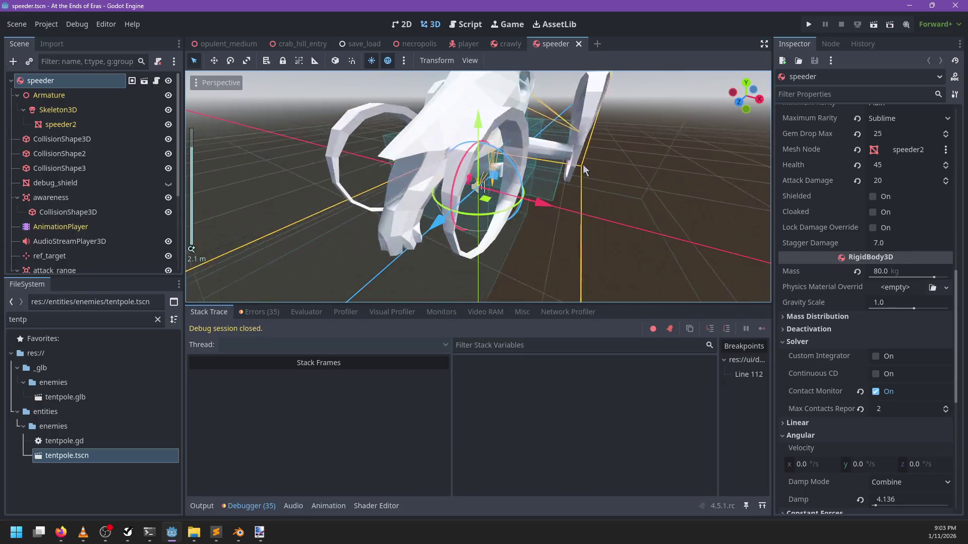
mouse_move(469, 183)
left_mouse_down()
mouse_move(442, 117)
mouse_move(525, 212)
mouse_move(552, 185)
mouse_move(352, 223)
left_mouse_up()
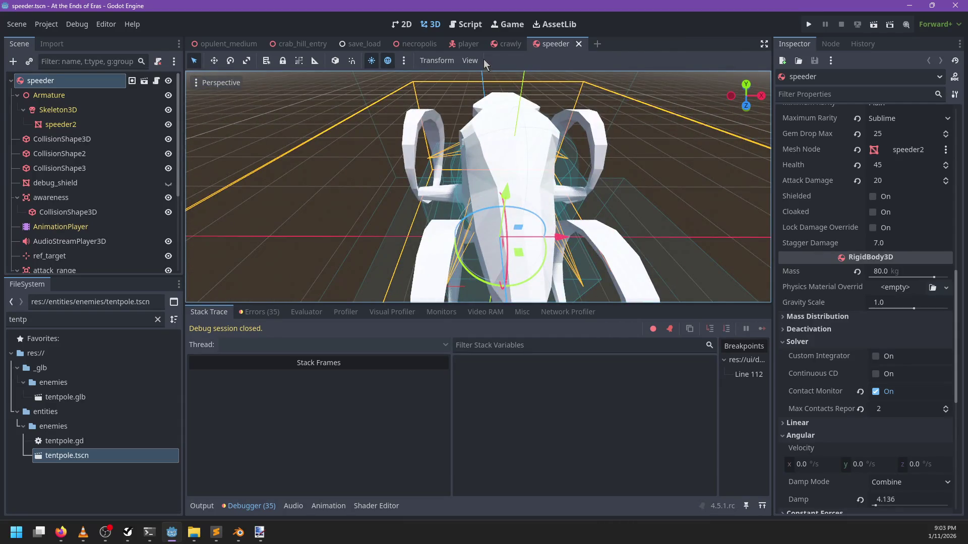
left_click(506, 44)
mouse_move(546, 204)
left_mouse_down()
mouse_move(532, 235)
mouse_move(506, 236)
left_mouse_up()
scroll(506, 236, "down", 2)
key("alt+Tab")
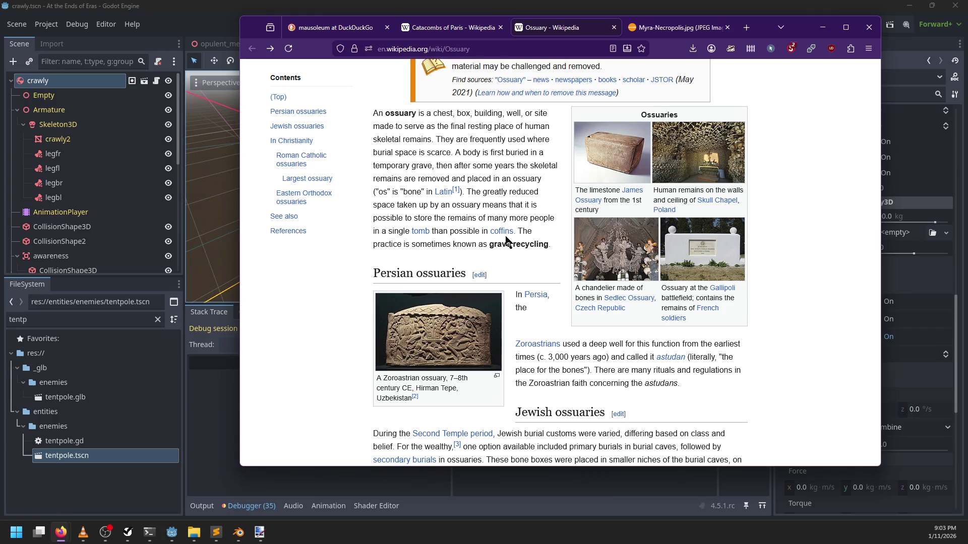
Step: Orbit and zoom around the crawly model again, then bring back the Ossuary article
key("alt+Tab")
scroll(332, 247, "up", 5)
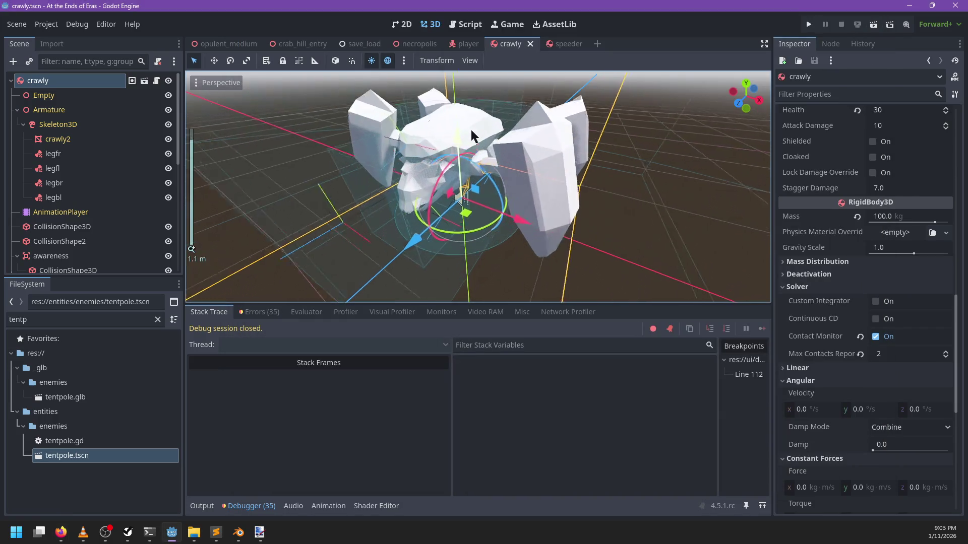
scroll(332, 247, "down", 5)
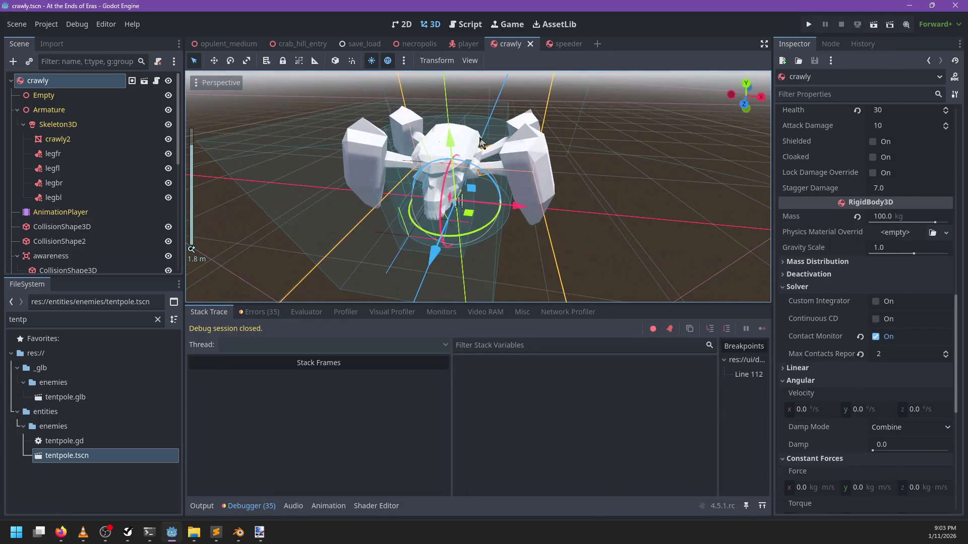
left_click_drag(394, 191, 438, 152)
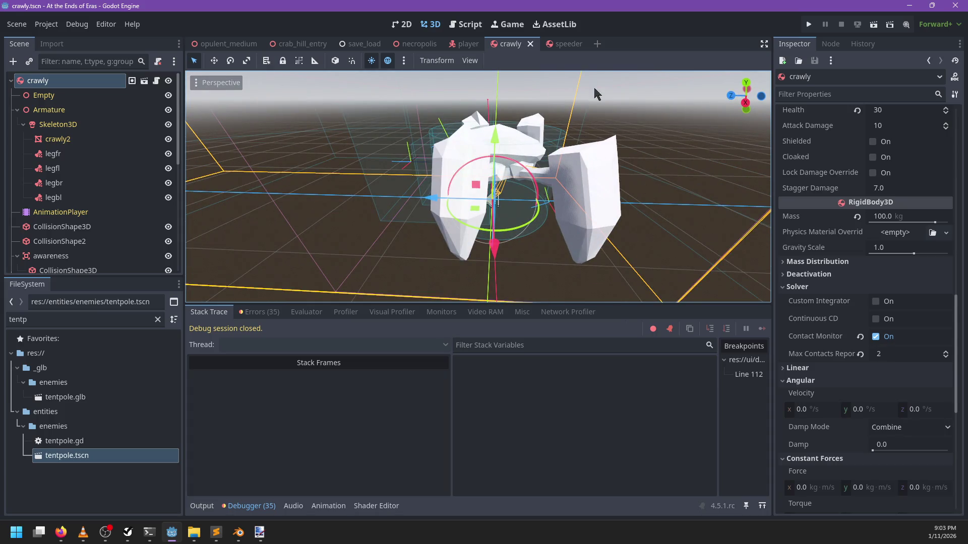
scroll(598, 93, "down", 3)
key("alt+Tab")
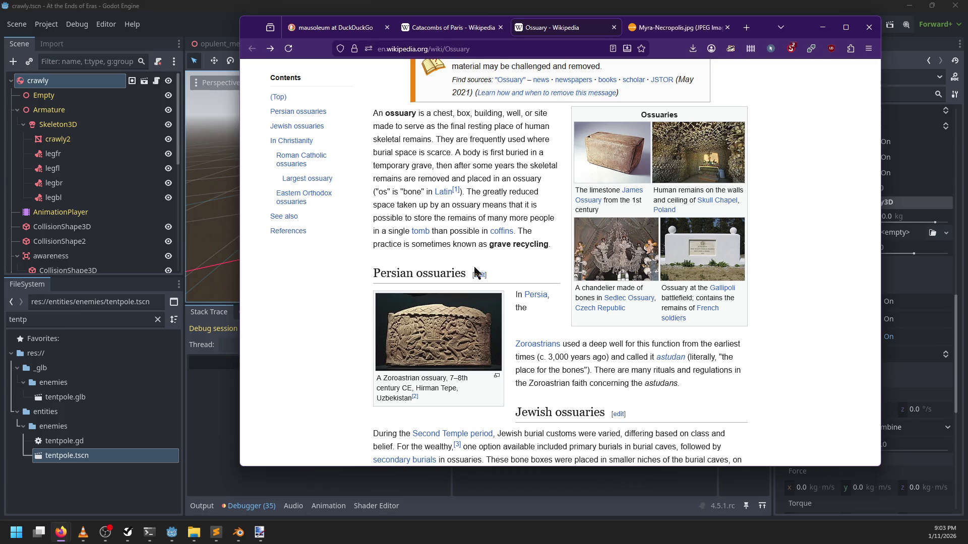
Step: Scroll the Ossuary article and open the Skull Chapel photo's file page
scroll(474, 269, "down", 12)
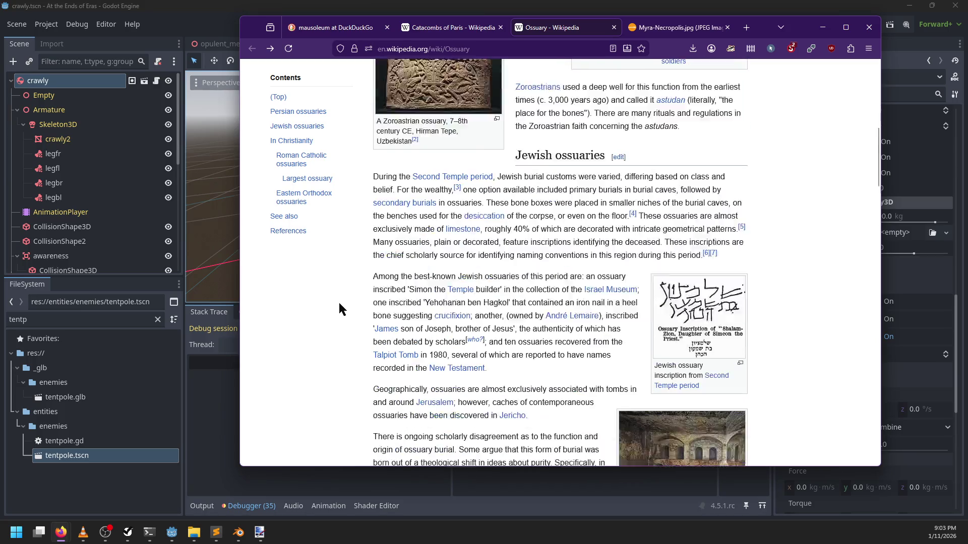
scroll(340, 303, "down", 5)
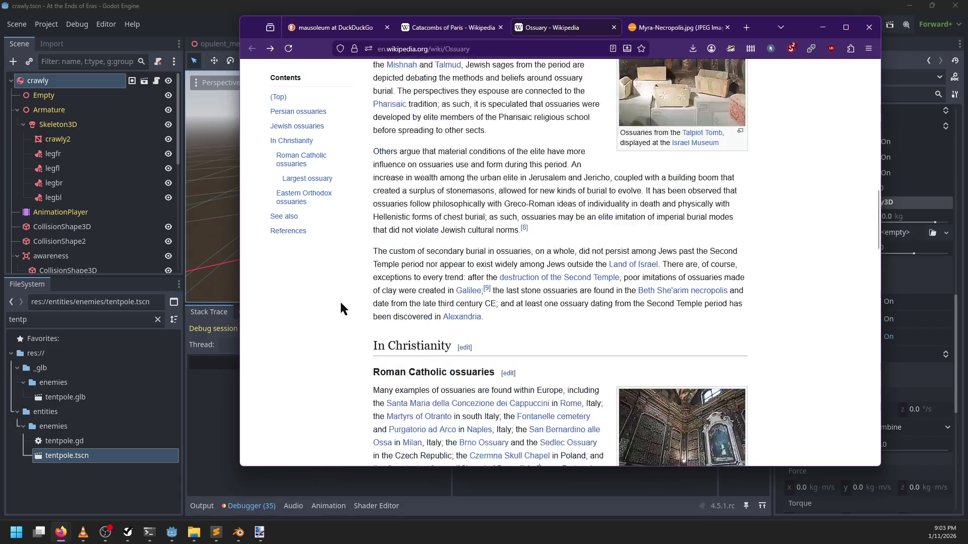
scroll(341, 308, "down", 6)
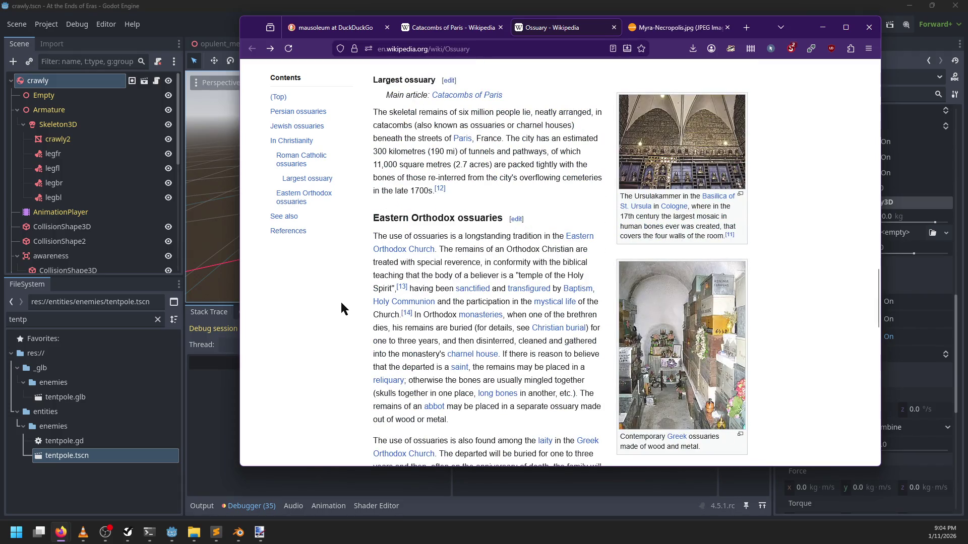
scroll(347, 305, "down", 5)
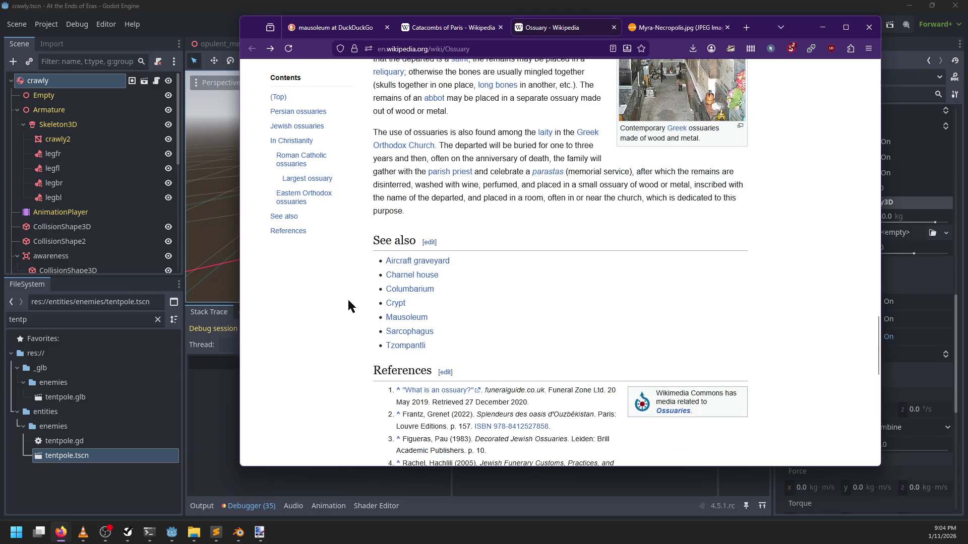
scroll(353, 305, "up", 20)
scroll(356, 298, "up", 7)
scroll(356, 298, "down", 5)
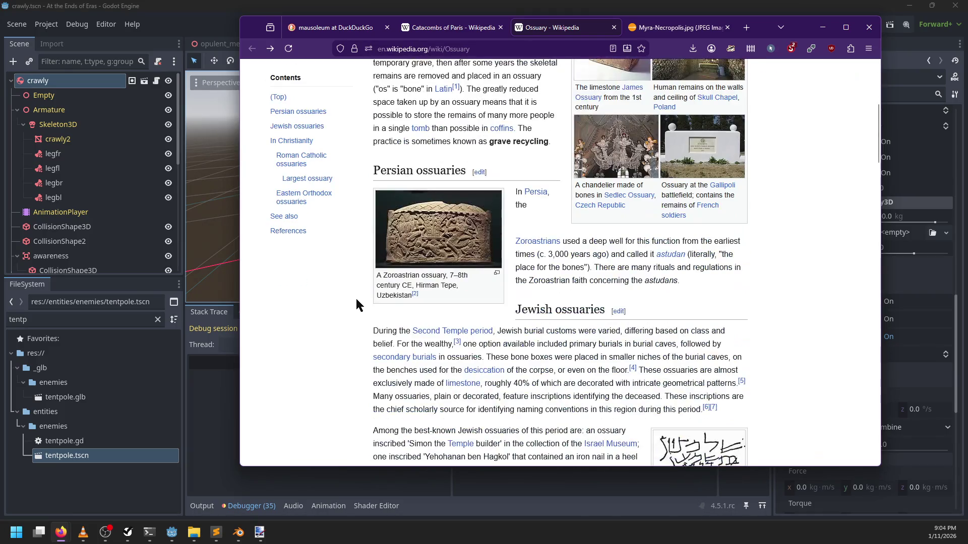
scroll(355, 297, "up", 5)
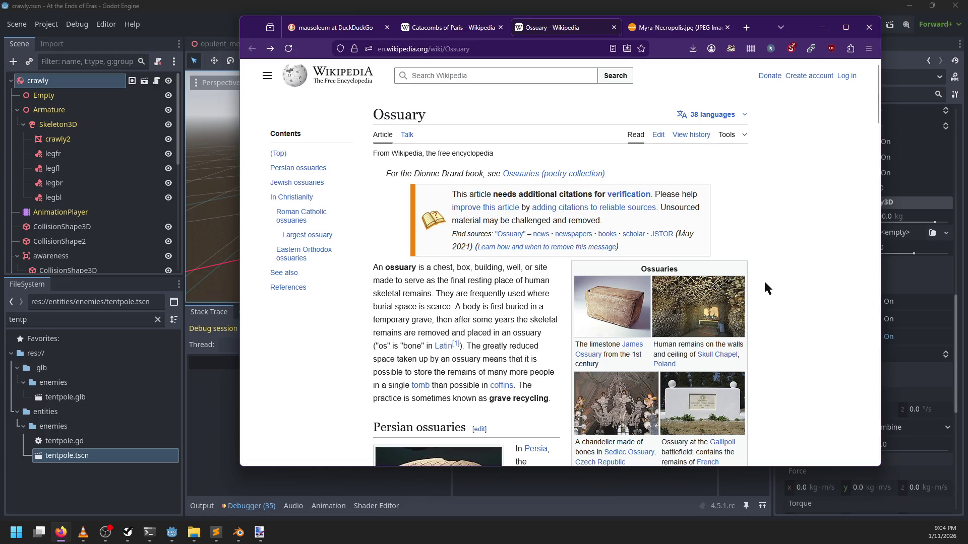
scroll(476, 318, "down", 2)
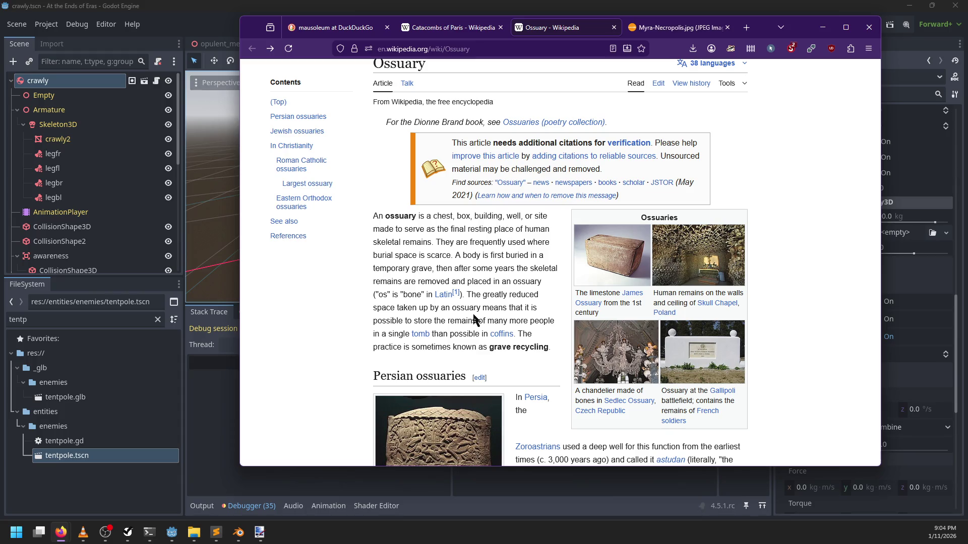
left_click(677, 260)
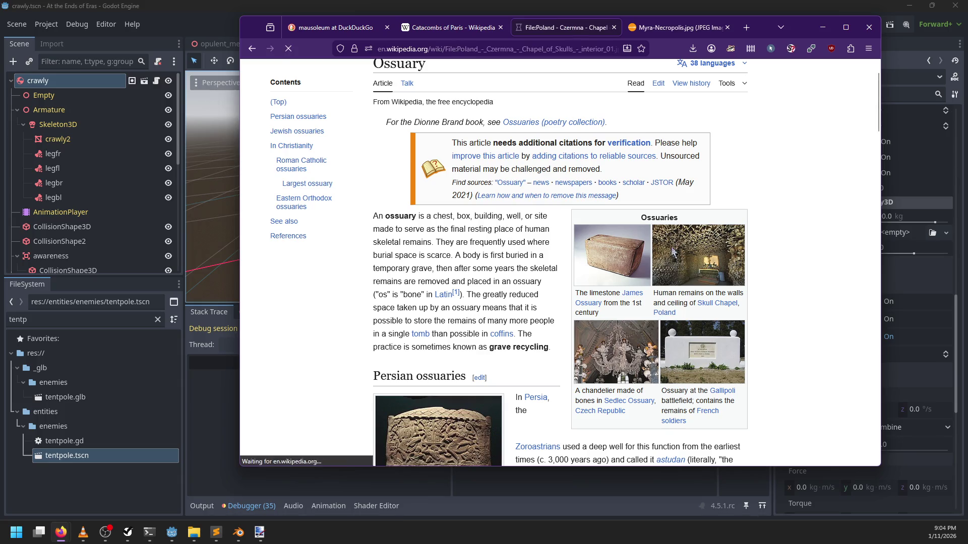
Step: Copy the Czermna Chapel of Skulls photo and bring the necropolis notes back up
right_click(472, 313)
left_click(499, 186)
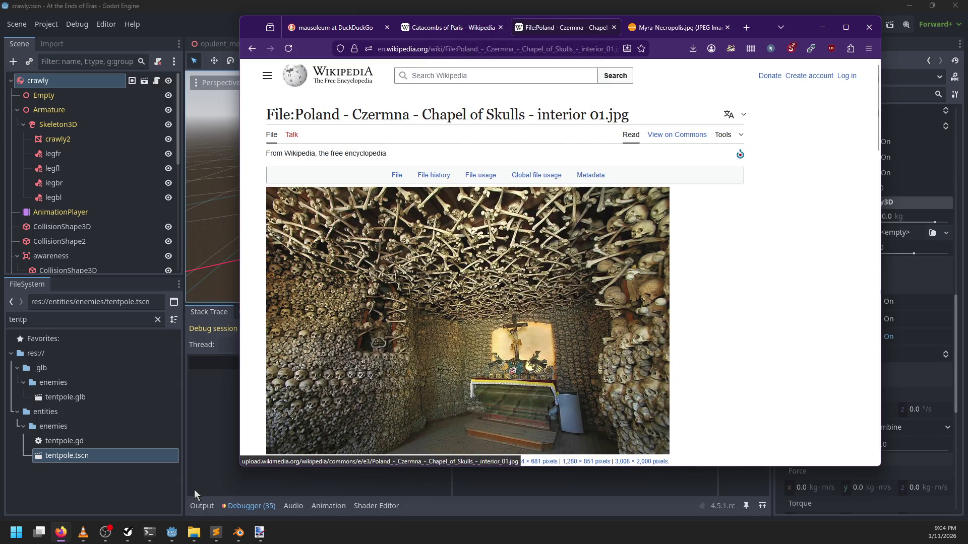
left_click(215, 532)
scroll(317, 272, "down", 5)
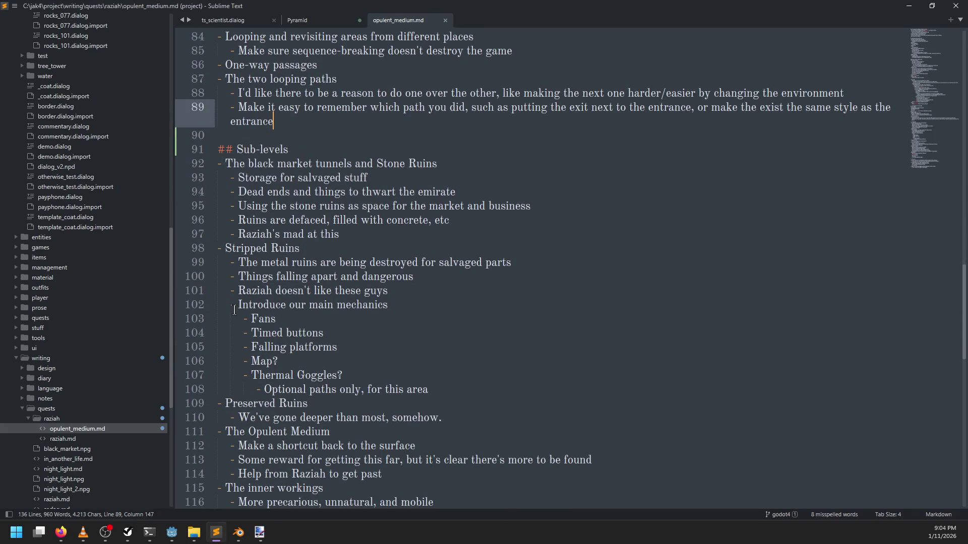
Step: Below line 110 under Preserved Ruins, add the bullet '- Discover the Ossuary: The necropolis was a temporary resting place…'
left_click(442, 386)
key("Down")
key("Down")
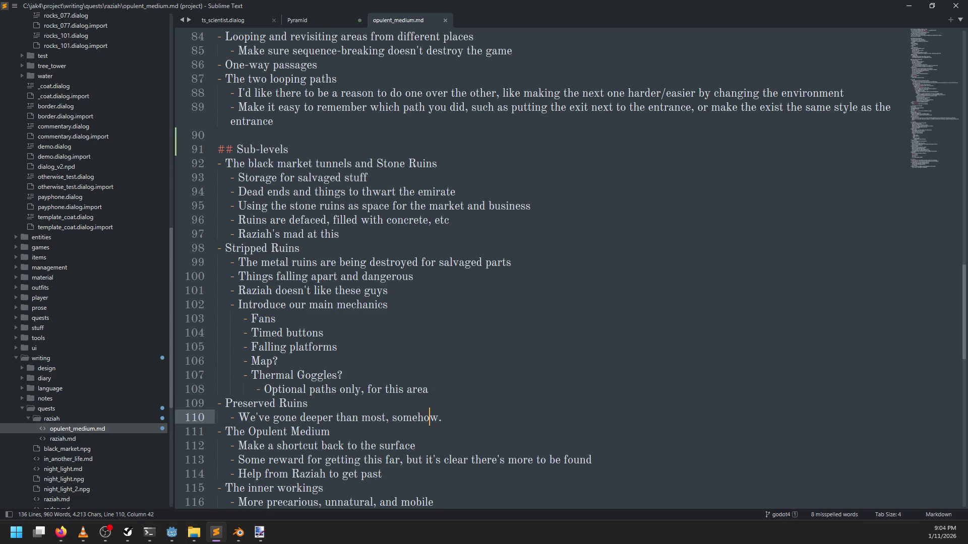
key("End")
key("Up")
key("ctrl+d")
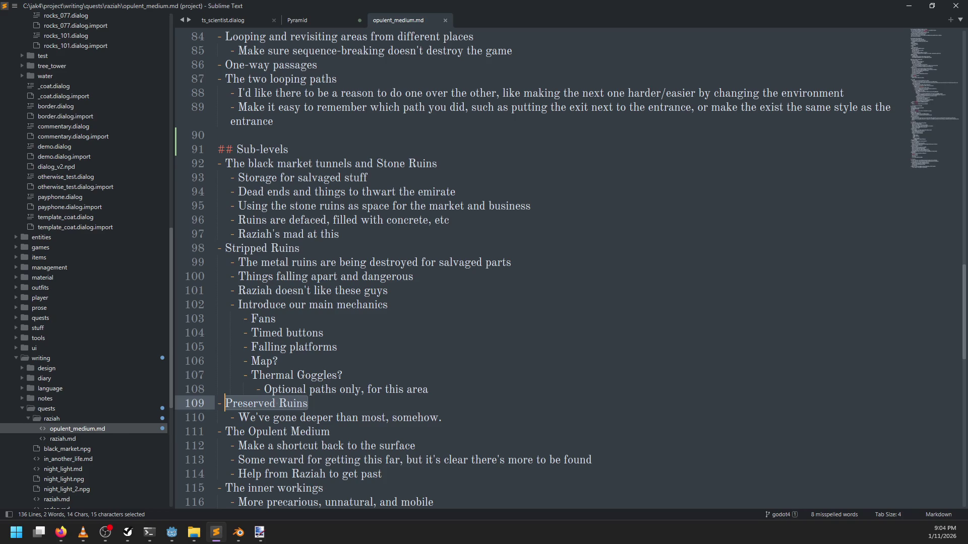
key("Down")
key("End")
key("Return")
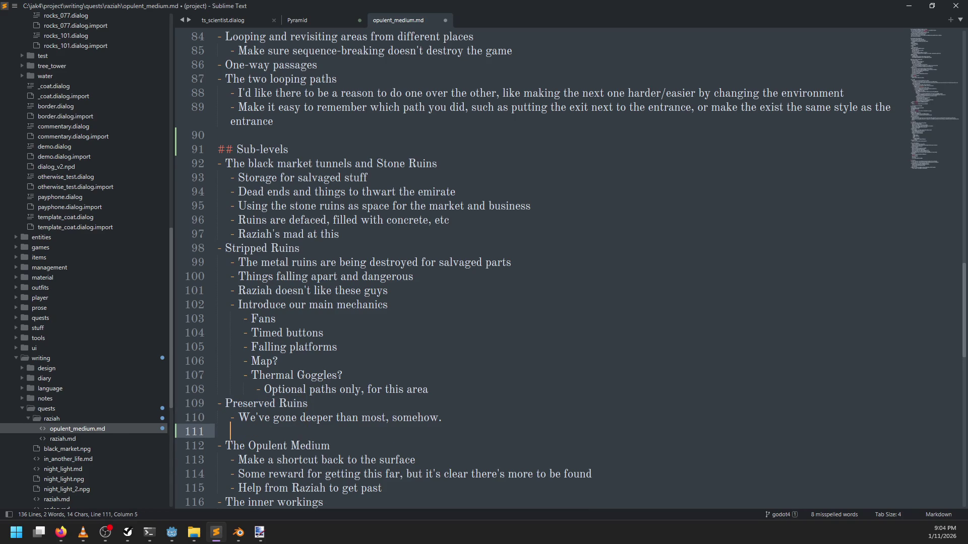
type("- Disco")
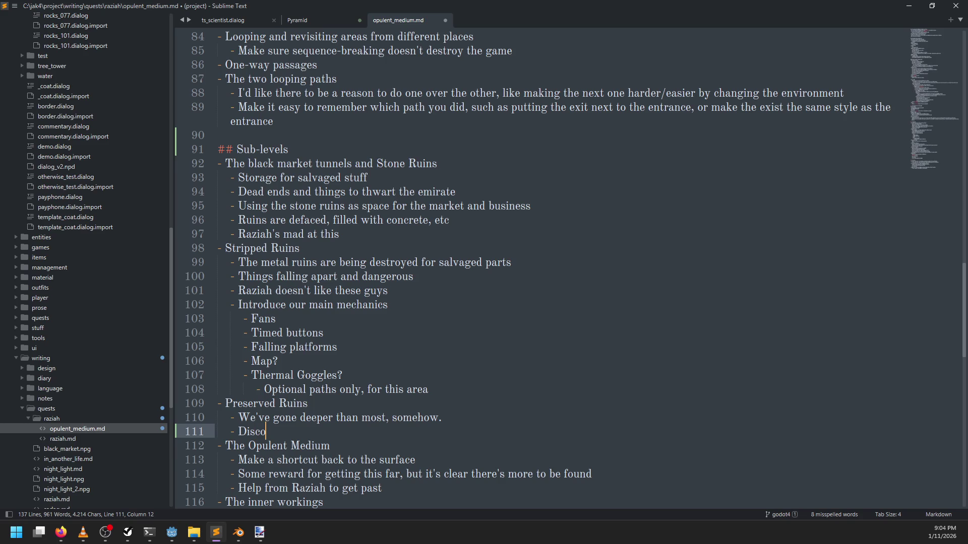
type("ver the Oss")
type("uary: ")
type("The ")
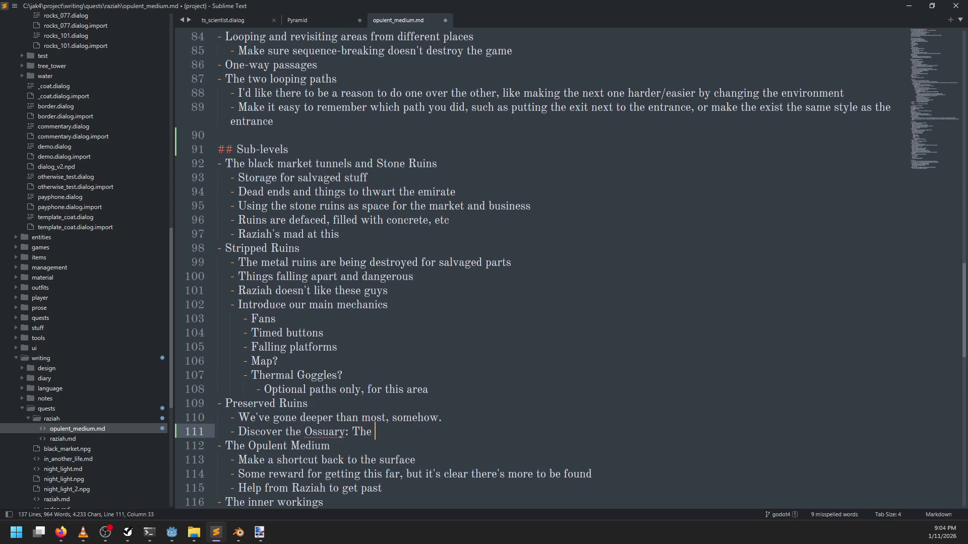
type("necropolis wa")
type("s a temp")
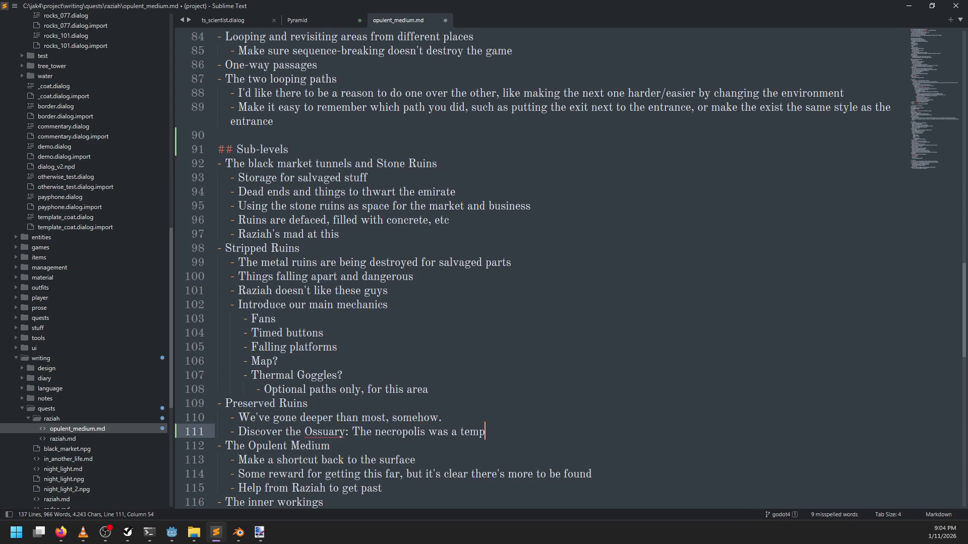
type("orary resting place")
type(", an")
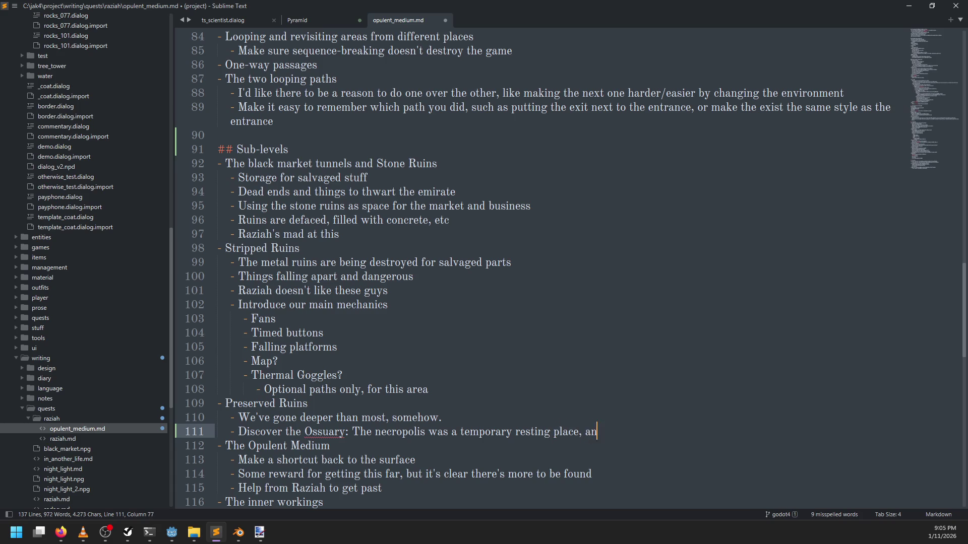
type("d then their re")
type("mains are move")
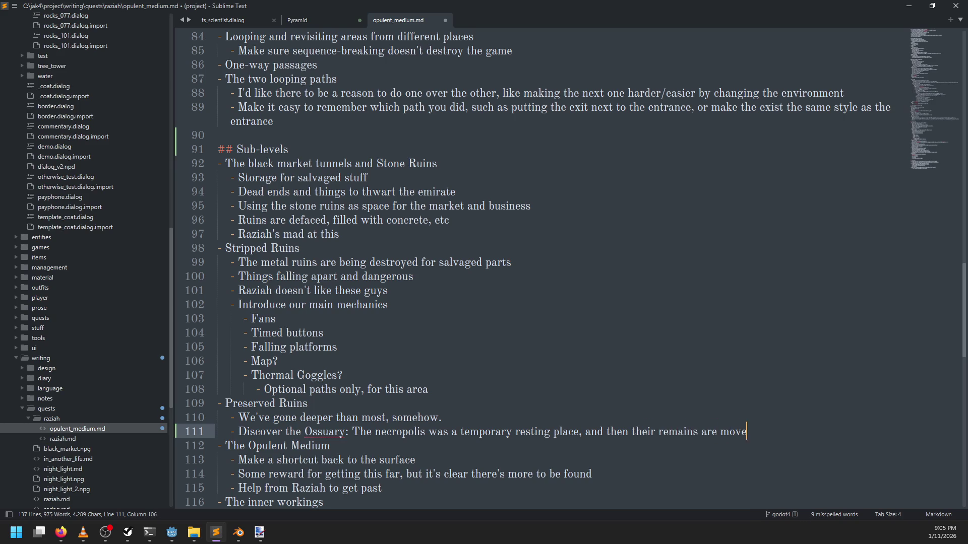
type("d to the Ossua")
type("ry")
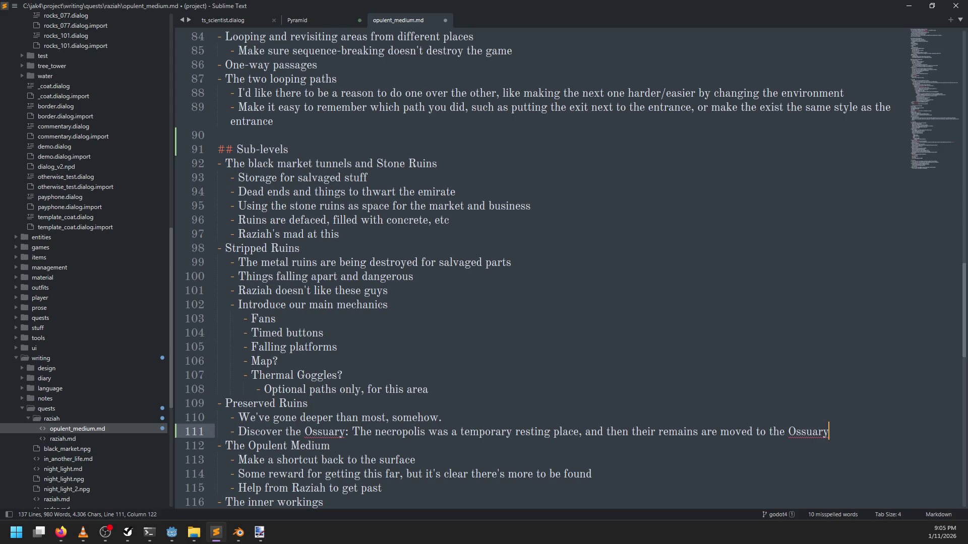
type(" for thei")
type("r final rest")
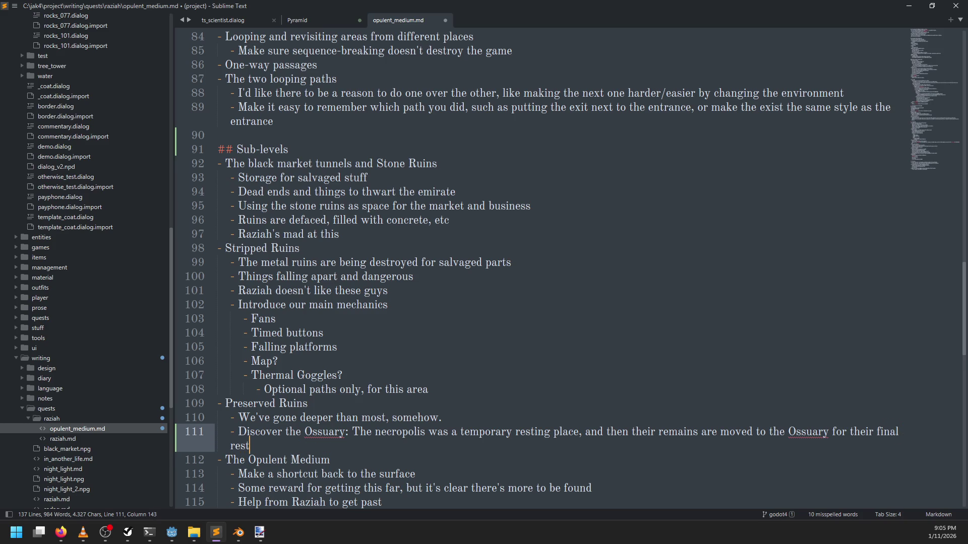
key("alt+Tab")
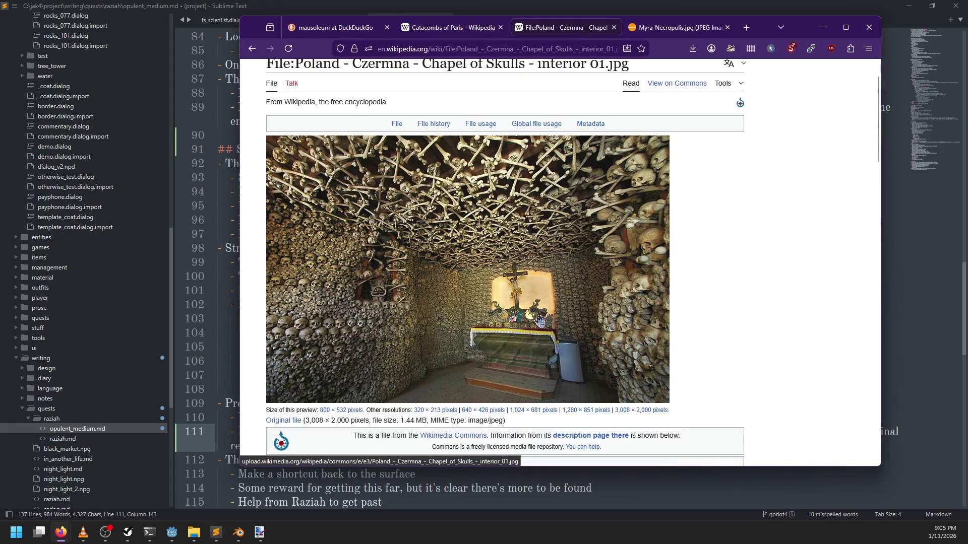
Step: Open the Catacombs of Paris article's infobox photo in the full-size media viewer
scroll(540, 318, "down", 1)
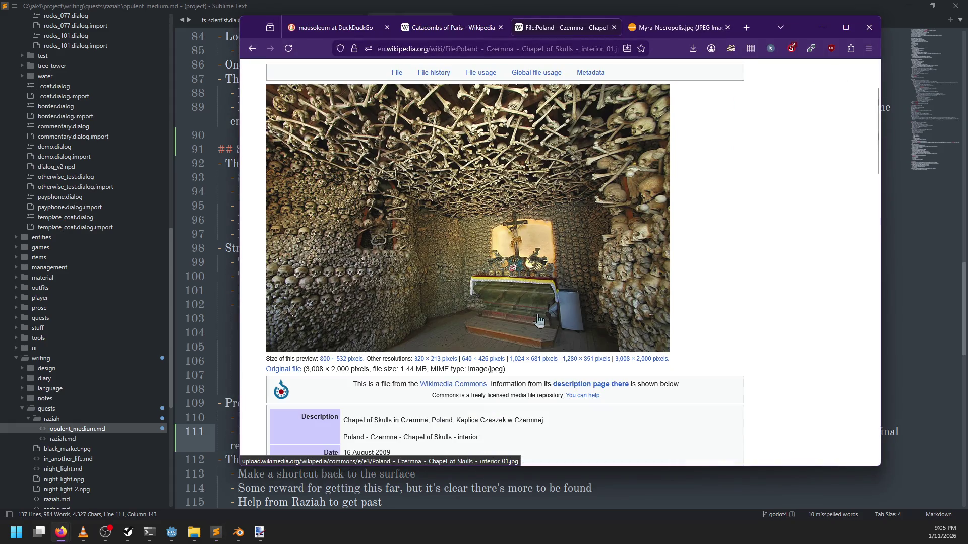
left_click(494, 31)
scroll(546, 311, "down", 7)
scroll(556, 328, "up", 3)
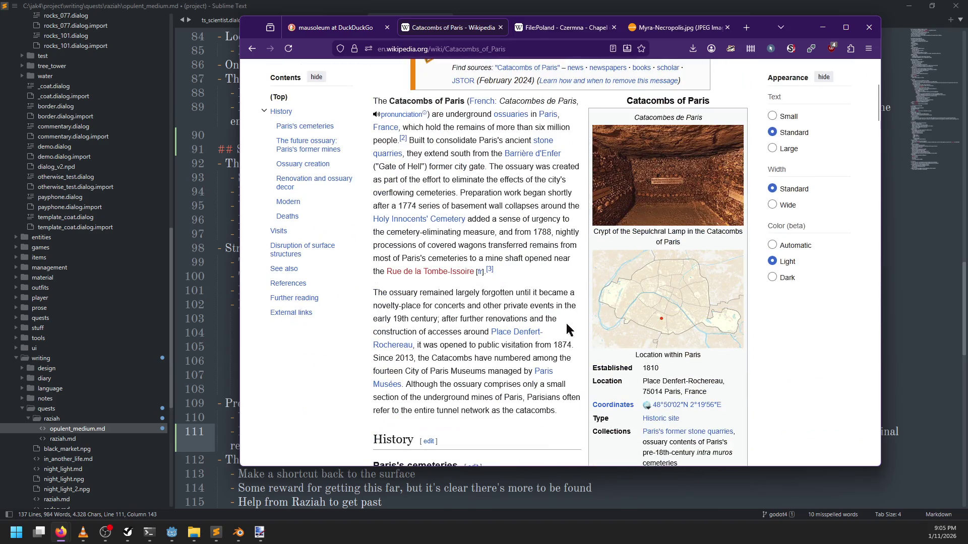
left_click(620, 212)
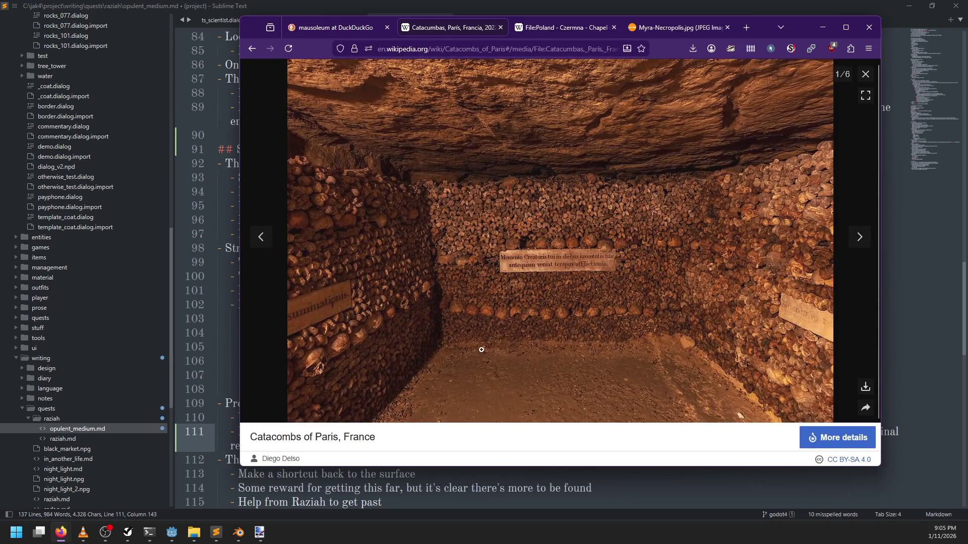
left_click(260, 532)
Step: Paste the chapel photo, enlarge it slightly and place it lower left beside the Theban photo
key("ctrl+v")
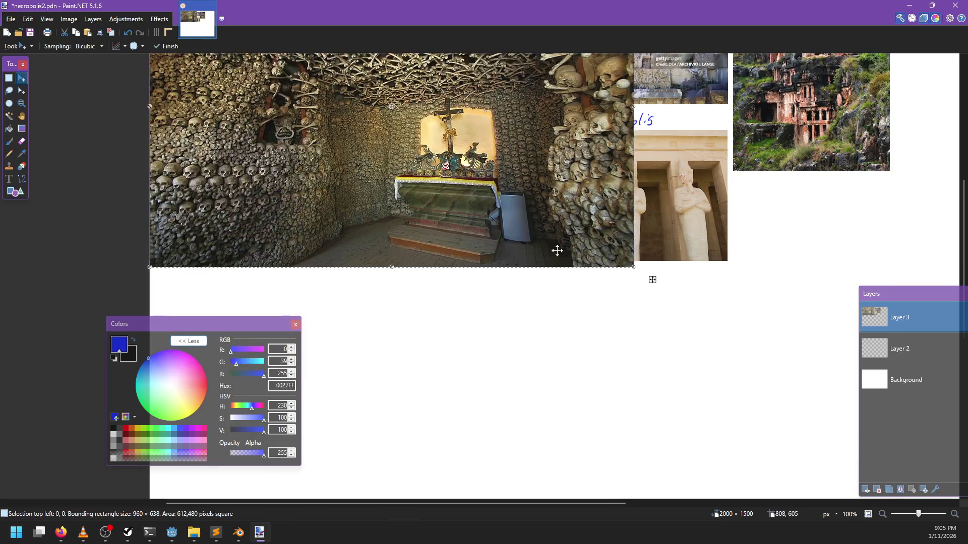
scroll(557, 250, "up", 3)
scroll(557, 250, "down", 2)
mouse_move(410, 140)
left_mouse_down()
mouse_move(414, 314)
mouse_move(488, 214)
mouse_move(516, 192)
left_mouse_up()
mouse_move(400, 232)
left_mouse_down()
mouse_move(730, 340)
mouse_move(508, 325)
mouse_move(648, 329)
left_mouse_up()
left_click_drag(710, 292, 730, 276)
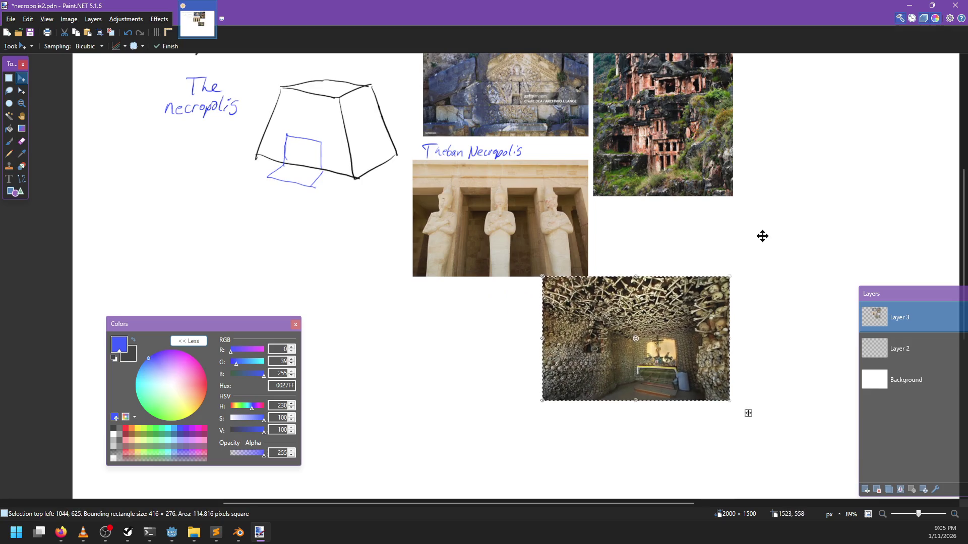
scroll(763, 236, "down", 3)
scroll(762, 236, "up", 2)
mouse_move(573, 254)
left_mouse_down()
mouse_move(515, 302)
mouse_move(519, 315)
mouse_move(623, 383)
left_mouse_up()
scroll(519, 314, "left", 3)
scroll(644, 306, "right", 1)
scroll(623, 382, "down", 1)
scroll(623, 383, "right", 1)
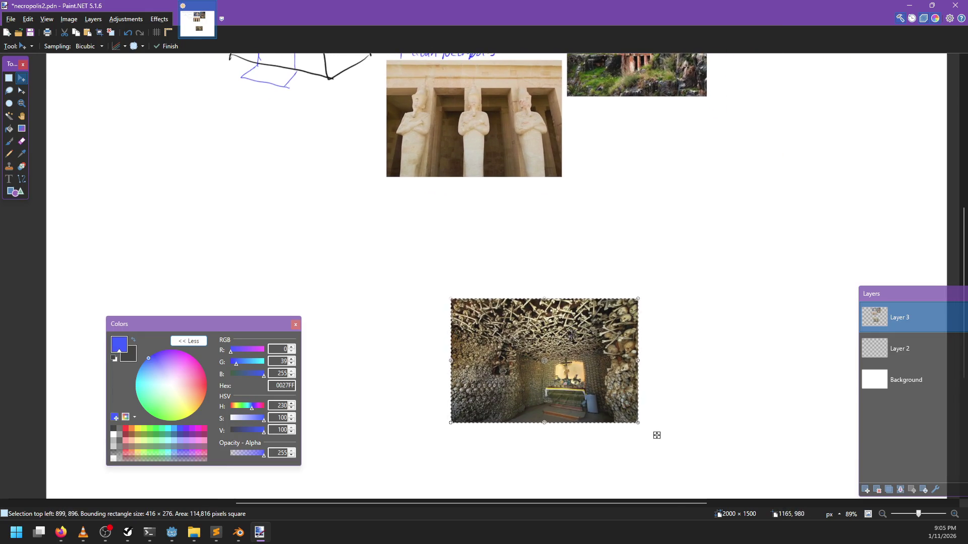
scroll(571, 335, "up", 2)
Step: Hand-write a blue 'Polish ossuary' label above the chapel photo with the Paintbrush
key("b")
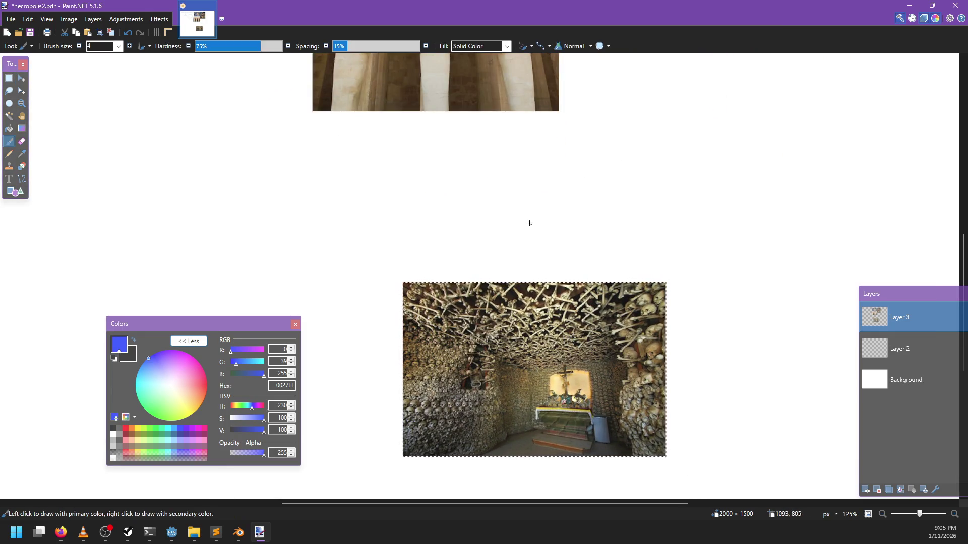
key("ctrl+d")
mouse_move(417, 261)
left_mouse_down()
mouse_move(415, 268)
mouse_move(444, 278)
left_mouse_up()
mouse_move(456, 256)
left_mouse_down()
mouse_move(465, 277)
mouse_move(560, 283)
left_mouse_up()
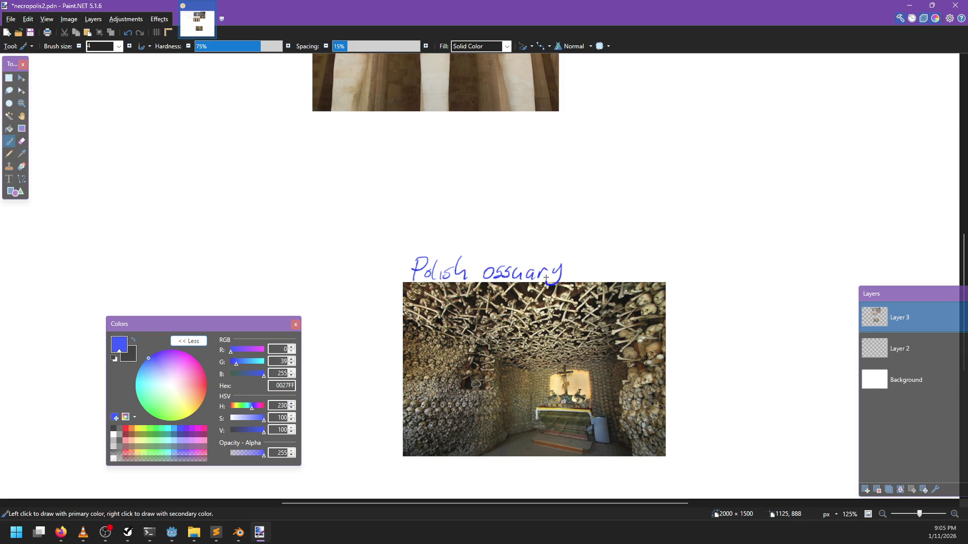
Step: Copy the Paris catacombs photo from Firefox's image viewer
key("alt+Tab")
right_click(552, 273)
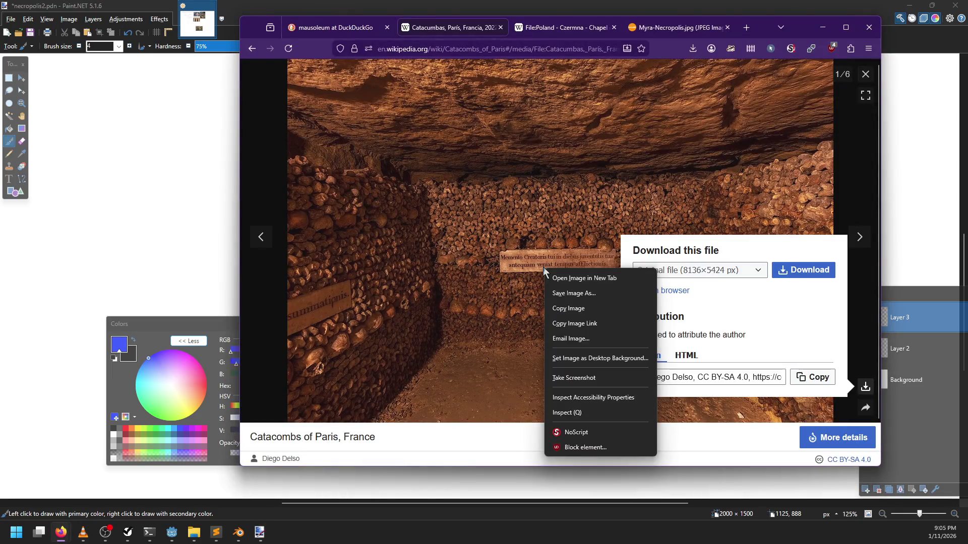
left_click(472, 263)
right_click(442, 278)
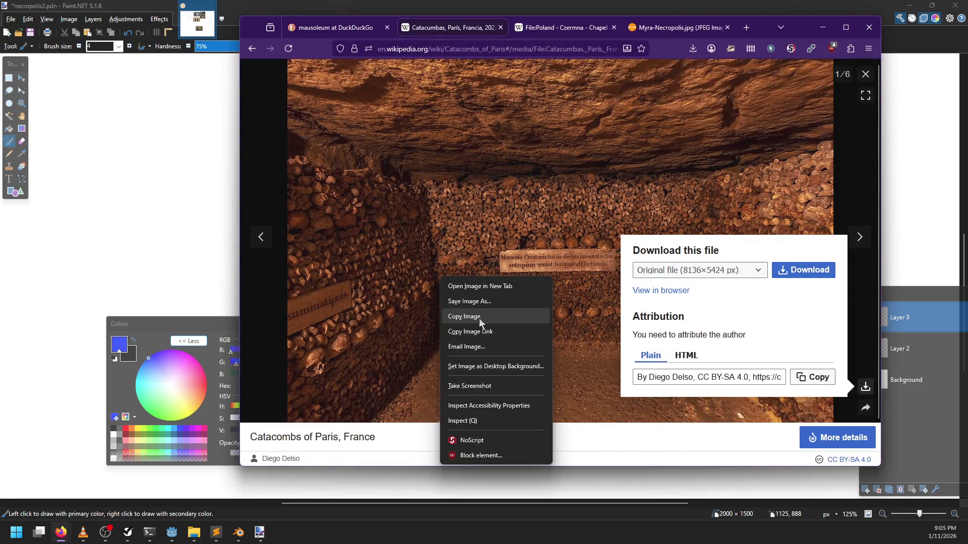
left_click(473, 316)
key("alt+Tab")
Step: Paste the catacombs photo, shrink it to 458 × 305, and place it beside the chapel photo
key("ctrl+v")
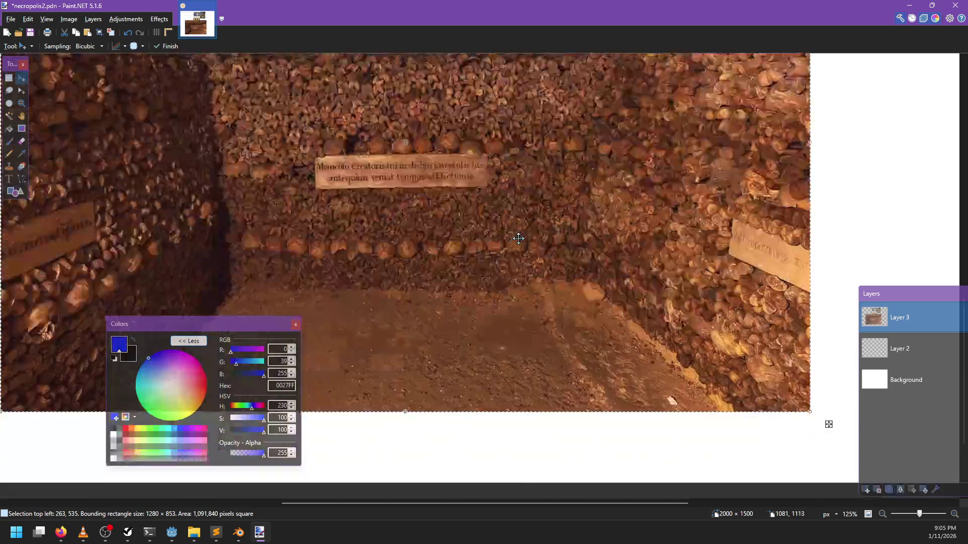
scroll(599, 277, "down", 5)
mouse_move(562, 221)
left_mouse_down()
mouse_move(470, 271)
mouse_move(478, 267)
left_mouse_up()
left_click_drag(460, 308, 594, 288)
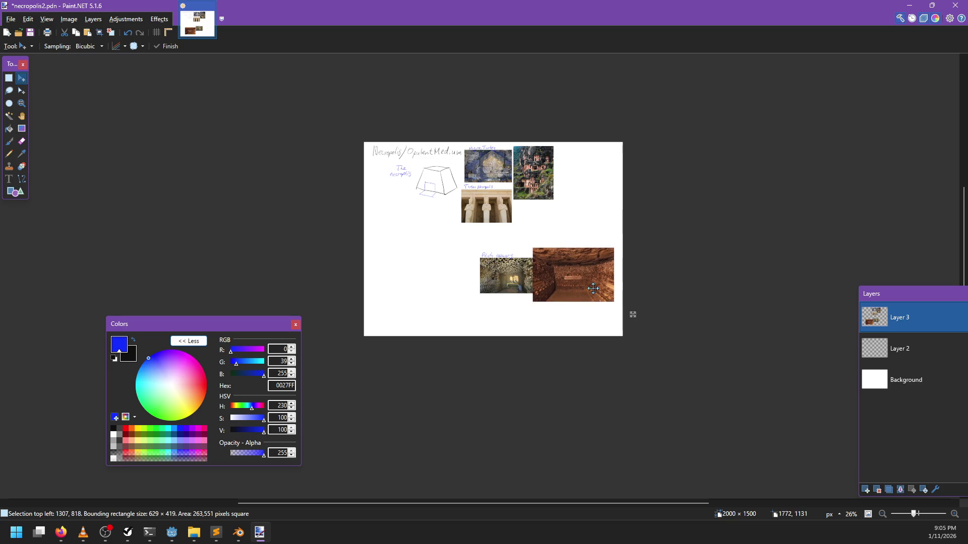
left_click_drag(612, 250, 583, 263)
scroll(572, 270, "up", 3)
scroll(559, 318, "up", 2)
scroll(559, 319, "up", 2)
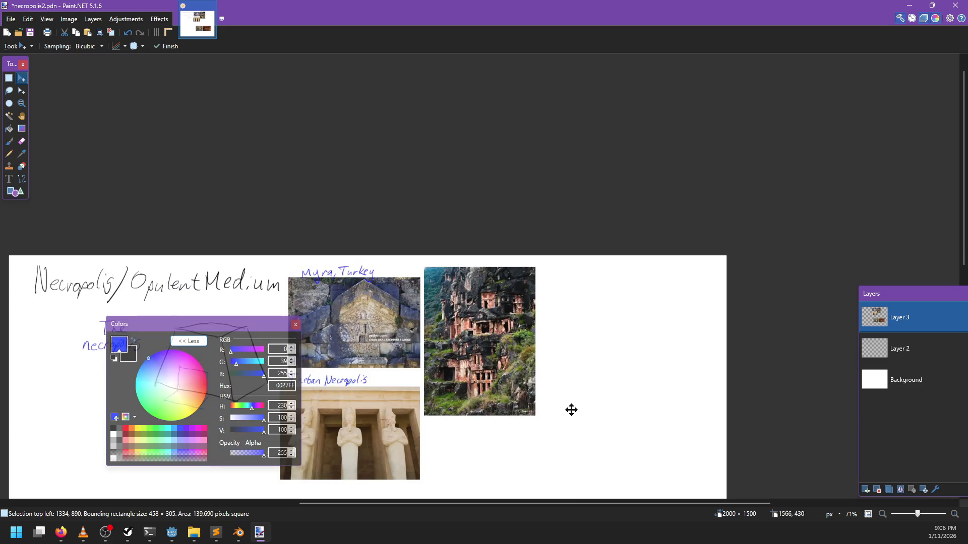
left_click_drag(571, 408, 577, 190)
scroll(525, 404, "up", 1)
scroll(577, 359, "down", 2)
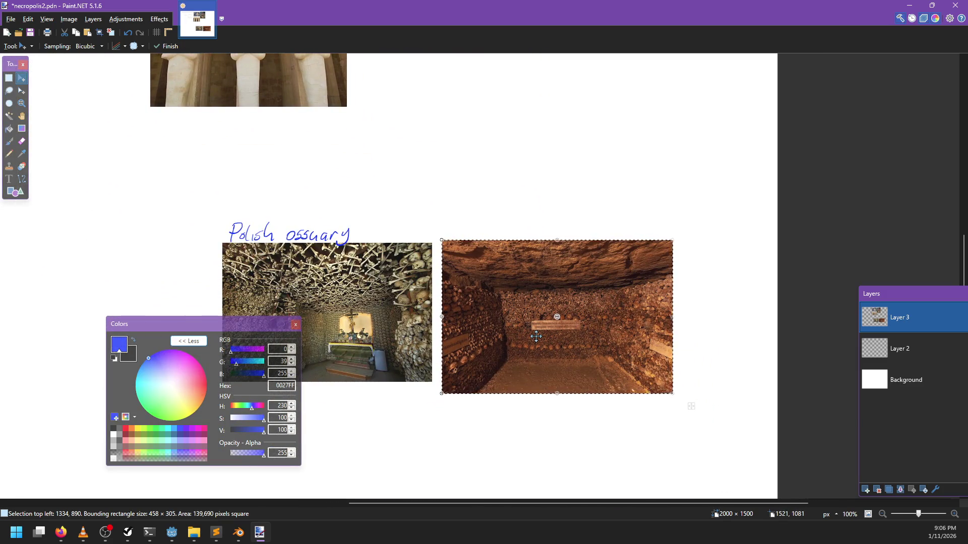
scroll(532, 337, "up", 2)
scroll(532, 337, "down", 2)
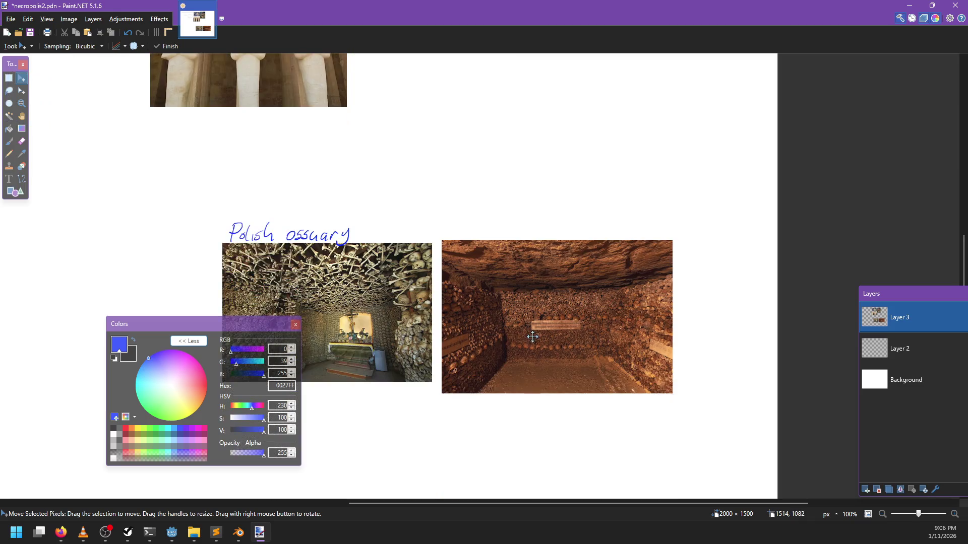
scroll(513, 333, "up", 1)
Step: Hand-write 'Paris Catacombs' in blue above the catacombs photo, then pan to the pyramid sketch
key("b")
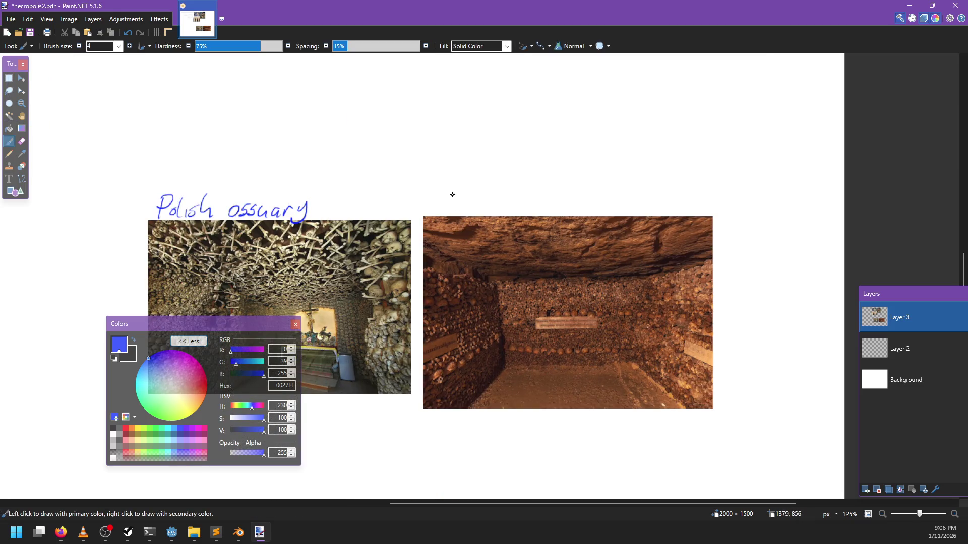
left_click_drag(431, 200, 429, 210)
left_click_drag(432, 194, 451, 206)
left_click_drag(456, 203, 460, 214)
mouse_move(491, 195)
left_mouse_down()
mouse_move(479, 211)
mouse_move(491, 214)
left_mouse_up()
left_click_drag(499, 205, 509, 213)
left_click_drag(497, 202, 540, 207)
left_click_drag(543, 209, 559, 208)
mouse_move(569, 192)
left_mouse_down()
mouse_move(566, 207)
mouse_move(577, 209)
left_mouse_up()
left_click_drag(345, 134, 528, 215)
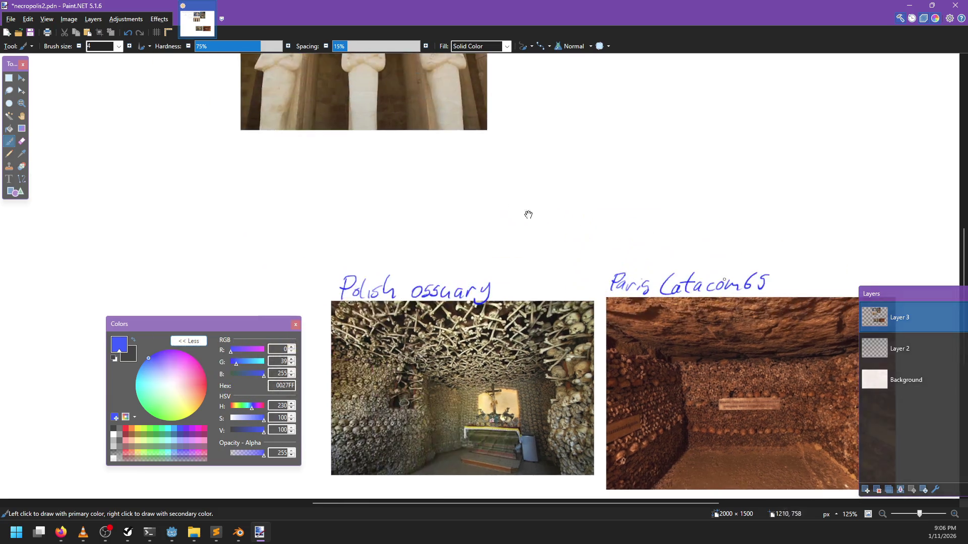
left_click_drag(197, 115, 438, 194)
mouse_move(385, 140)
left_mouse_down()
mouse_move(549, 324)
mouse_move(520, 336)
left_mouse_up()
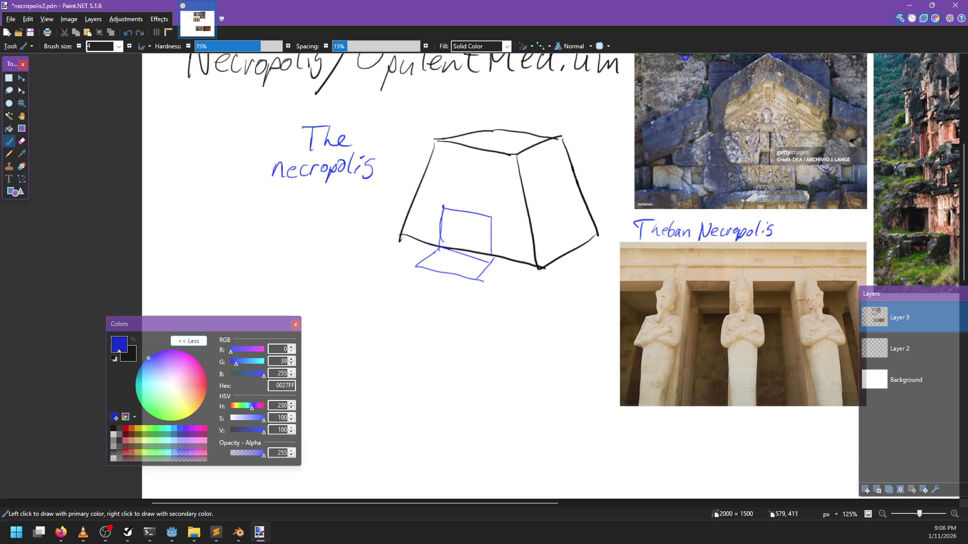
Step: Rename the photo layer to 'ref' and move Layer 2 above it
left_click_drag(585, 294, 422, 315)
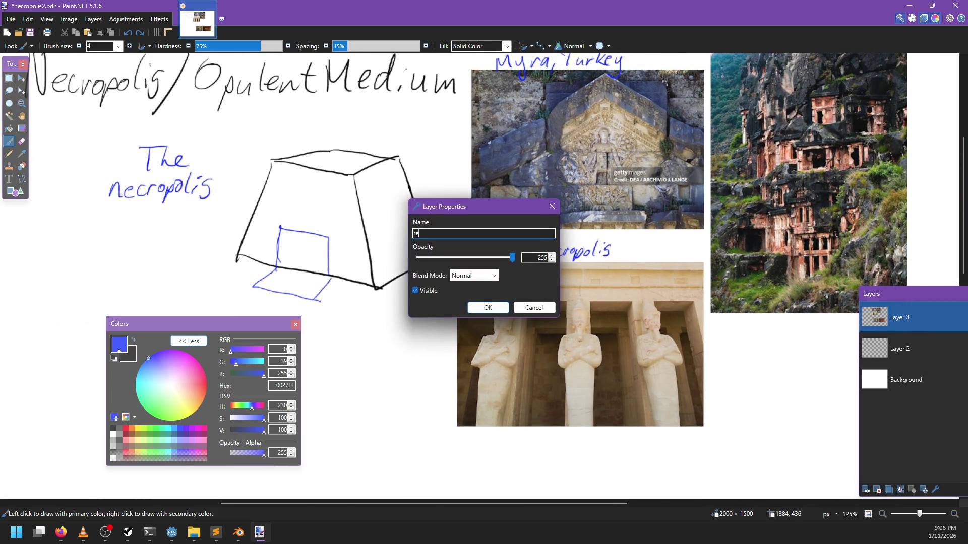
type("ref")
key("Return")
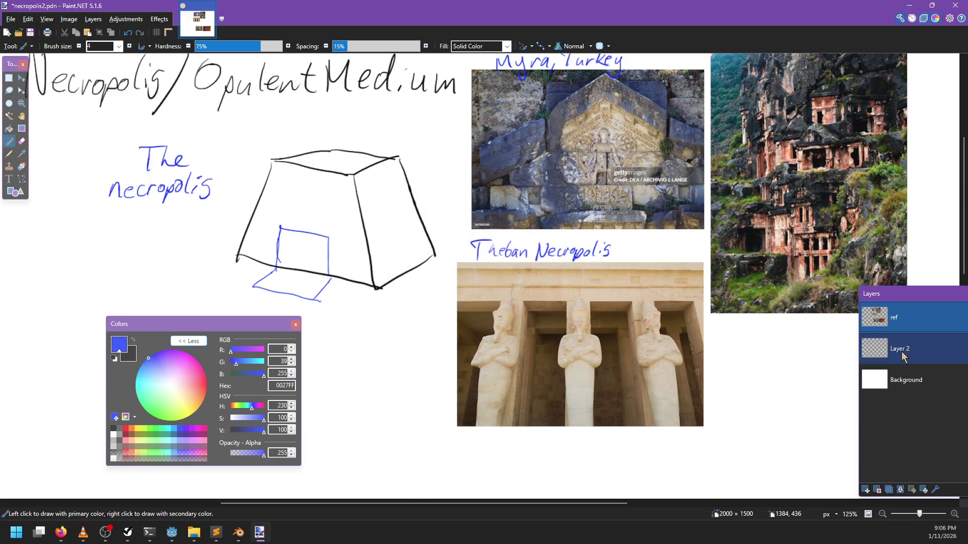
left_click(907, 350)
mouse_move(906, 351)
left_mouse_down()
mouse_move(780, 354)
mouse_move(770, 322)
left_mouse_up()
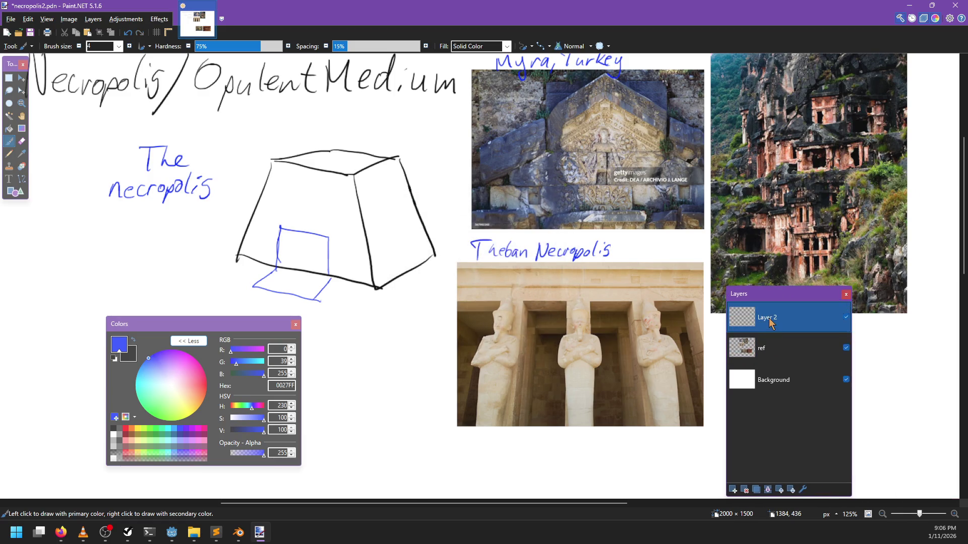
Step: Fade the ref layer to 183 opacity and make Layer 2 the active drawing layer
double_click(779, 355)
left_click(495, 257)
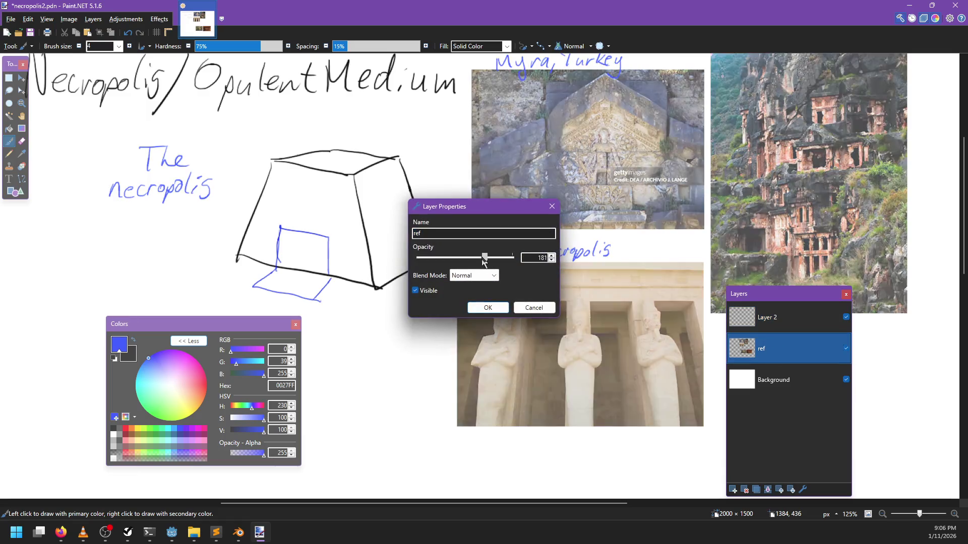
left_click(491, 307)
left_click(833, 330)
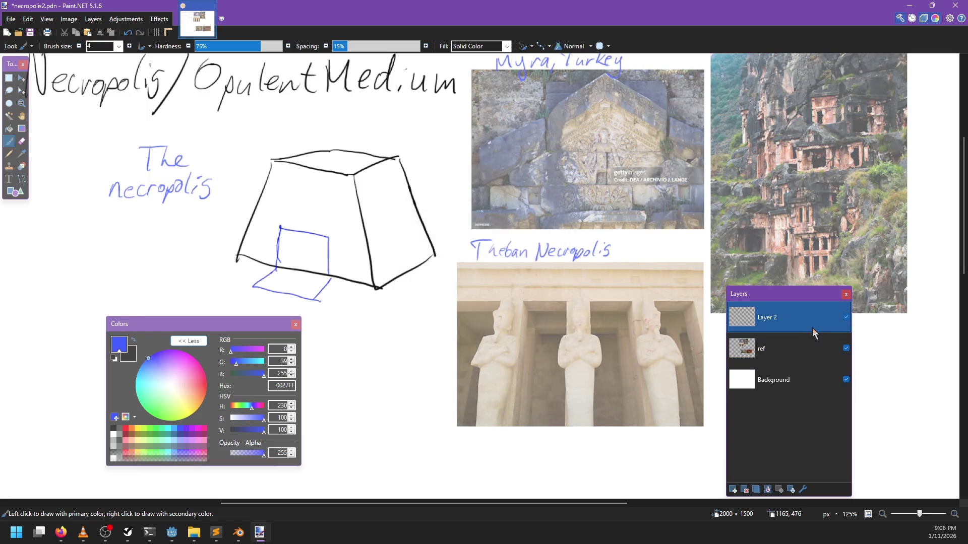
left_click_drag(367, 232, 412, 306)
Step: Try several corner and diagonal strokes inside the pyramid's box, undoing each one
key("ctrl+z")
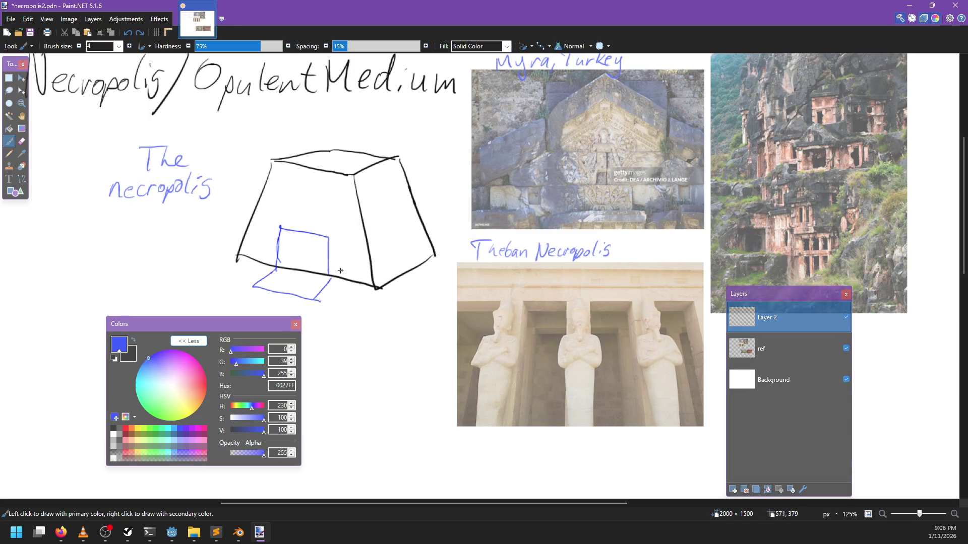
left_click_drag(338, 279, 404, 316)
key("ctrl+z")
left_click_drag(329, 277, 367, 291)
key("ctrl+z")
scroll(446, 258, "left", 2)
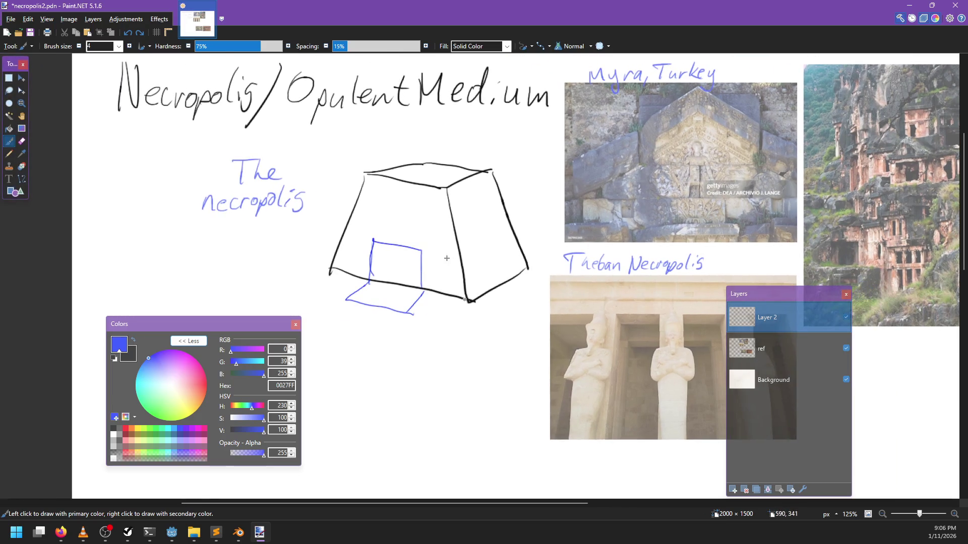
left_click_drag(430, 256, 470, 236)
key("ctrl+z")
key("ctrl+z")
key("ctrl+z")
left_click_drag(433, 279, 462, 266)
left_click_drag(370, 281, 423, 247)
key("ctrl+z")
mouse_move(378, 275)
left_mouse_down()
mouse_move(422, 255)
mouse_move(465, 263)
left_mouse_up()
key("ctrl+z")
mouse_move(393, 252)
left_mouse_down()
mouse_move(381, 281)
mouse_move(392, 250)
mouse_move(418, 293)
left_mouse_up()
key("ctrl+z")
key("ctrl+z")
left_click_drag(402, 245, 420, 291)
key("ctrl+z")
key("ctrl+z")
Step: Draw the shelf's vertical and slanted edges, a small grave box, and the graves note lettering
key("e")
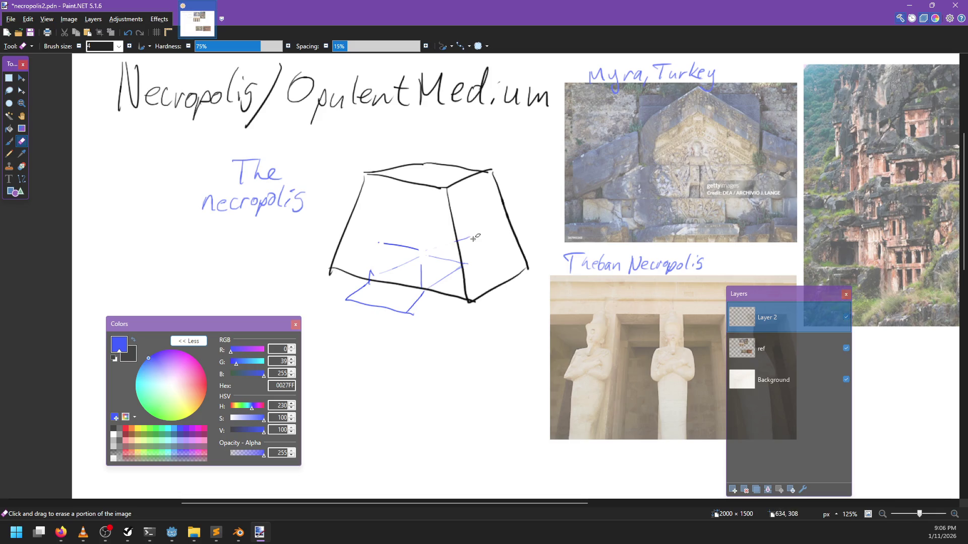
key("b")
left_click_drag(409, 247, 421, 285)
key("ctrl+z")
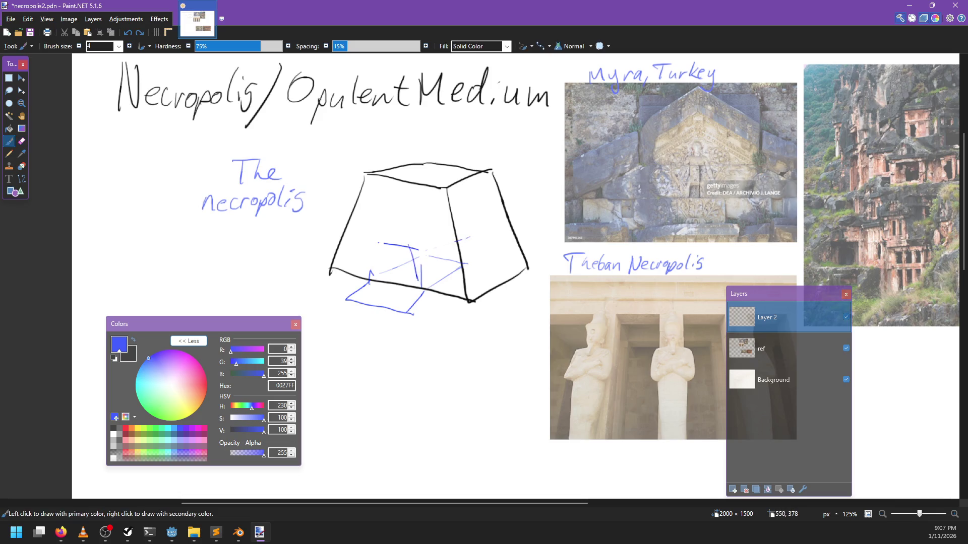
left_click_drag(410, 247, 421, 285)
left_click_drag(383, 244, 373, 281)
left_click_drag(438, 284, 480, 267)
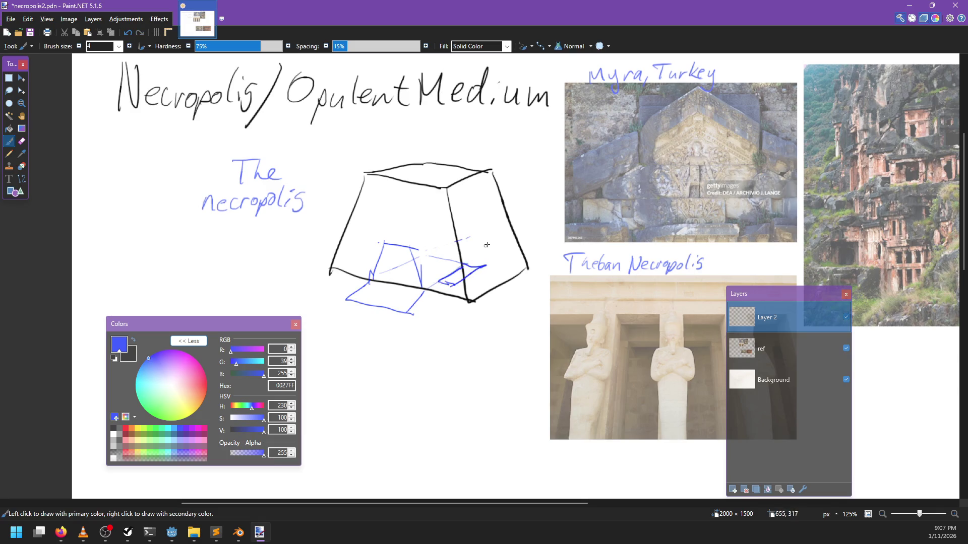
mouse_move(472, 251)
left_mouse_down()
mouse_move(445, 269)
mouse_move(440, 283)
mouse_move(467, 271)
mouse_move(455, 283)
left_mouse_up()
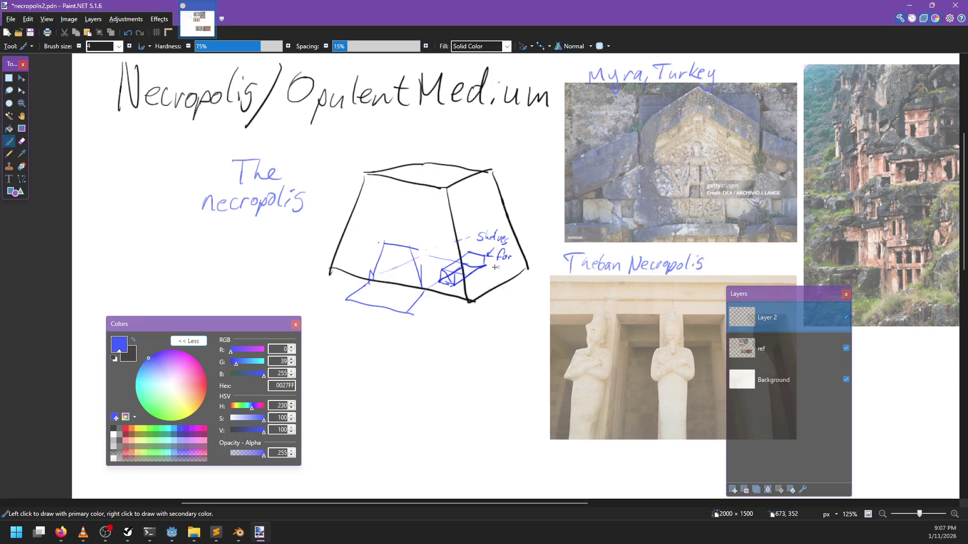
mouse_move(497, 263)
left_mouse_down()
mouse_move(489, 276)
mouse_move(521, 289)
left_mouse_up()
mouse_move(450, 273)
left_mouse_down()
mouse_move(483, 279)
mouse_move(440, 281)
mouse_move(482, 271)
mouse_move(432, 268)
mouse_move(480, 251)
mouse_move(488, 234)
mouse_move(453, 230)
mouse_move(539, 229)
mouse_move(536, 266)
left_mouse_up()
key("ctrl+z")
key("ctrl+z")
key("ctrl+z")
key("ctrl+z")
key("ctrl+z")
key("ctrl+z")
key("ctrl+z")
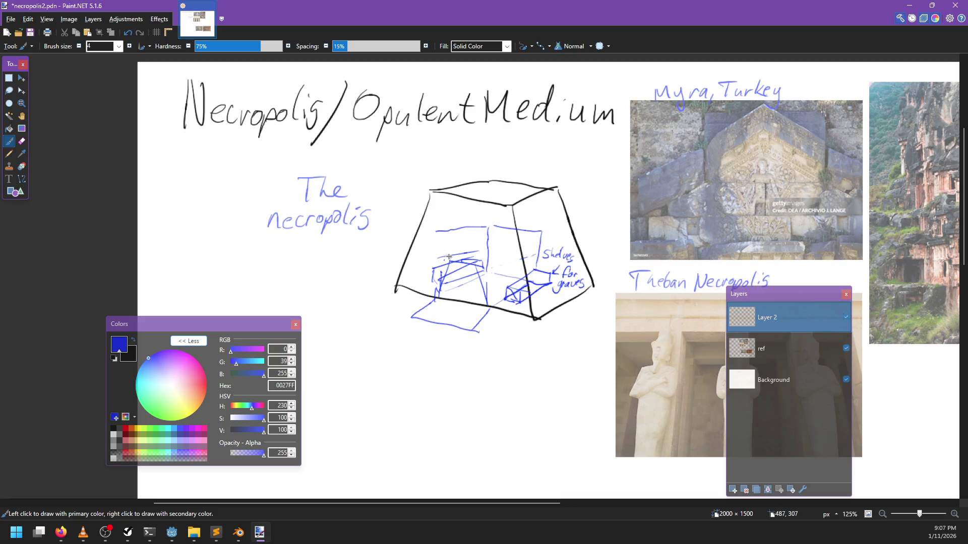
Step: Try a thicker line along the shelf top, undo it, and bring up the catacombs image
mouse_move(436, 258)
left_mouse_down()
mouse_move(484, 250)
mouse_move(445, 238)
mouse_move(453, 255)
mouse_move(423, 277)
left_mouse_up()
key("ctrl+z")
key("ctrl+z")
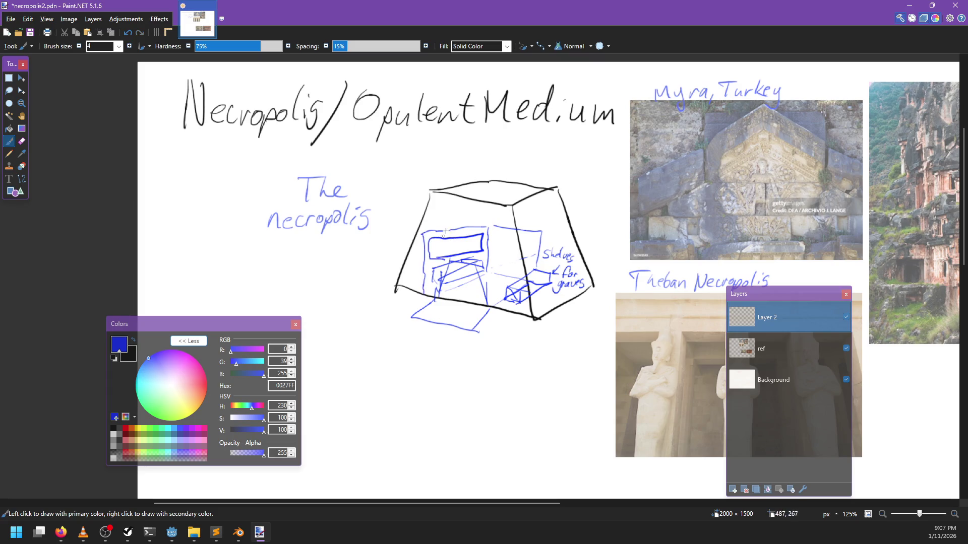
scroll(446, 231, "right", 2)
scroll(445, 230, "down", 3)
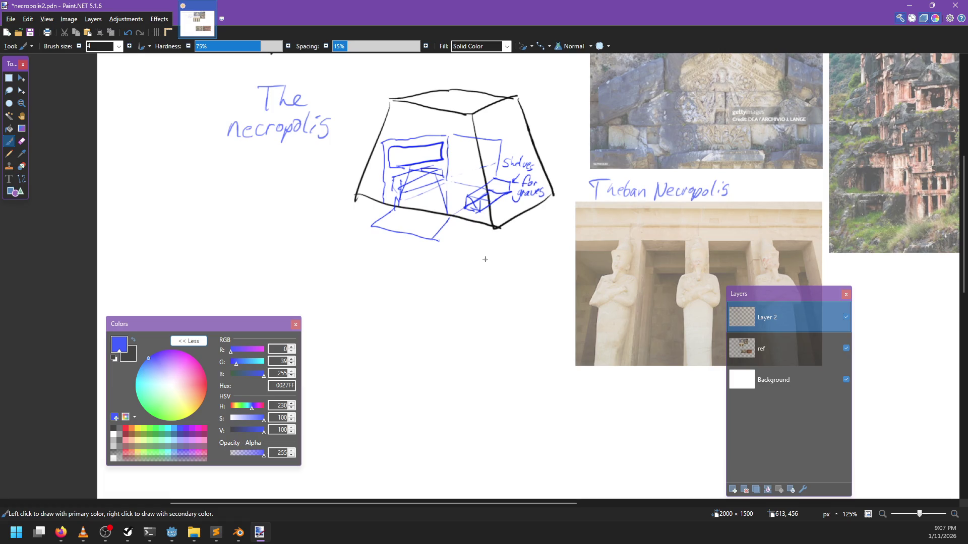
key("alt+Tab")
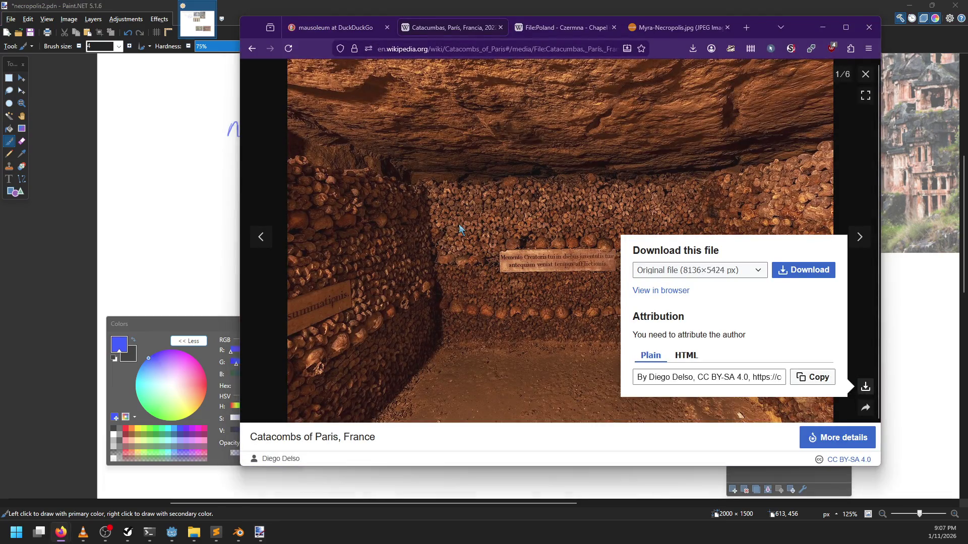
Step: Glance at the ossuary notes in Sublime Text, then return to the Paint.NET moodboard
key("alt+Tab")
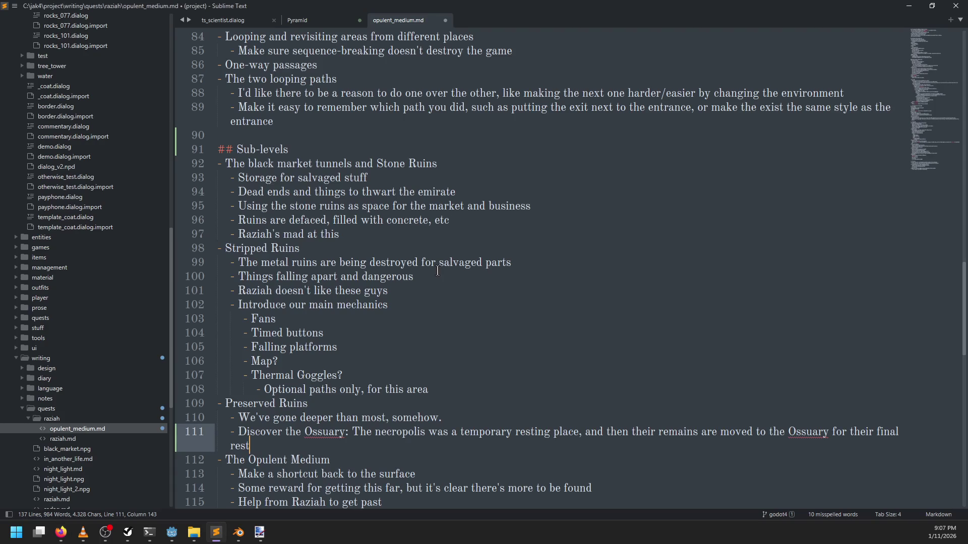
key("alt+Tab")
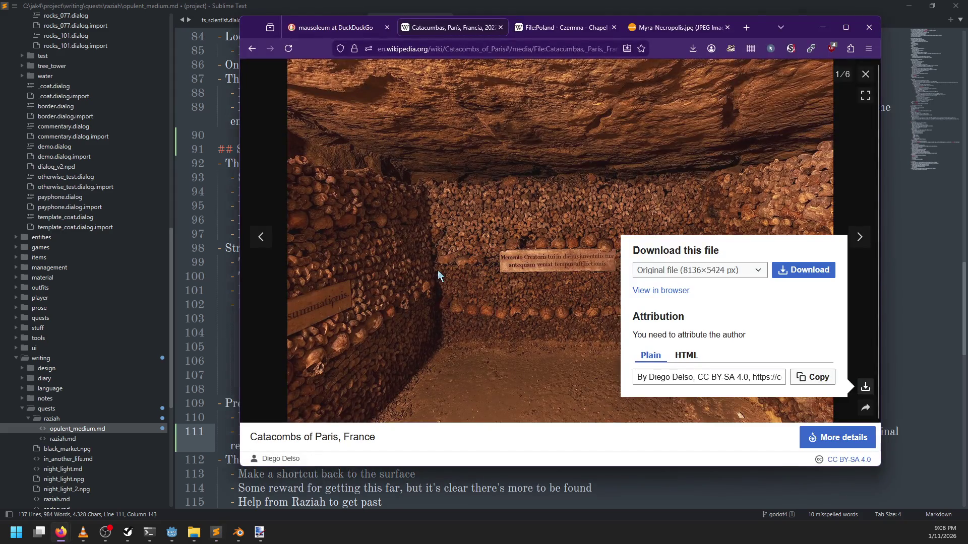
key("alt+Tab")
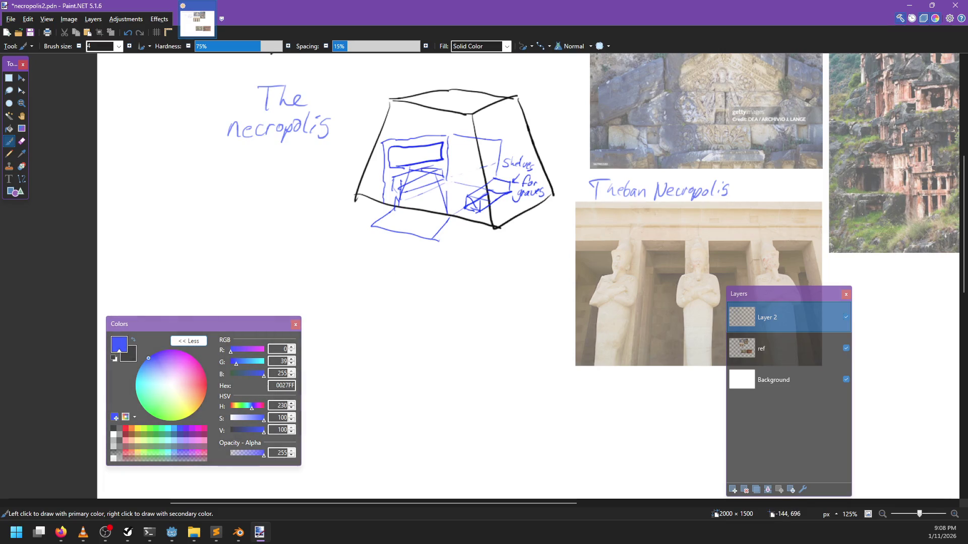
key("alt+Tab")
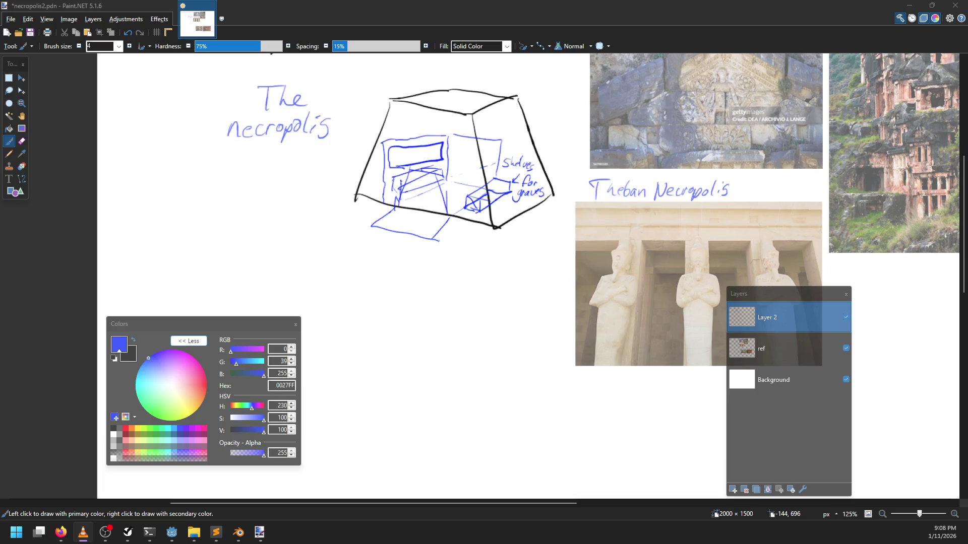
key("alt+Tab")
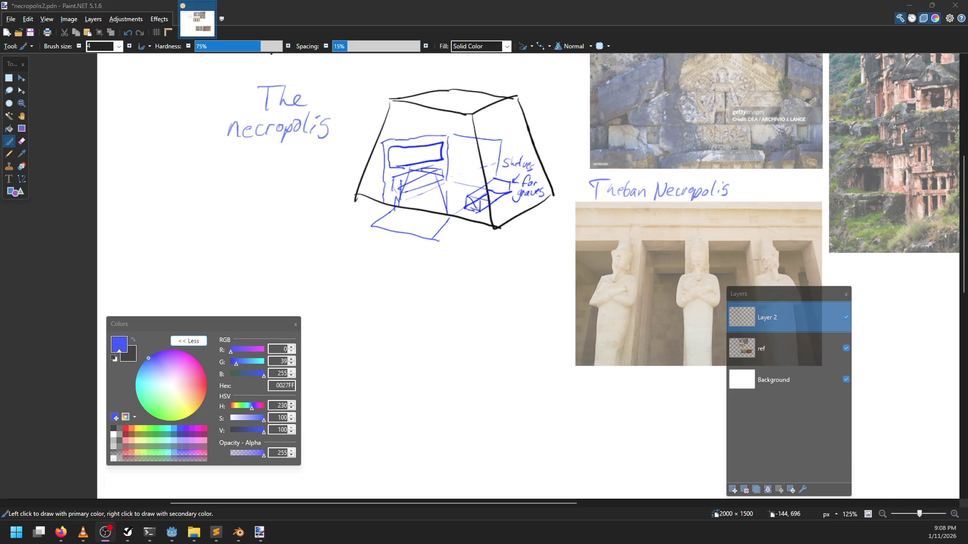
Step: Close the catacombs photo viewer and scroll down to the Catacombs of Paris History section
left_click_drag(475, 298, 404, 345)
scroll(409, 332, "down", 1)
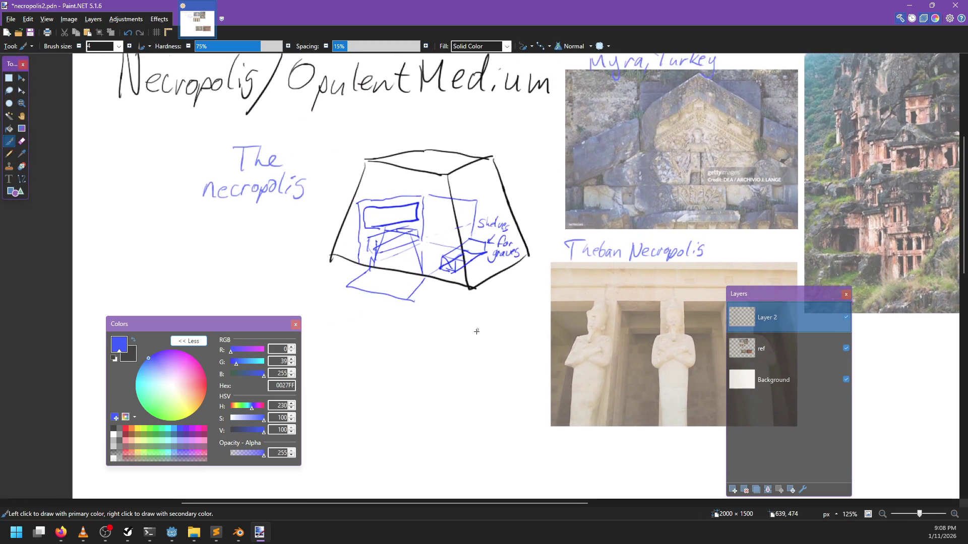
scroll(470, 334, "down", 2)
scroll(469, 334, "up", 3)
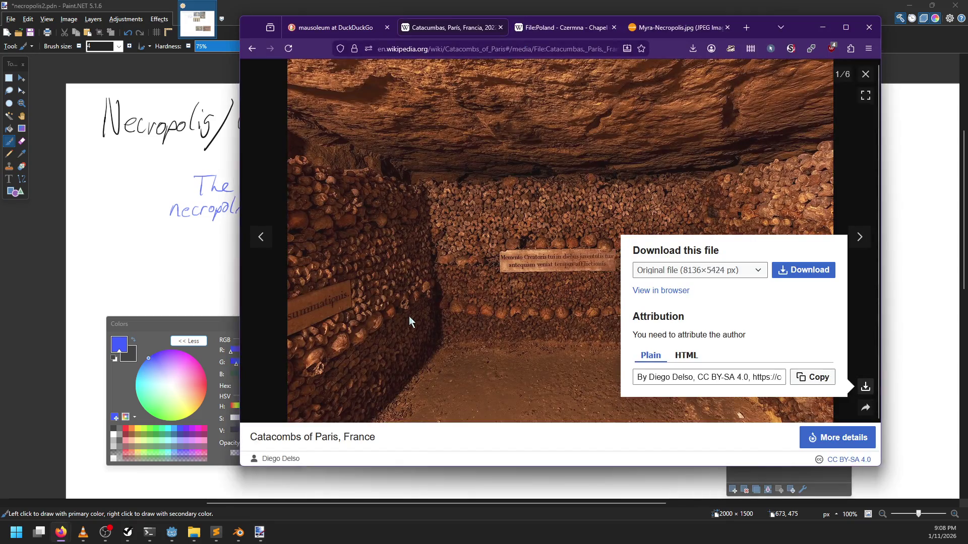
left_click(253, 48)
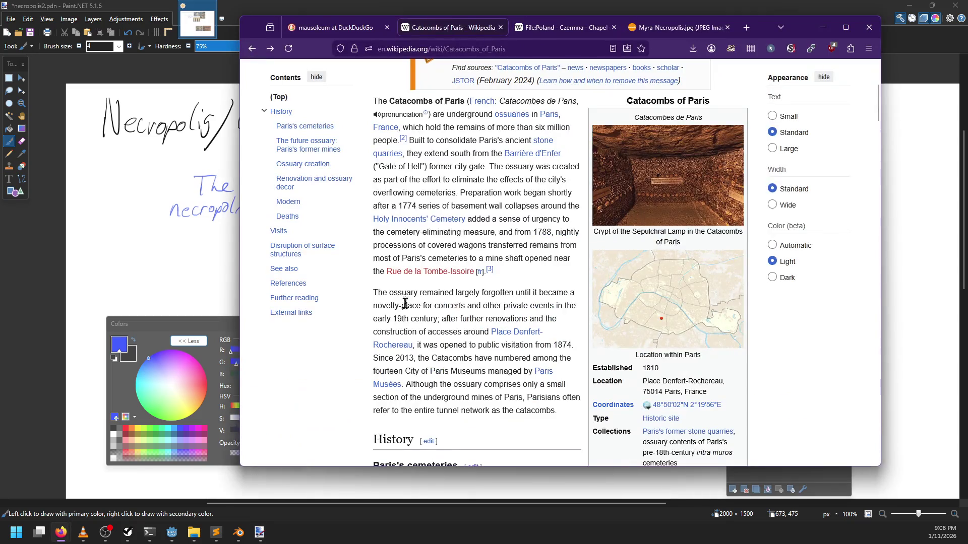
scroll(368, 303, "down", 7)
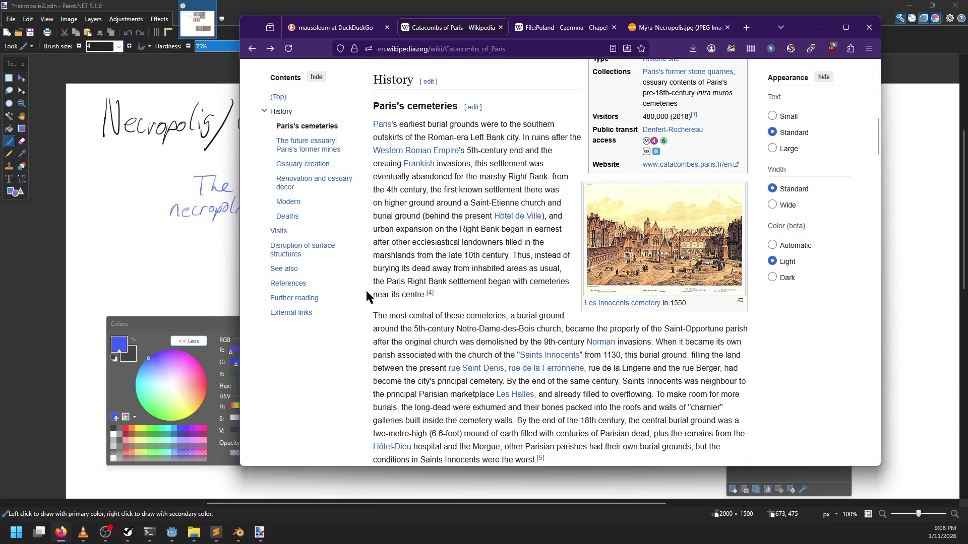
scroll(366, 290, "down", 10)
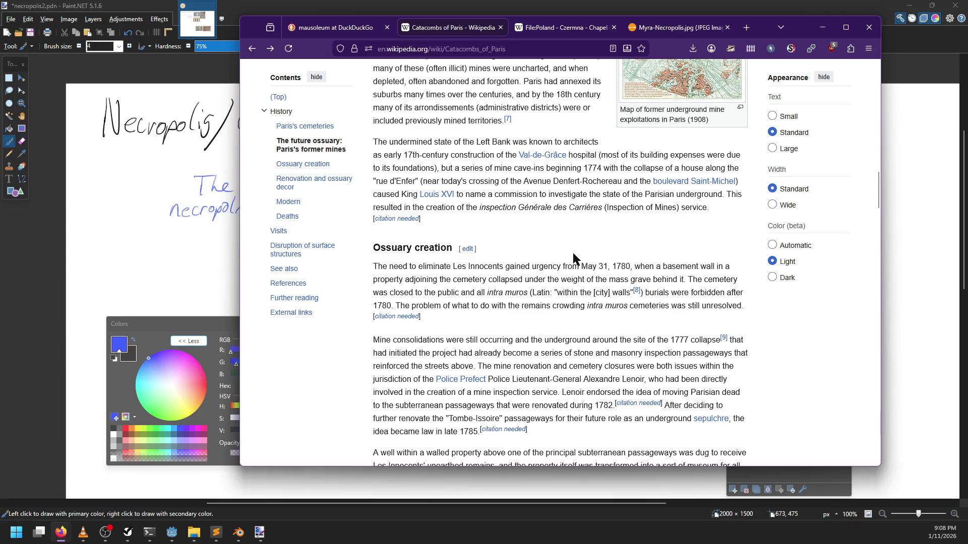
scroll(576, 253, "up", 2)
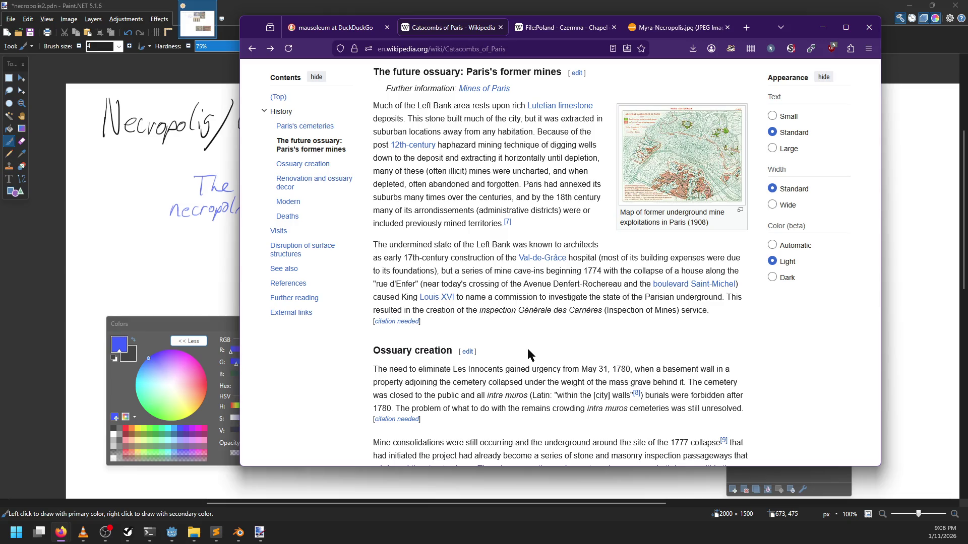
Step: Read through the Ossuary creation section, briefly highlighting the 'Les Innocents' line
left_click_drag(452, 369, 467, 372)
left_click(460, 371)
mouse_move(457, 370)
left_mouse_down()
mouse_move(518, 370)
mouse_move(498, 370)
left_mouse_up()
left_click(509, 370)
left_click(546, 371)
scroll(559, 342, "down", 2)
scroll(499, 324, "down", 1)
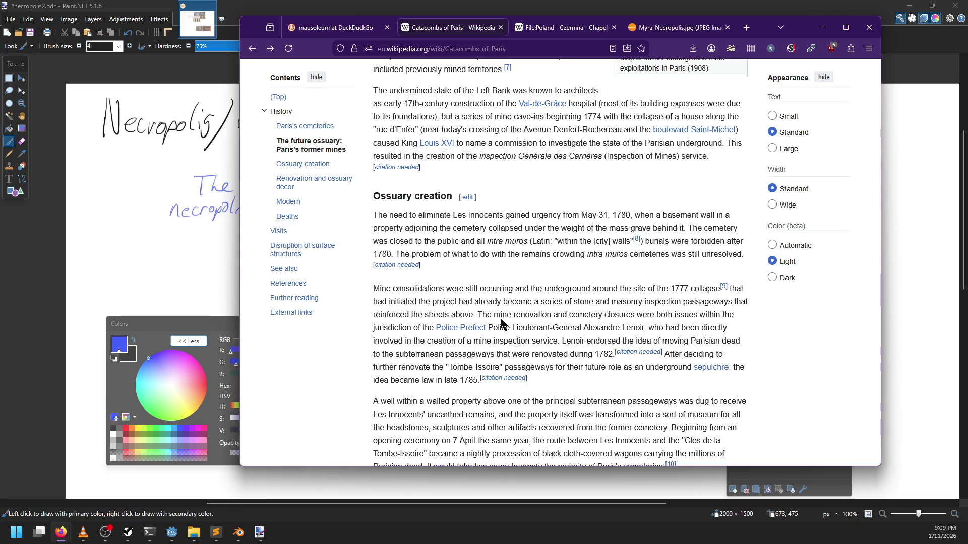
scroll(504, 262, "up", 2)
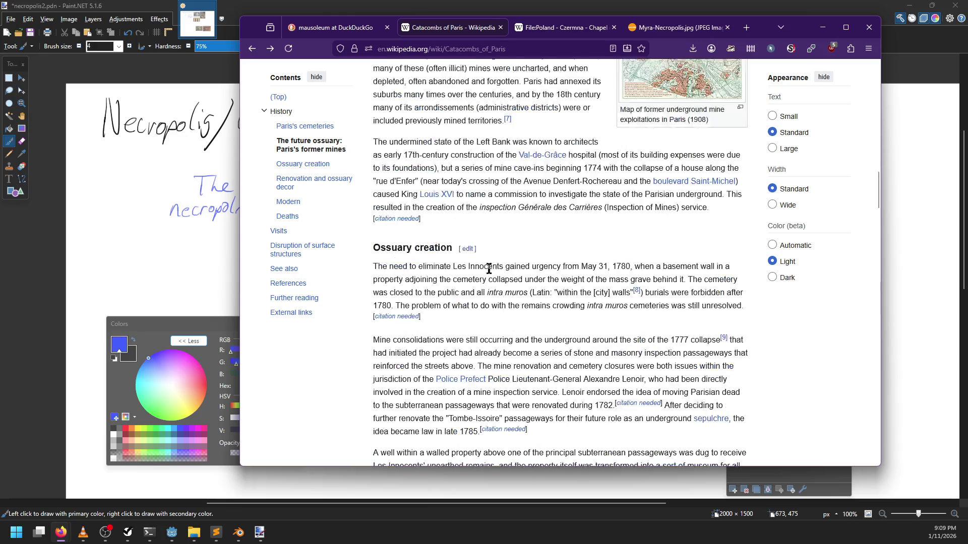
scroll(586, 247, "up", 6)
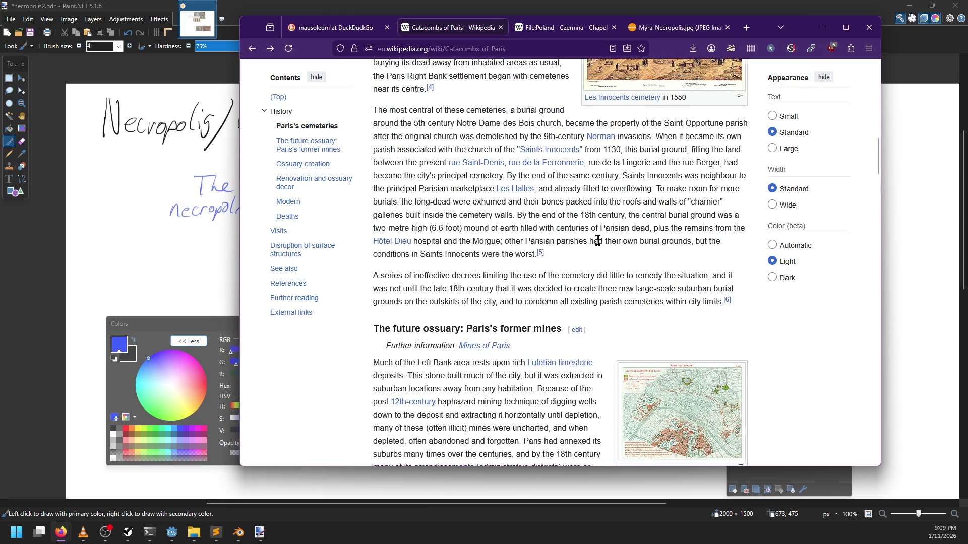
scroll(580, 277, "down", 3)
scroll(554, 303, "up", 5)
scroll(579, 288, "down", 12)
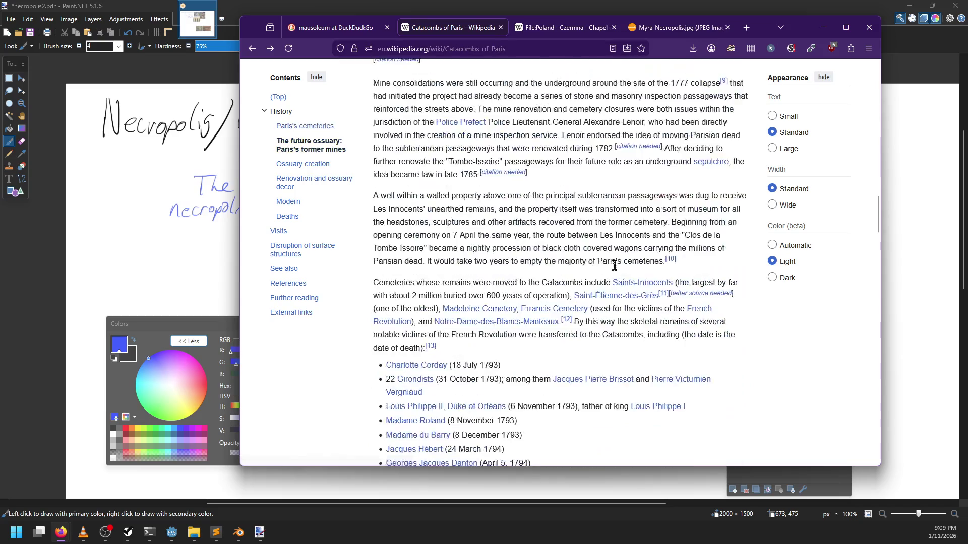
scroll(613, 267, "up", 10)
Step: Close the Catacombs, Czermna Chapel and Myra-Necropolis tabs and browse the mausoleum image results
left_click(500, 27)
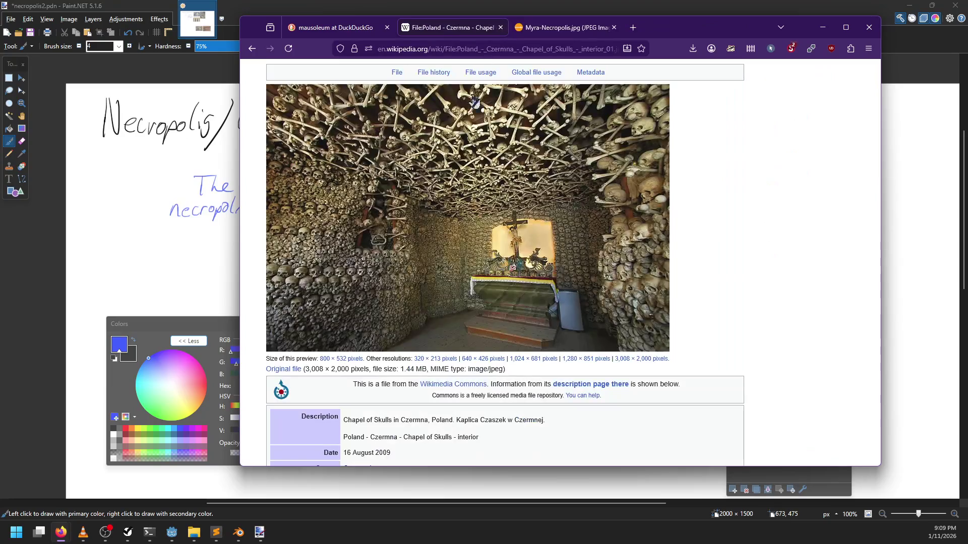
left_click(496, 29)
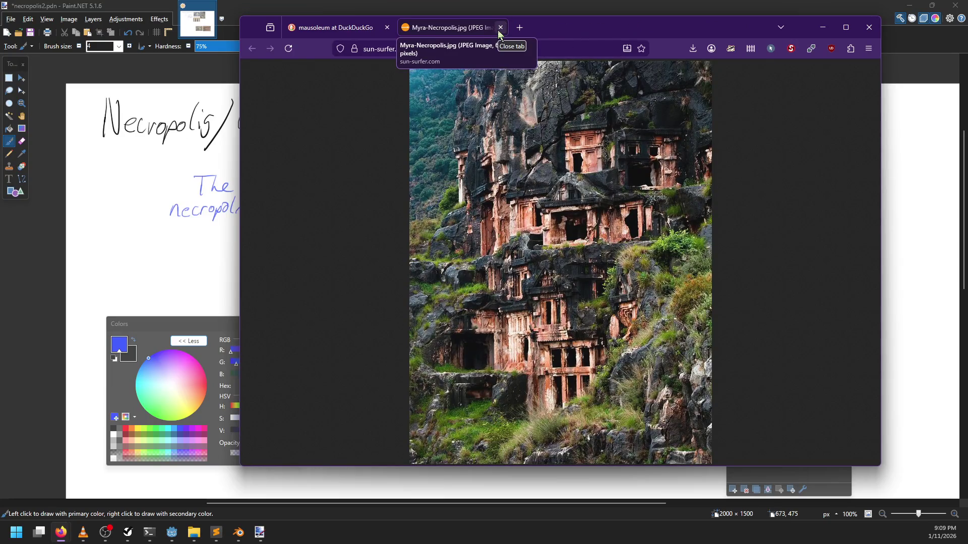
left_click(497, 29)
scroll(507, 130, "down", 10)
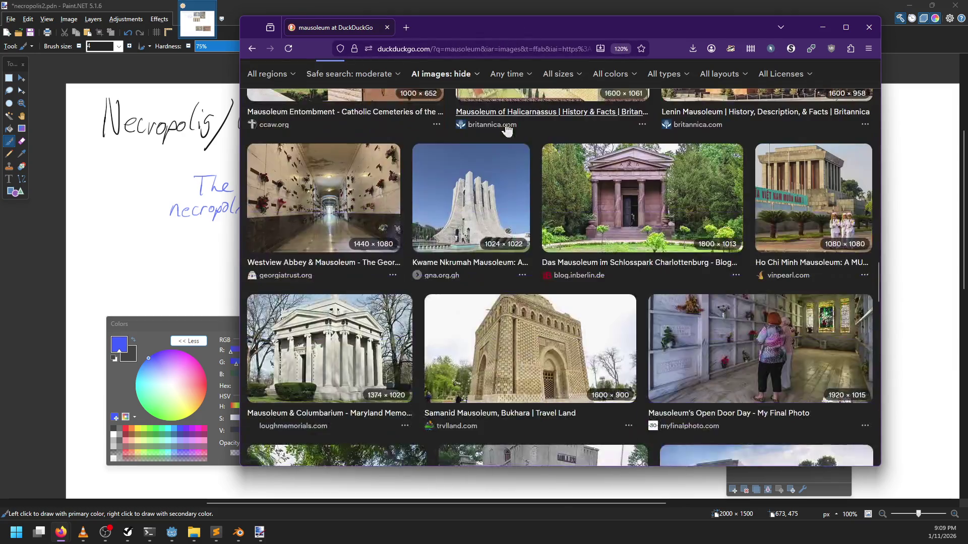
scroll(506, 130, "down", 5)
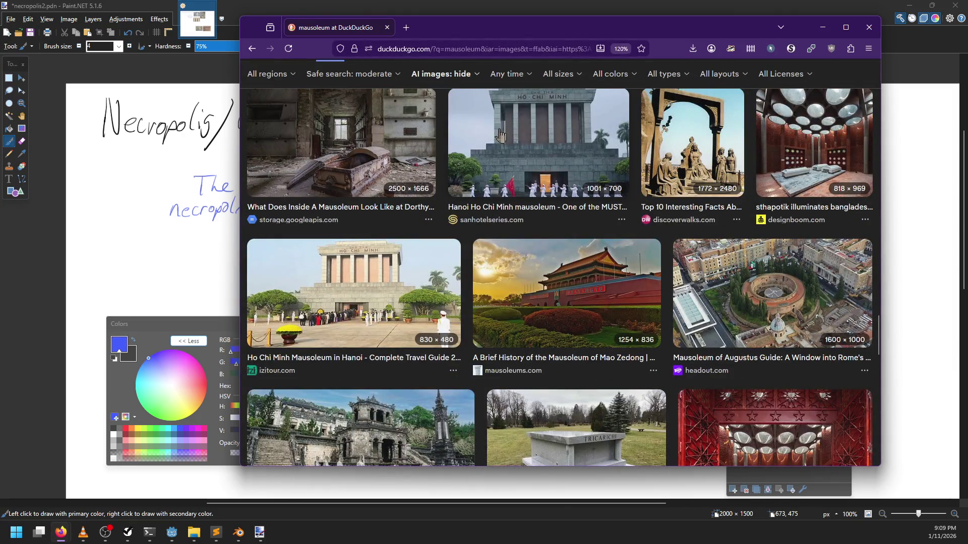
Step: Back in Paint.NET, draw a blue vertical side panel beside the bench rectangle
left_click(435, 7)
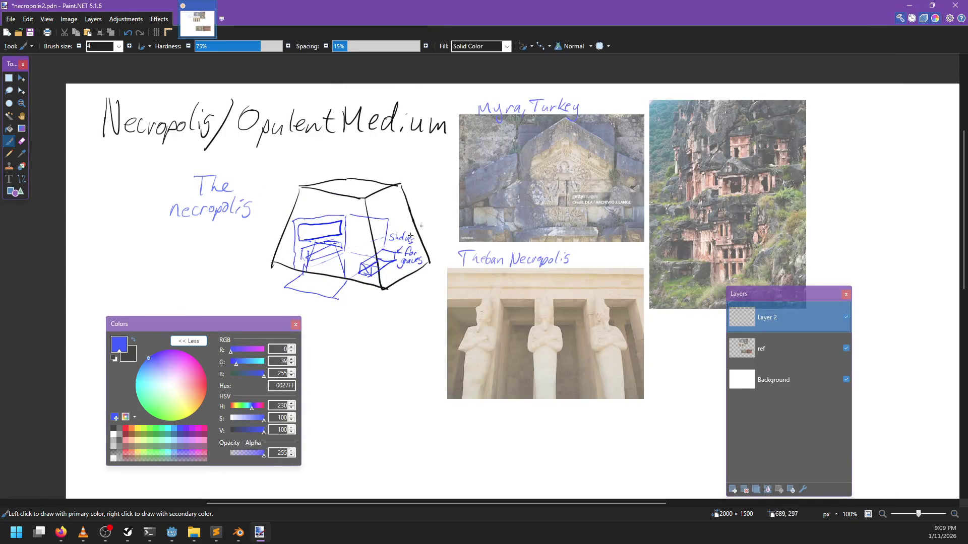
scroll(413, 271, "down", 3)
scroll(454, 252, "left", 3)
scroll(452, 195, "down", 1)
scroll(450, 199, "down", 4, "ctrl")
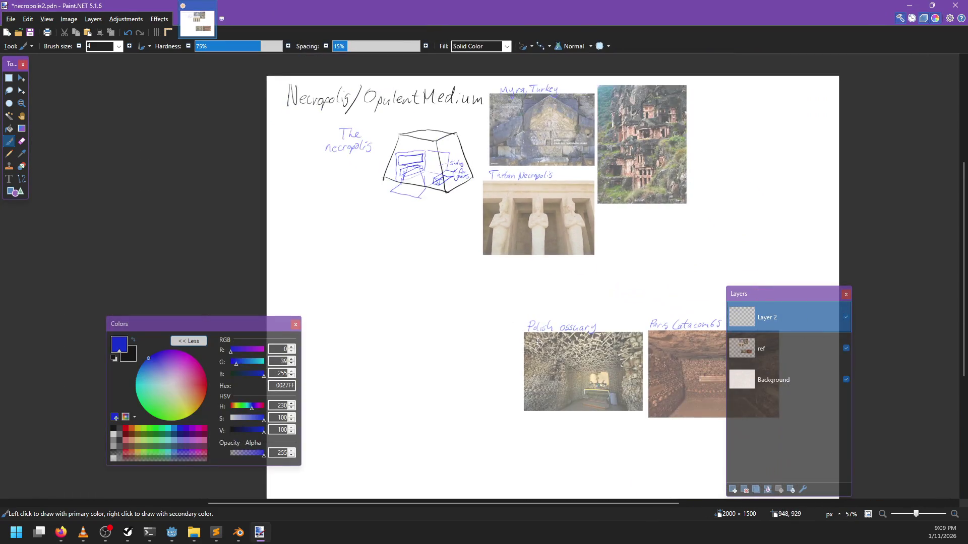
scroll(449, 204, "up", 3, "ctrl")
scroll(448, 205, "up", 3)
scroll(427, 302, "up", 4, "ctrl")
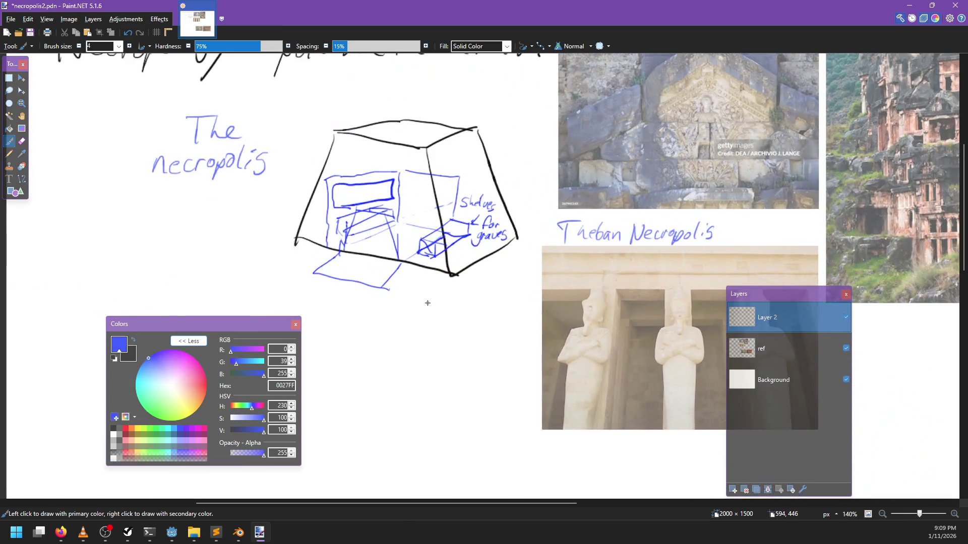
scroll(428, 302, "up", 2)
scroll(428, 303, "left", 2)
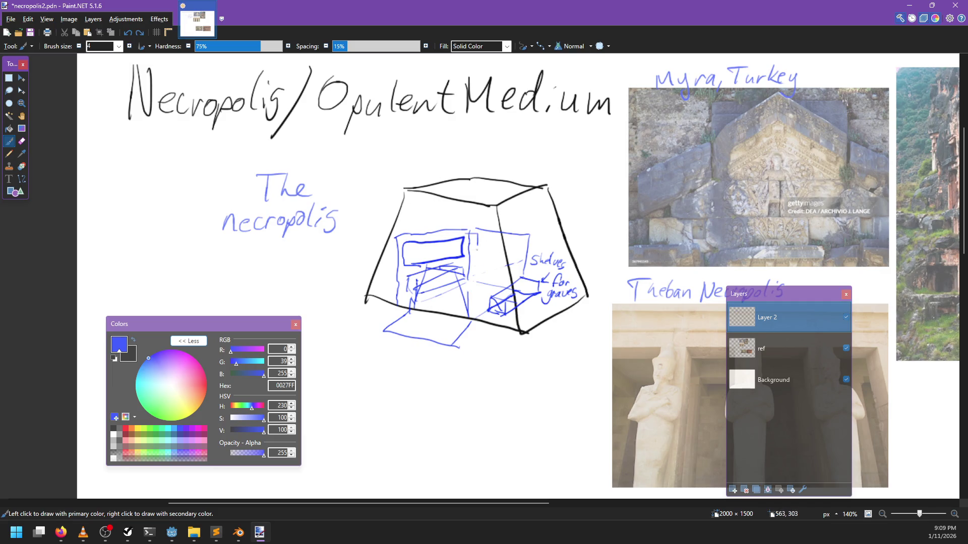
mouse_move(477, 245)
left_mouse_down()
mouse_move(476, 273)
mouse_move(477, 237)
mouse_move(473, 278)
left_mouse_up()
key("ctrl+z")
mouse_move(466, 233)
left_mouse_down()
mouse_move(462, 279)
mouse_move(527, 249)
mouse_move(516, 280)
left_mouse_up()
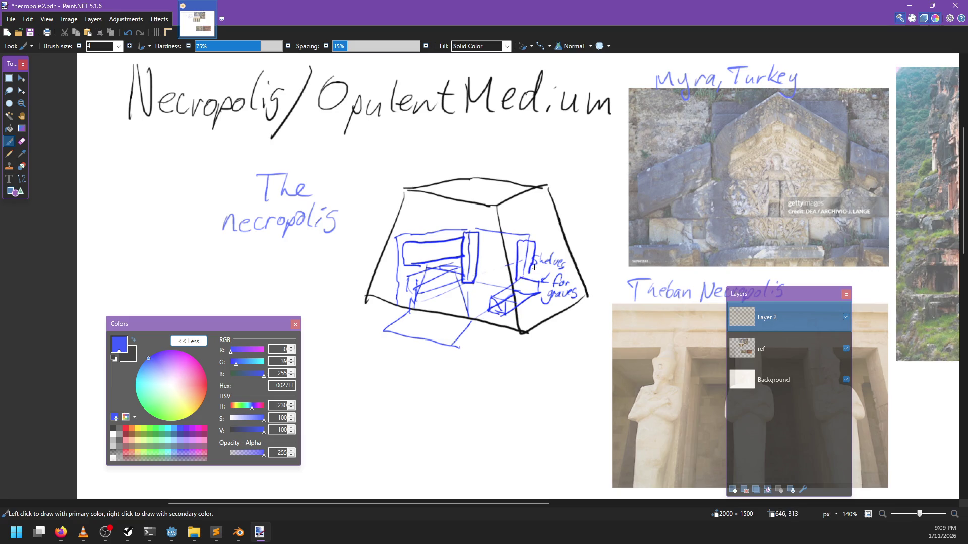
Step: Swap to black, try a line above the box top, then undo it
scroll(481, 302, "down", 1)
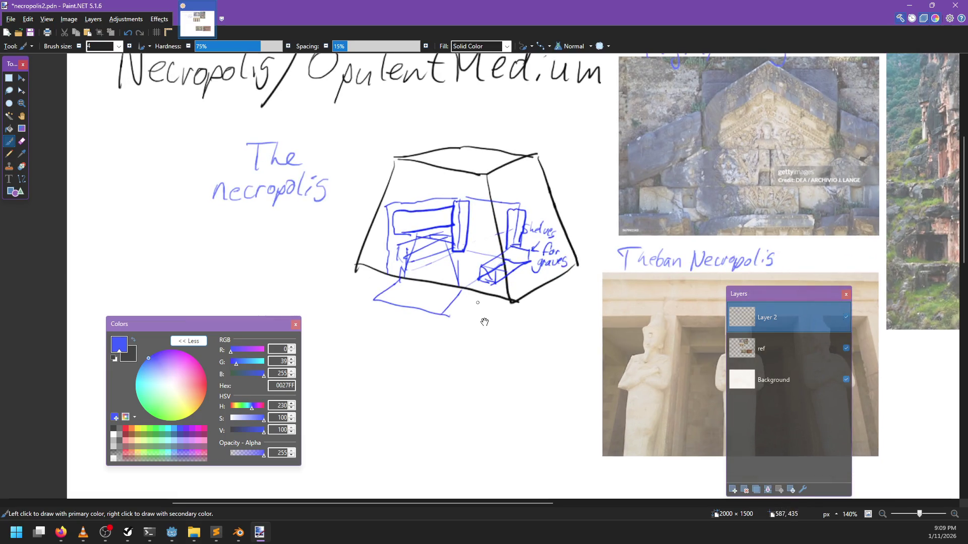
scroll(476, 325, "right", 2)
left_click_drag(474, 331, 461, 332)
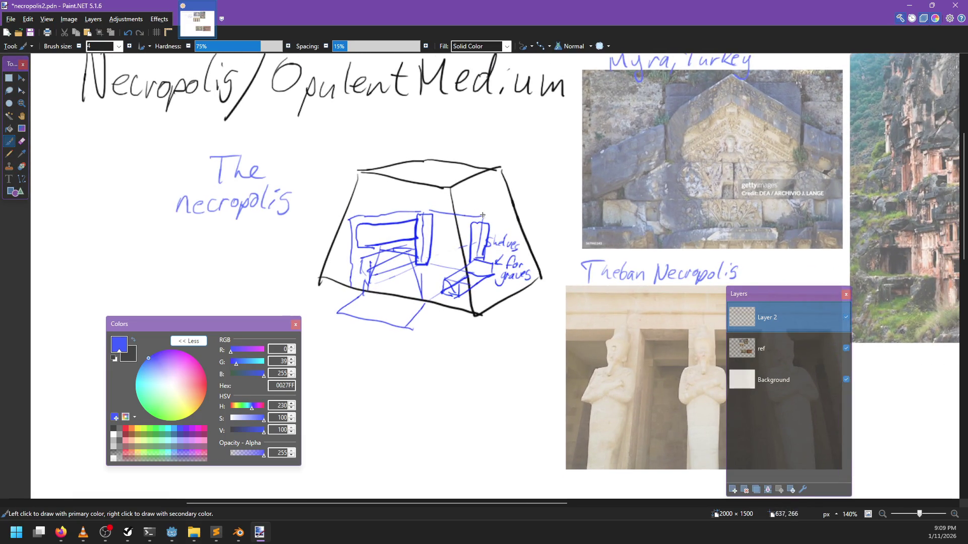
left_click_drag(483, 240, 447, 294)
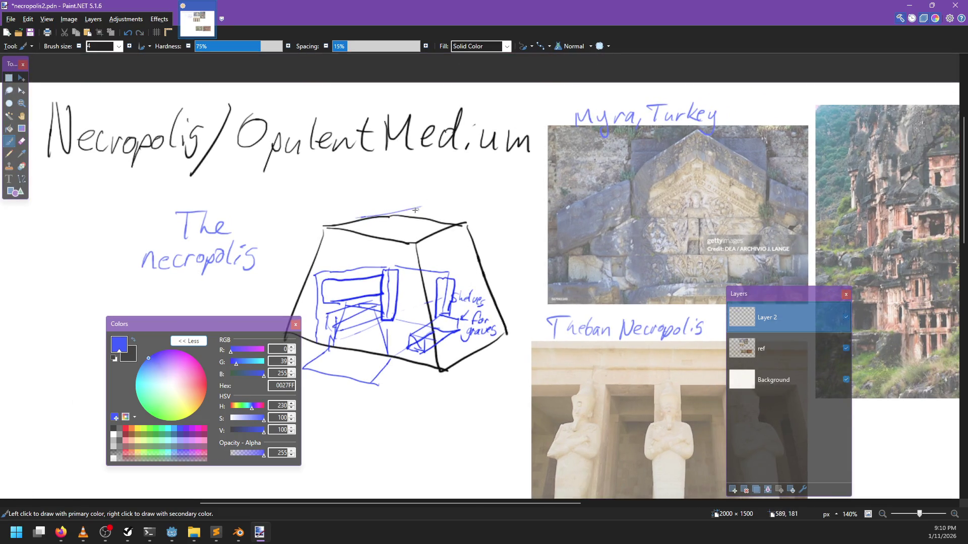
key("x")
left_click_drag(448, 203, 479, 208)
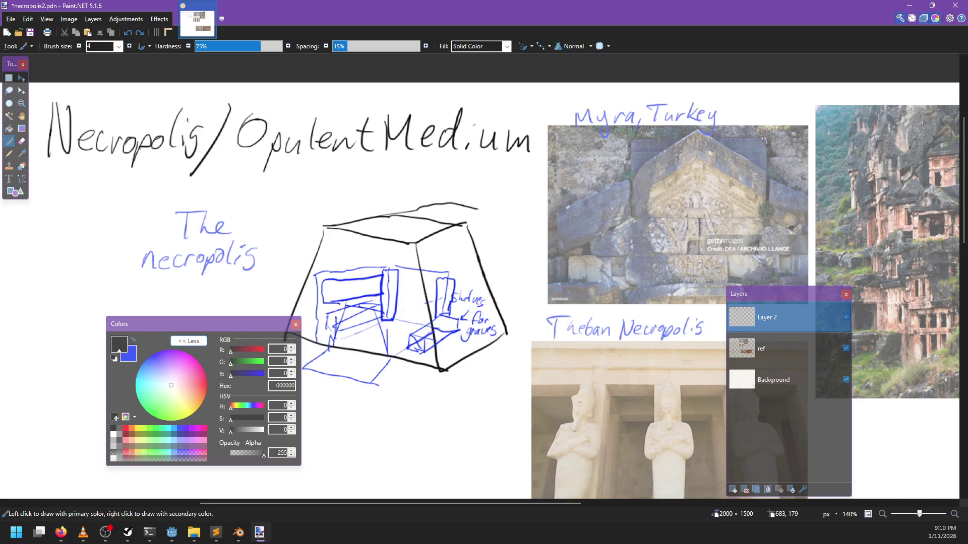
key("ctrl+z")
scroll(474, 287, "left", 3)
scroll(474, 287, "down", 1)
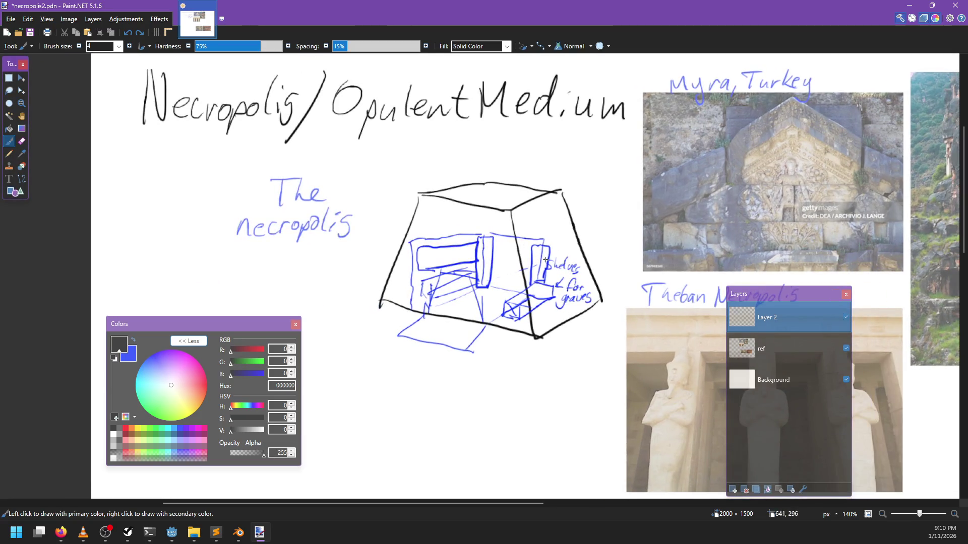
scroll(537, 272, "down", 1)
scroll(537, 272, "right", 1)
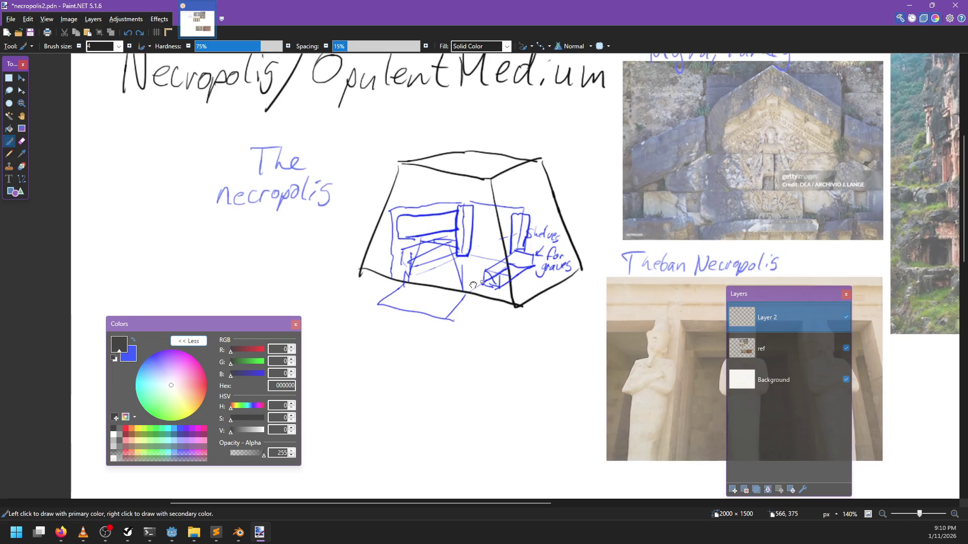
scroll(534, 262, "up", 1)
Step: Erase the old blue interior lines and stray tick marks inside the tomb box with an enlarged eraser
key("e")
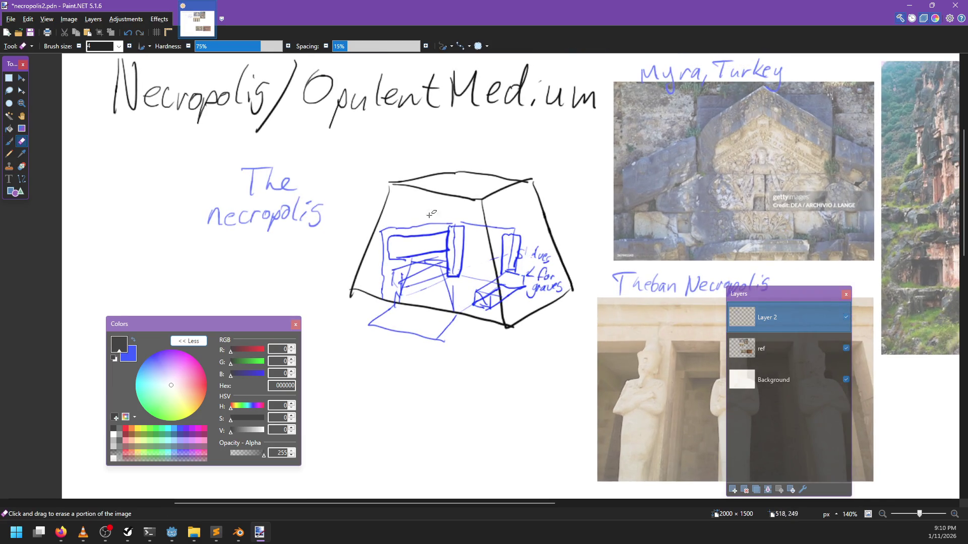
key("bracketright")
key("bracketright")
key("bracketright")
key("bracketright")
key("bracketright")
key("bracketright")
mouse_move(386, 266)
left_mouse_down()
mouse_move(391, 225)
mouse_move(386, 274)
mouse_move(406, 272)
mouse_move(431, 237)
mouse_move(444, 276)
mouse_move(384, 294)
mouse_move(443, 287)
mouse_move(478, 305)
mouse_move(496, 300)
mouse_move(513, 244)
mouse_move(522, 270)
mouse_move(508, 299)
mouse_move(534, 254)
mouse_move(559, 287)
mouse_move(496, 237)
mouse_move(502, 259)
mouse_move(467, 220)
mouse_move(479, 225)
mouse_move(451, 222)
mouse_move(396, 244)
mouse_move(448, 302)
mouse_move(482, 292)
mouse_move(487, 239)
mouse_move(491, 275)
mouse_move(477, 236)
mouse_move(450, 267)
left_mouse_up()
key("ctrl+z")
key("ctrl+z")
left_click_drag(452, 232, 453, 273)
key("ctrl+z")
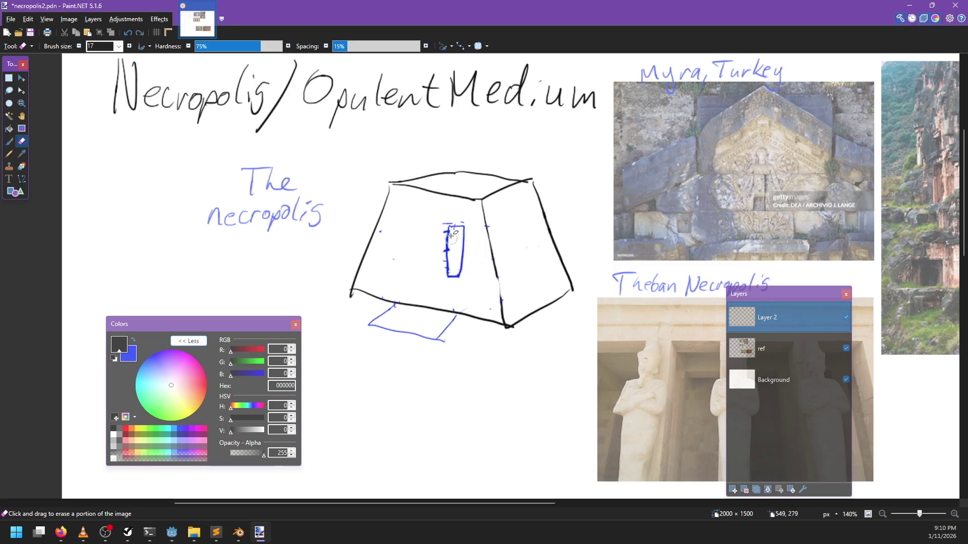
left_click_drag(451, 235, 444, 282)
key("ctrl+z")
left_click_drag(444, 225, 444, 245)
Step: Set a blue size-4 paintbrush and draw the statue niche on the box's right face
key("b")
left_click(119, 46)
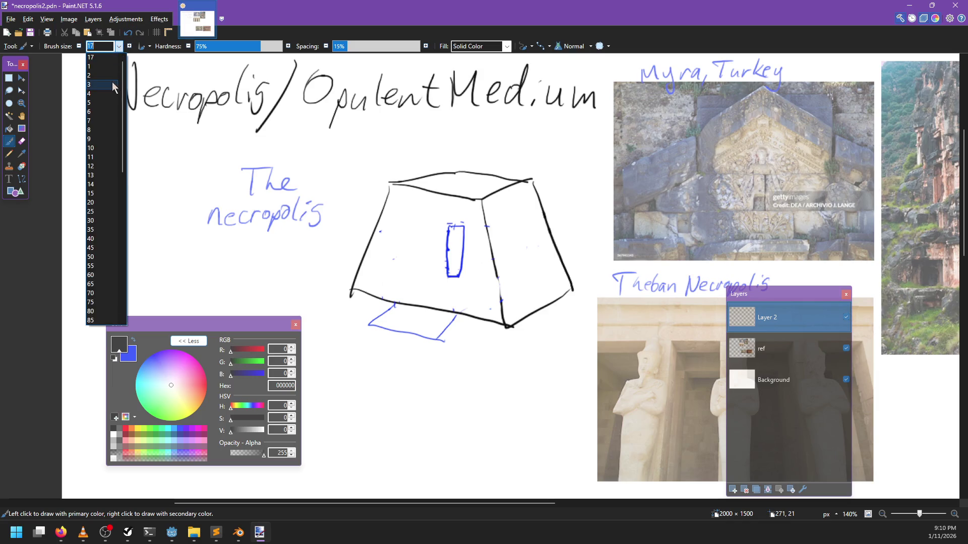
left_click(104, 94)
mouse_move(506, 226)
left_mouse_down()
mouse_move(527, 230)
mouse_move(521, 287)
left_mouse_up()
key("ctrl+z")
key("x")
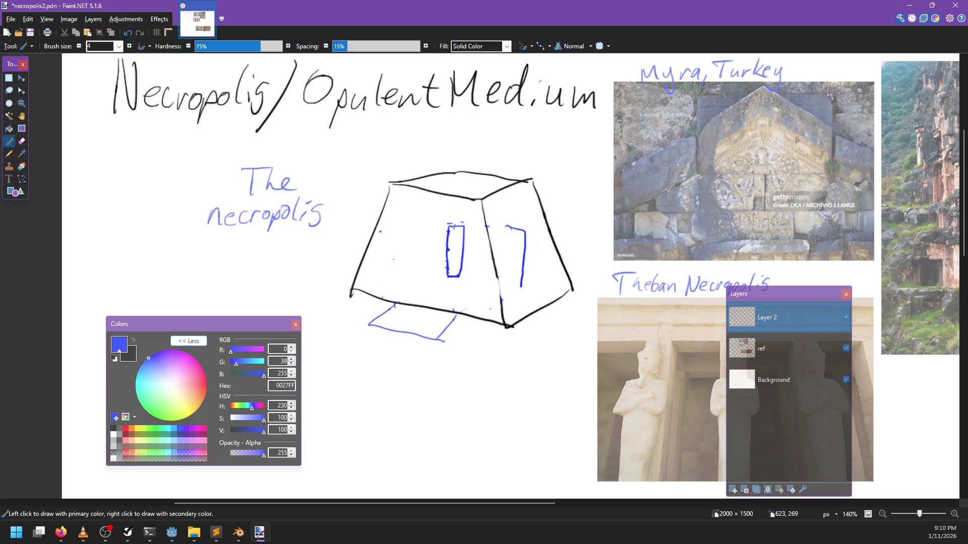
left_click_drag(502, 229, 505, 289)
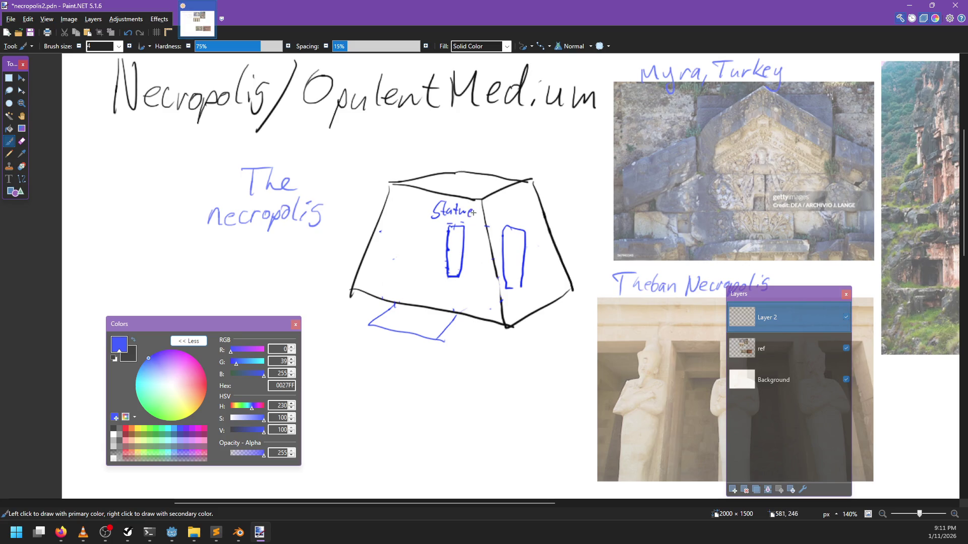
Step: Draw a diagonal path sloping away from the box, ending in an arrowhead
mouse_move(395, 302)
left_mouse_down()
mouse_move(420, 287)
mouse_move(473, 301)
mouse_move(435, 289)
mouse_move(469, 293)
mouse_move(490, 309)
left_mouse_up()
key("ctrl+z")
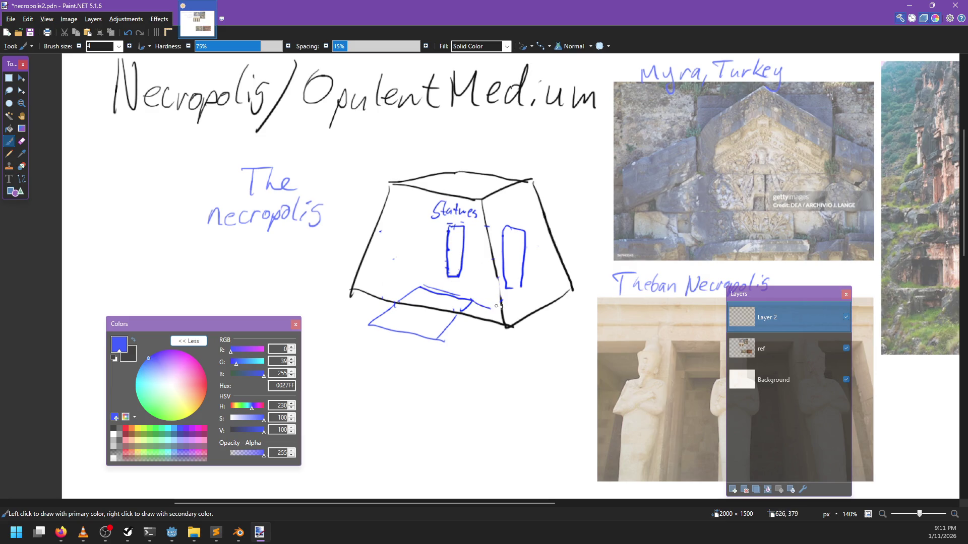
left_click_drag(523, 344, 492, 267)
left_click_drag(466, 238, 533, 282)
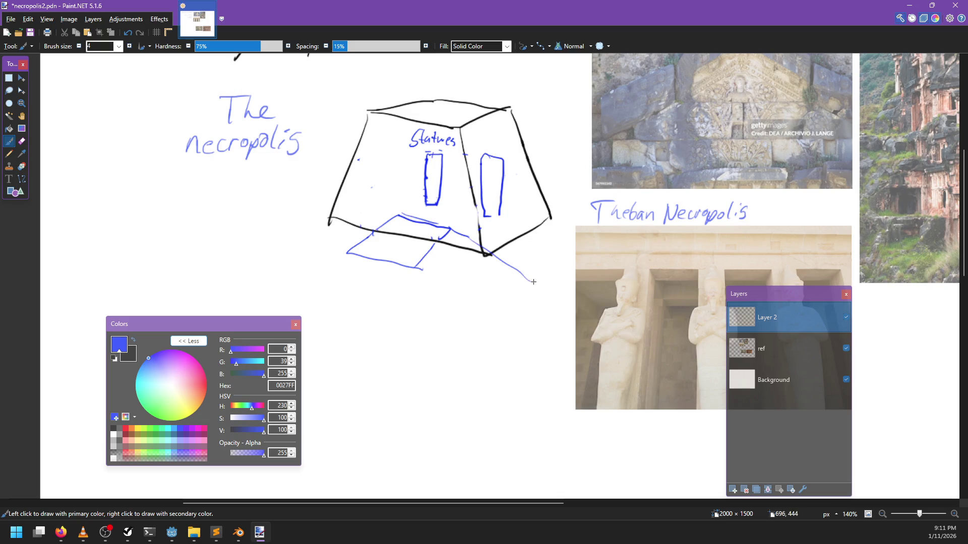
mouse_move(445, 234)
left_mouse_down()
mouse_move(484, 291)
mouse_move(536, 287)
mouse_move(415, 300)
mouse_move(428, 306)
mouse_move(536, 305)
mouse_move(698, 249)
left_mouse_up()
key("ctrl+z")
left_click_drag(248, 195, 320, 250)
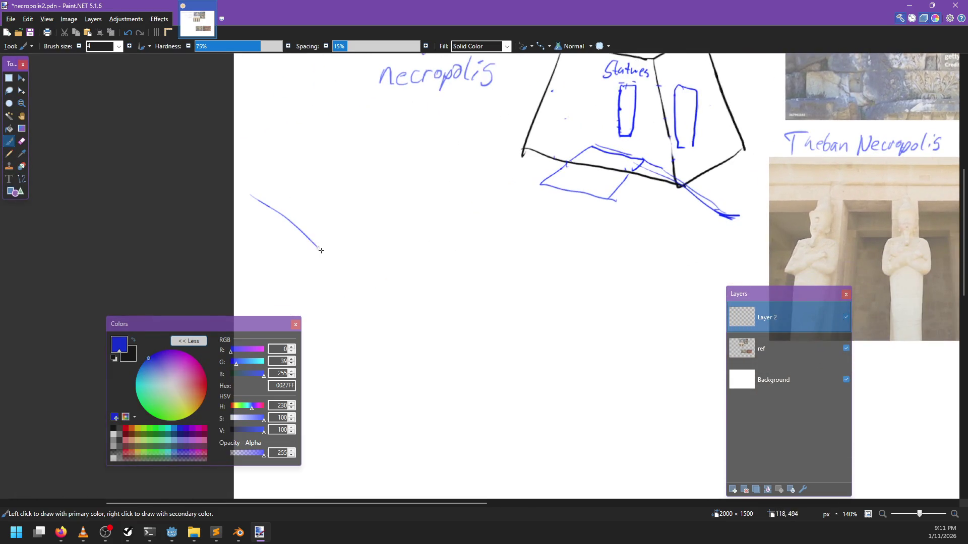
key("ctrl+z")
left_click_drag(267, 203, 370, 287)
mouse_move(713, 185)
left_mouse_down()
mouse_move(728, 190)
mouse_move(724, 181)
left_mouse_up()
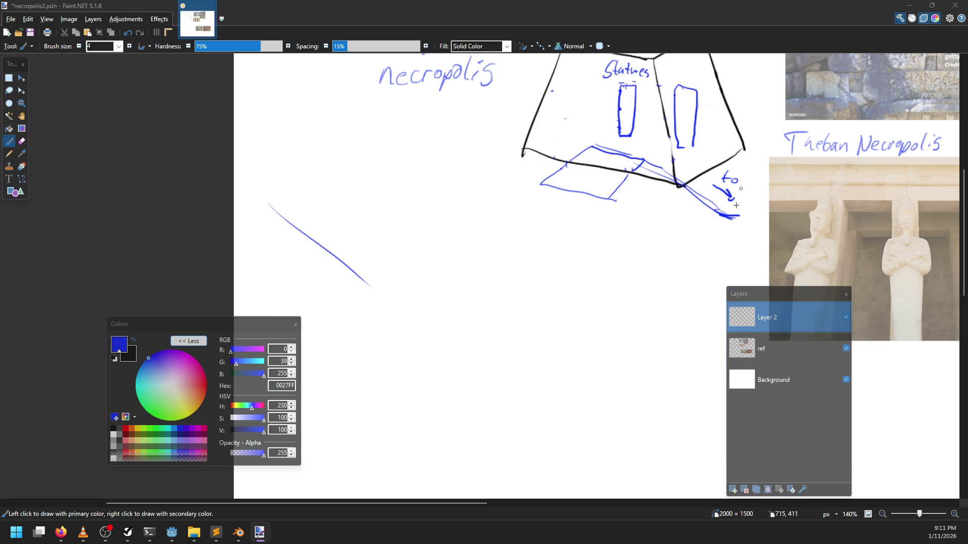
Step: Label the path 'to Necropolis' and add a check mark beside it
key("alt+Tab")
key("alt+Tab")
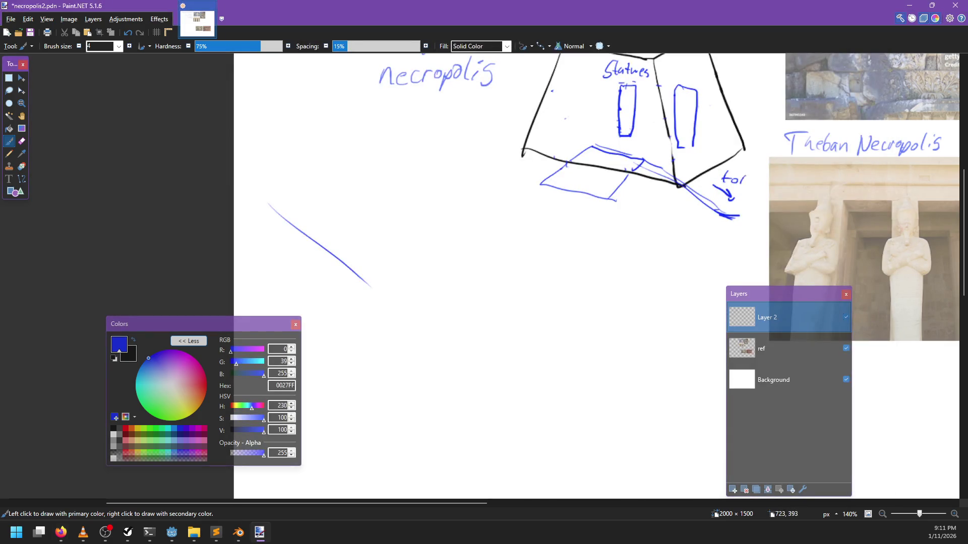
key("ctrl+z")
mouse_move(749, 175)
left_mouse_down()
mouse_move(746, 187)
mouse_move(757, 173)
mouse_move(819, 179)
mouse_move(808, 189)
left_mouse_up()
mouse_move(399, 188)
left_mouse_down()
mouse_move(476, 214)
mouse_move(412, 344)
mouse_move(443, 249)
left_mouse_up()
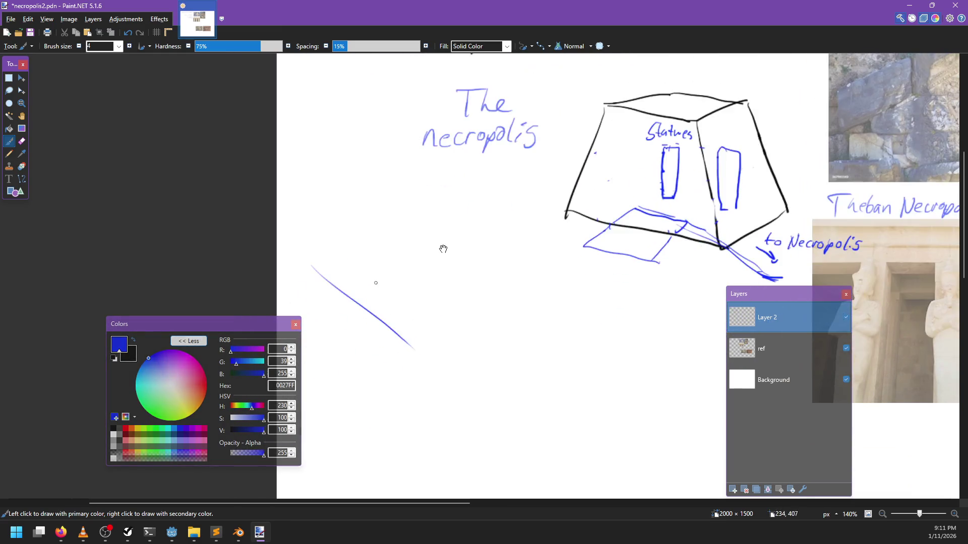
left_click_drag(424, 150, 399, 187)
Step: Write 'Entry' above the tomb box
mouse_move(607, 80)
left_mouse_down()
mouse_move(542, 138)
mouse_move(548, 144)
mouse_move(566, 128)
mouse_move(579, 144)
left_mouse_up()
mouse_move(584, 126)
left_mouse_down()
mouse_move(585, 142)
mouse_move(588, 134)
left_mouse_up()
mouse_move(592, 142)
left_mouse_down()
mouse_move(615, 140)
mouse_move(607, 154)
left_mouse_up()
mouse_move(390, 386)
left_mouse_down()
mouse_move(479, 293)
mouse_move(481, 302)
left_mouse_up()
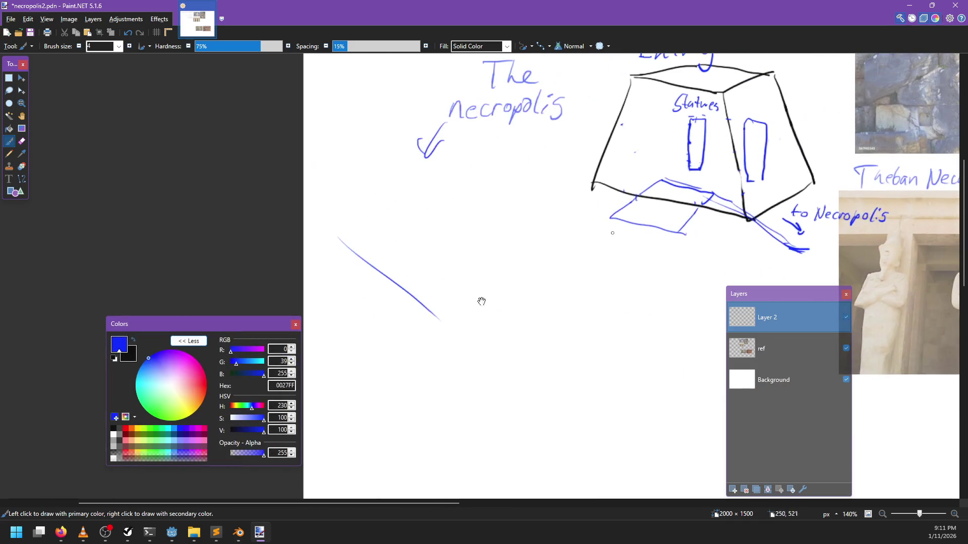
Step: Draw a line across the box's left face and a black doorway inside the box
mouse_move(687, 171)
left_mouse_down()
mouse_move(687, 188)
mouse_move(697, 189)
mouse_move(686, 186)
left_mouse_up()
key("ctrl+z")
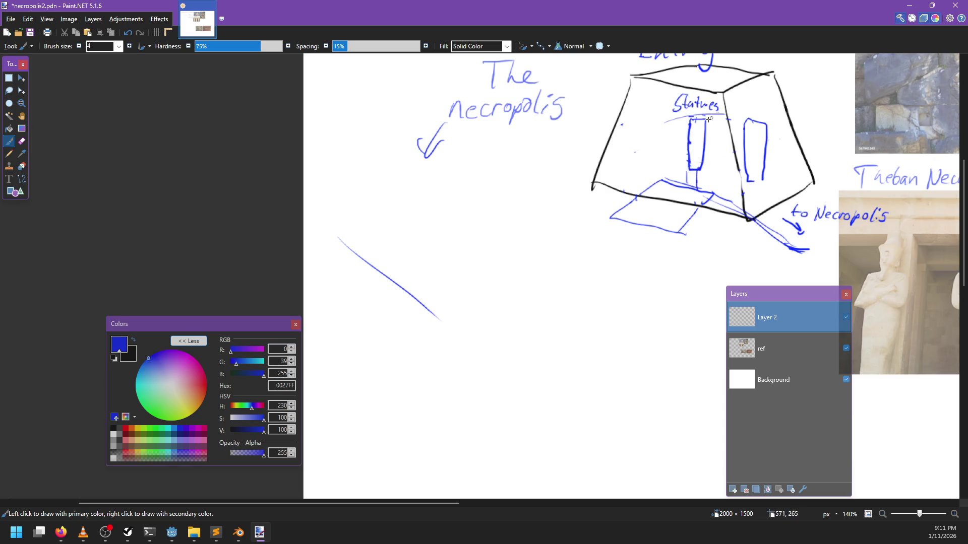
left_click_drag(690, 119, 641, 132)
mouse_move(638, 192)
left_mouse_down()
mouse_move(664, 149)
mouse_move(706, 163)
mouse_move(710, 216)
left_mouse_up()
key("ctrl+z")
key("x")
mouse_move(636, 191)
left_mouse_down()
mouse_move(658, 154)
mouse_move(701, 161)
mouse_move(707, 211)
left_mouse_up()
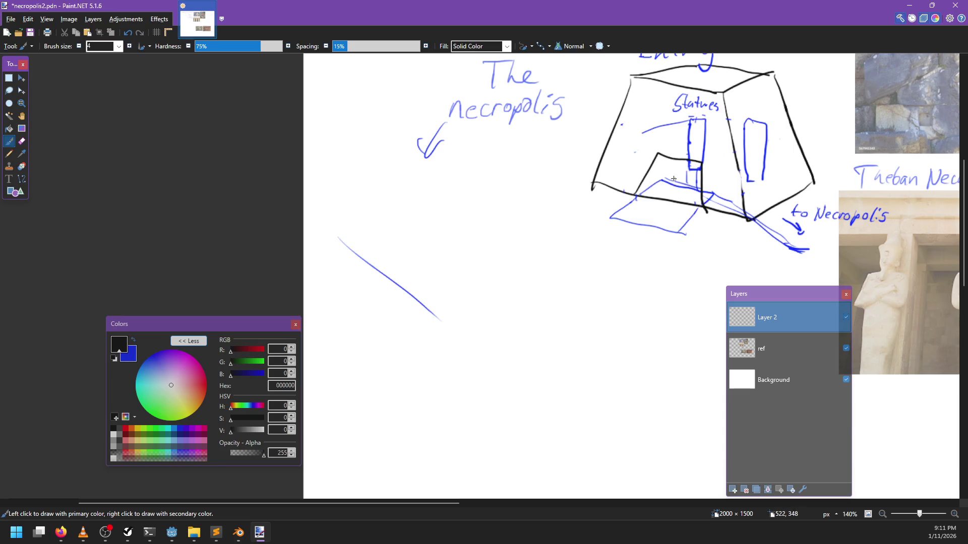
Step: In blue, draw a second slope line parallel to the diagonal path with a ledge partway down
key("x")
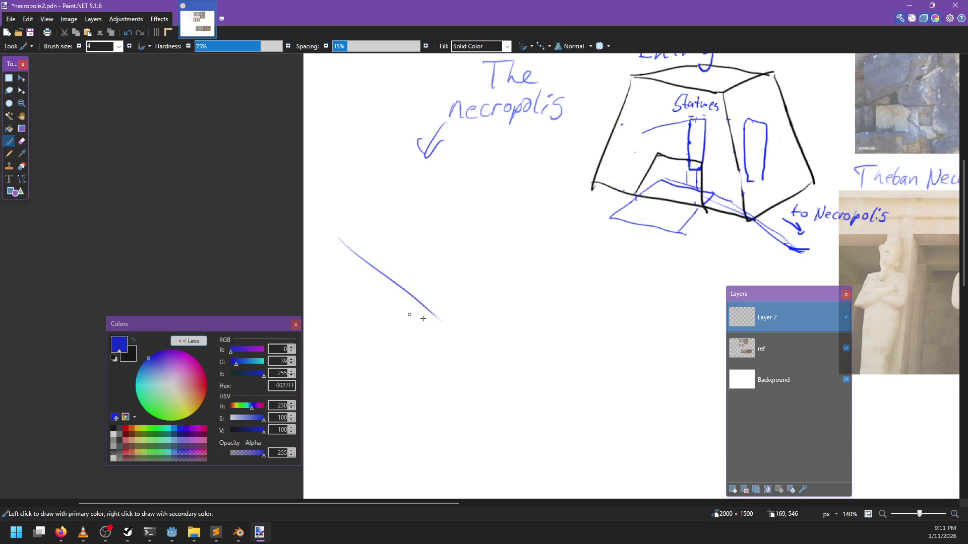
left_click_drag(417, 318, 402, 259)
left_click_drag(306, 180, 406, 259)
key("ctrl+z")
left_click_drag(325, 193, 413, 266)
key("ctrl+z")
key("ctrl+z")
left_click_drag(323, 193, 418, 268)
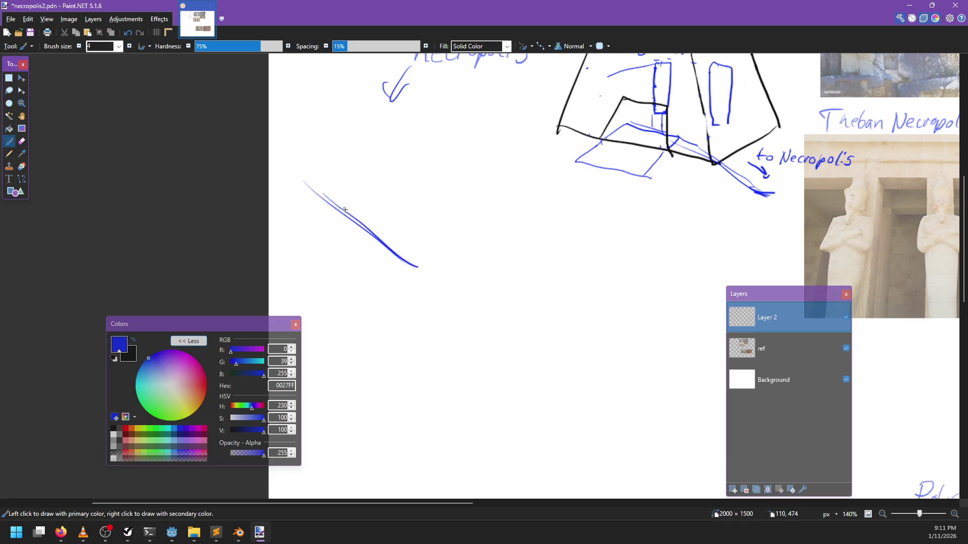
left_click_drag(361, 201, 403, 200)
key("ctrl+z")
key("ctrl+z")
mouse_move(362, 230)
left_mouse_down()
mouse_move(398, 229)
mouse_move(374, 239)
mouse_move(411, 263)
mouse_move(393, 247)
mouse_move(409, 231)
mouse_move(467, 281)
mouse_move(526, 283)
mouse_move(555, 311)
left_mouse_up()
key("ctrl+z")
key("e")
key("b")
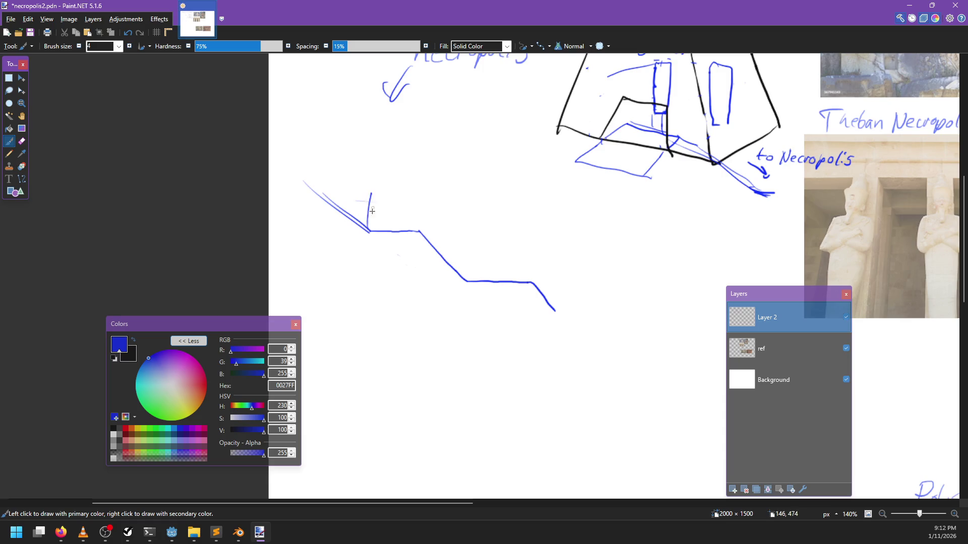
Step: Add stepped trapezoid platforms, a tall statue and an arrow pointing at the statues
mouse_move(368, 231)
left_mouse_down()
mouse_move(380, 198)
mouse_move(411, 198)
mouse_move(421, 230)
left_mouse_up()
mouse_move(467, 281)
left_mouse_down()
mouse_move(473, 265)
mouse_move(513, 247)
mouse_move(535, 284)
left_mouse_up()
mouse_move(364, 230)
left_mouse_down()
mouse_move(360, 192)
mouse_move(369, 226)
mouse_move(422, 202)
mouse_move(431, 234)
left_mouse_up()
mouse_move(376, 174)
left_mouse_down()
mouse_move(372, 183)
mouse_move(390, 178)
left_mouse_up()
Step: Handwrite 'Statues' above the platform
left_click_drag(385, 168, 408, 176)
left_click_drag(413, 169, 422, 177)
left_click_drag(423, 173, 431, 179)
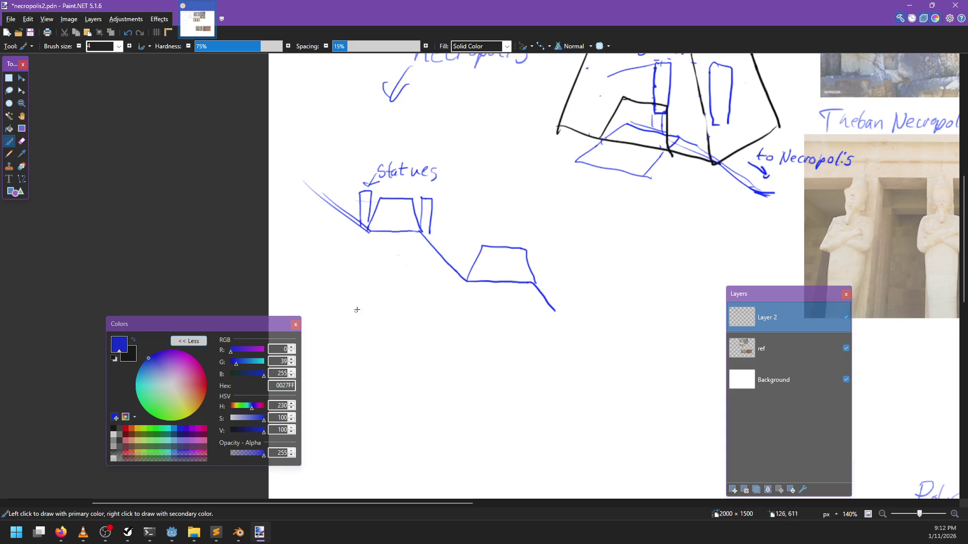
left_click_drag(363, 309, 357, 402)
scroll(372, 344, "left", 3)
key("ctrl+z")
Step: Label the profile 'side' and write the 'above' heading
mouse_move(446, 244)
left_mouse_down()
mouse_move(438, 254)
mouse_move(469, 256)
left_mouse_up()
left_click_drag(474, 252, 484, 260)
mouse_move(420, 323)
left_mouse_down()
mouse_move(420, 335)
mouse_move(453, 323)
left_mouse_up()
left_click_drag(456, 325, 471, 330)
scroll(477, 257, "down", 3)
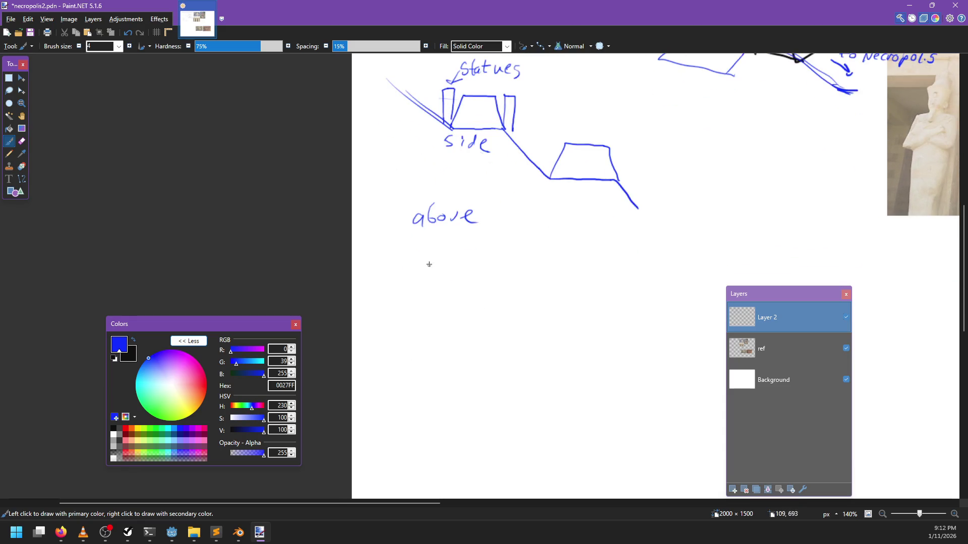
Step: Draw the two blue corridor walls of the plan with crossbars across them
left_click_drag(428, 264, 429, 438)
left_click_drag(457, 264, 466, 442)
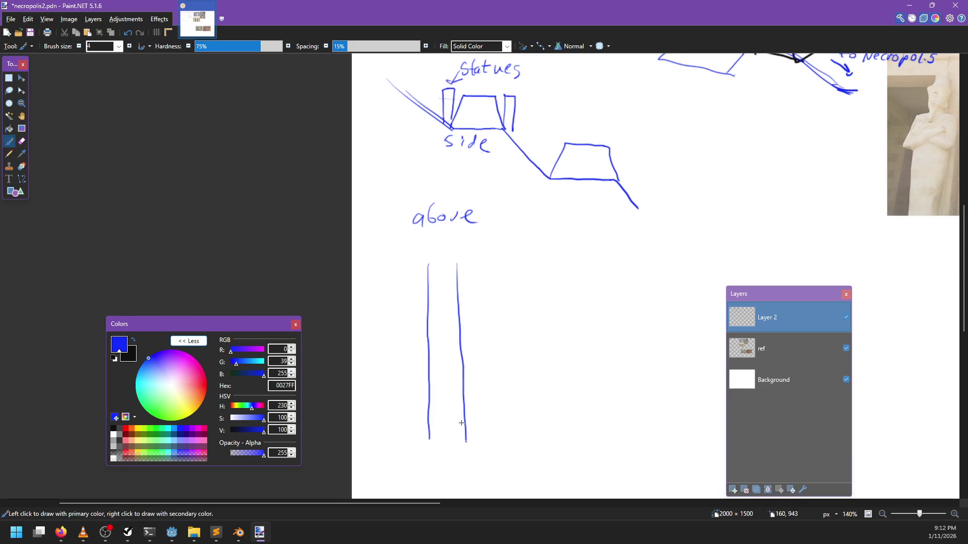
mouse_move(429, 303)
left_mouse_down()
mouse_move(464, 306)
mouse_move(465, 325)
left_mouse_up()
scroll(461, 363, "down", 2)
left_click_drag(415, 345, 452, 346)
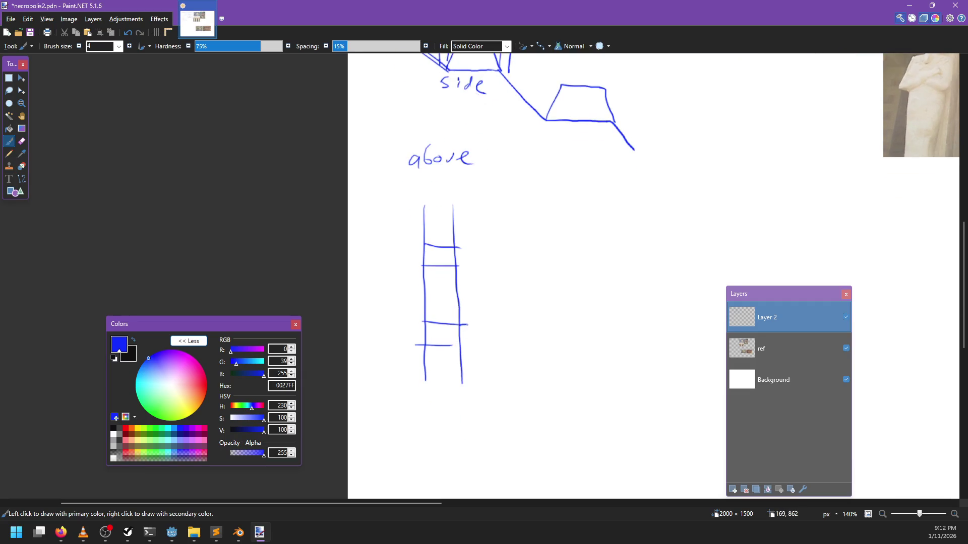
Step: Draw rectangular chambers off the corridor's right and left sides
mouse_move(471, 304)
left_mouse_down()
mouse_move(563, 298)
mouse_move(587, 310)
mouse_move(591, 356)
left_mouse_up()
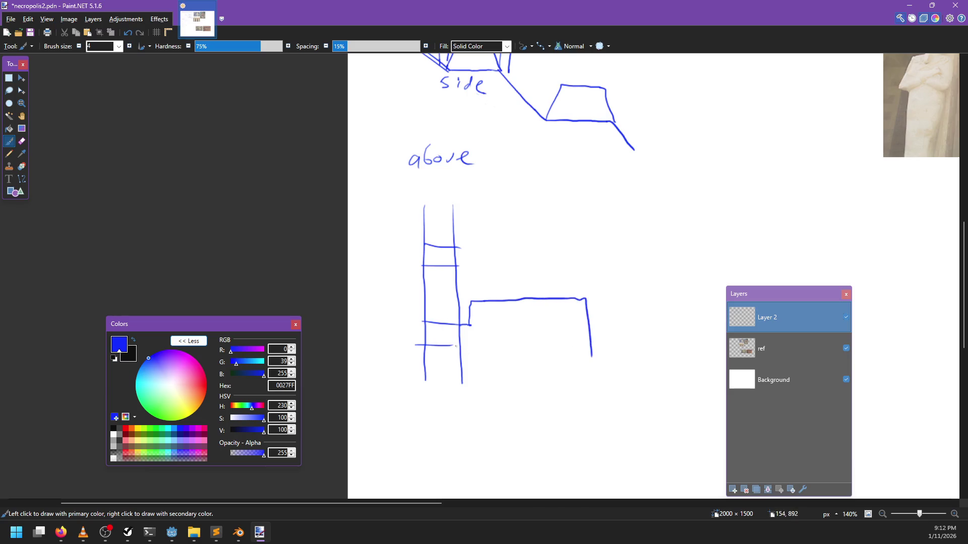
mouse_move(469, 346)
left_mouse_down()
mouse_move(476, 377)
mouse_move(595, 376)
left_mouse_up()
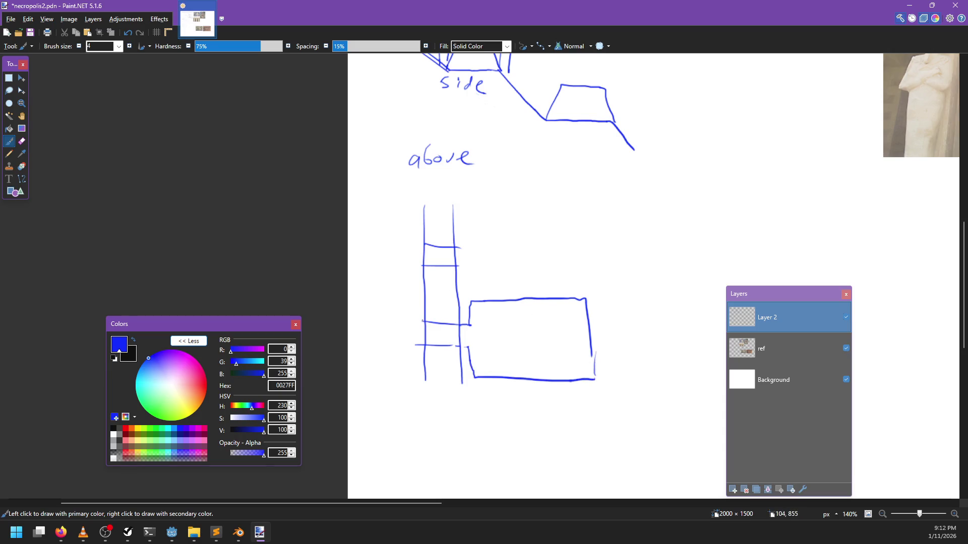
mouse_move(418, 321)
left_mouse_down()
mouse_move(400, 292)
mouse_move(358, 292)
mouse_move(355, 367)
mouse_move(419, 367)
mouse_move(416, 339)
mouse_move(488, 305)
mouse_move(544, 304)
left_mouse_up()
scroll(426, 325, "right", 2)
scroll(426, 325, "down", 1)
Step: Add a shelf line, an arrow and the label 'shelves of graves', then save
left_click_drag(439, 299, 528, 296)
mouse_move(471, 263)
left_mouse_down()
mouse_move(473, 289)
mouse_move(477, 263)
mouse_move(488, 264)
left_mouse_up()
mouse_move(486, 255)
left_mouse_down()
mouse_move(499, 254)
mouse_move(493, 266)
mouse_move(531, 260)
mouse_move(558, 271)
mouse_move(572, 256)
mouse_move(584, 263)
left_mouse_up()
key("ctrl+z")
key("ctrl+z")
mouse_move(585, 257)
left_mouse_down()
mouse_move(599, 257)
mouse_move(602, 272)
left_mouse_up()
key("ctrl+s")
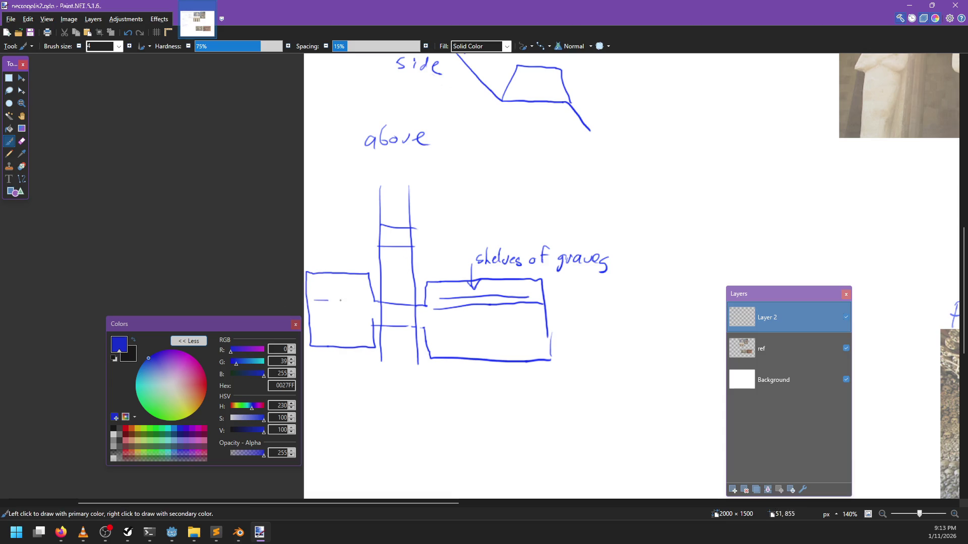
Step: Redraw the chambers' shelf lines straight, undoing the short and slanted strokes
key("ctrl+z")
mouse_move(376, 301)
left_mouse_down()
mouse_move(315, 301)
mouse_move(373, 298)
left_mouse_up()
mouse_move(326, 326)
left_mouse_down()
mouse_move(307, 326)
mouse_move(542, 337)
left_mouse_up()
key("ctrl+z")
key("ctrl+z")
scroll(432, 341, "right", 1)
key("ctrl+z")
left_click_drag(419, 325, 522, 325)
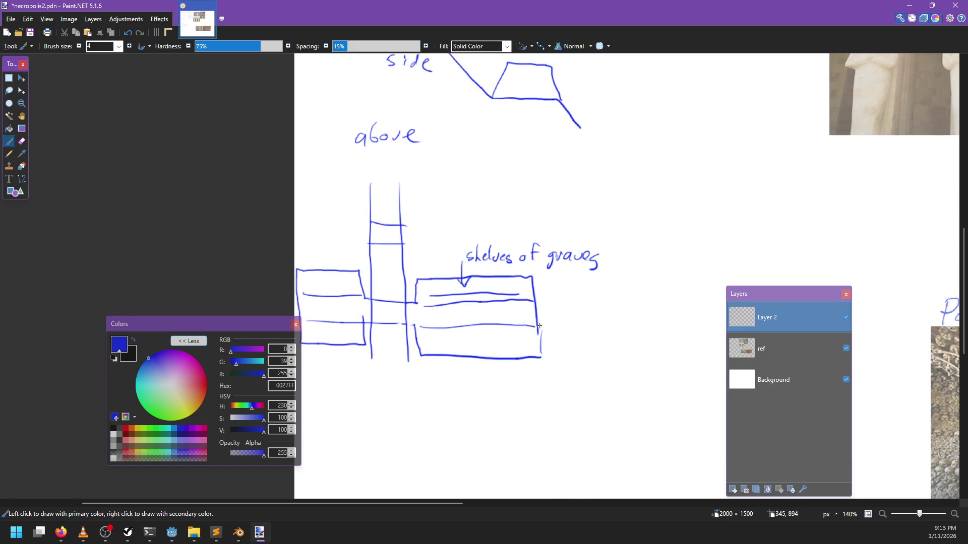
scroll(554, 327, "left", 2)
scroll(563, 314, "down", 4)
Step: Save, then extend the descending path with its next diagonal step down-right
scroll(563, 314, "down", 5)
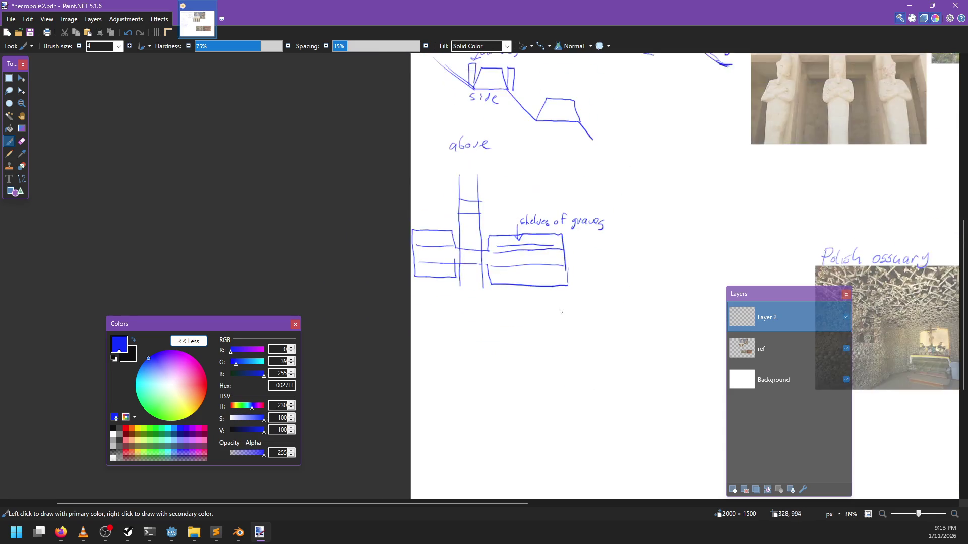
key("ctrl+s")
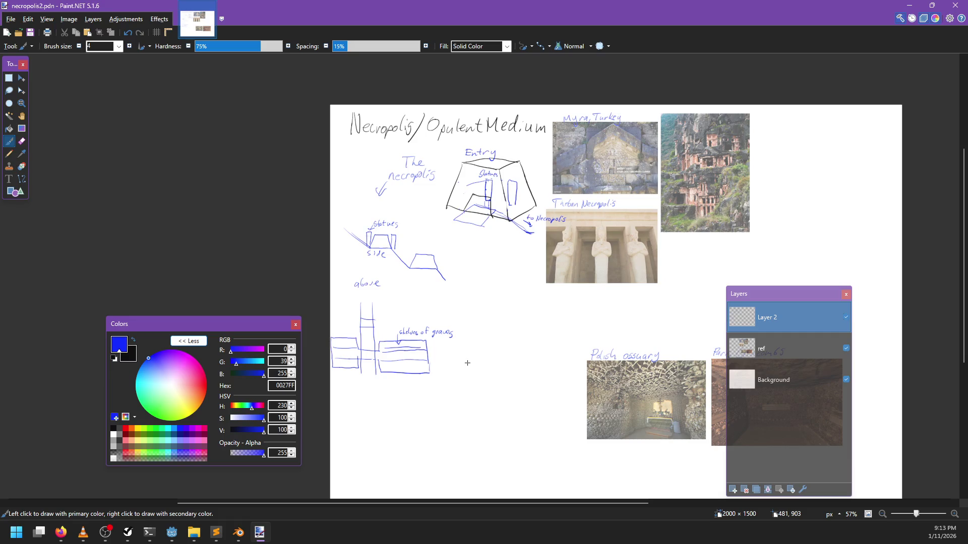
scroll(478, 361, "up", 1, "ctrl")
scroll(471, 335, "up", 2, "ctrl")
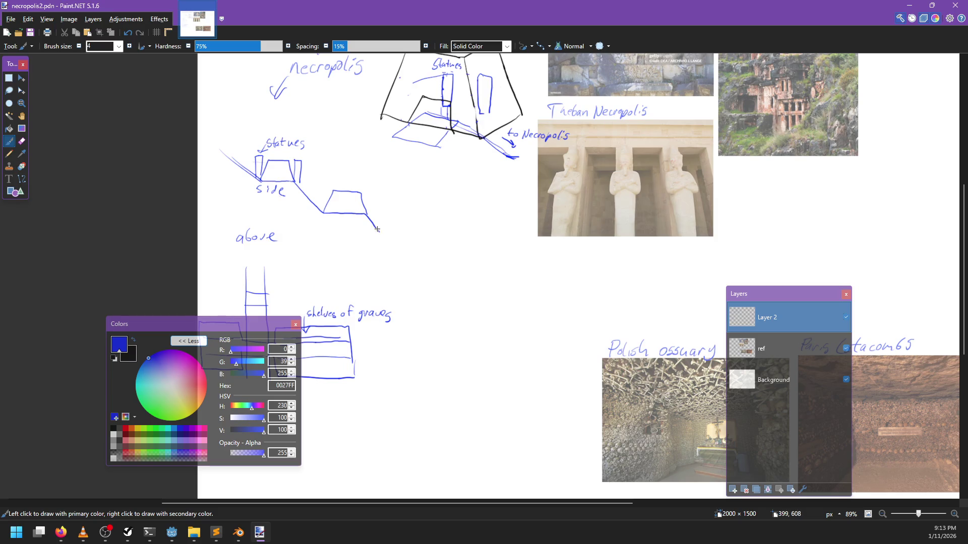
mouse_move(377, 229)
left_mouse_down()
mouse_move(414, 267)
mouse_move(469, 271)
mouse_move(447, 270)
left_mouse_up()
key("ctrl+z")
key("ctrl+z")
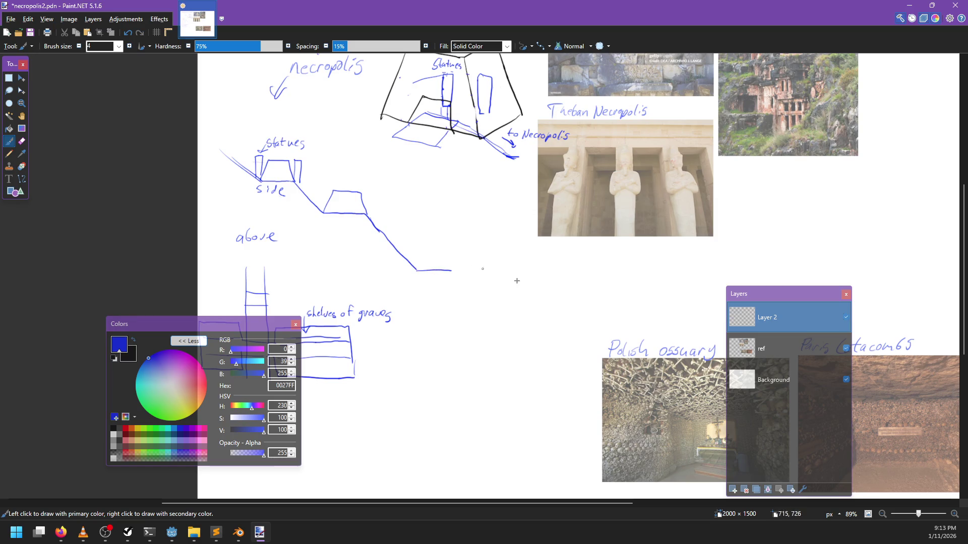
scroll(517, 281, "down", 1)
scroll(516, 280, "right", 1)
left_click_drag(401, 249, 482, 335)
Step: Add a small down arrow beside the path with the 'at same point' note
mouse_move(379, 220)
left_mouse_down()
mouse_move(377, 230)
mouse_move(384, 213)
left_mouse_up()
left_click_drag(389, 200, 392, 213)
left_click_drag(385, 206, 428, 211)
mouse_move(431, 209)
left_mouse_down()
mouse_move(402, 218)
mouse_move(412, 218)
mouse_move(403, 236)
mouse_move(450, 237)
left_mouse_up()
Step: Continue the path down and flat below the catacombs photo
scroll(450, 276, "down", 1)
scroll(449, 277, "right", 1)
mouse_move(442, 285)
left_mouse_down()
mouse_move(476, 287)
mouse_move(561, 390)
mouse_move(470, 363)
mouse_move(505, 368)
mouse_move(580, 440)
left_mouse_up()
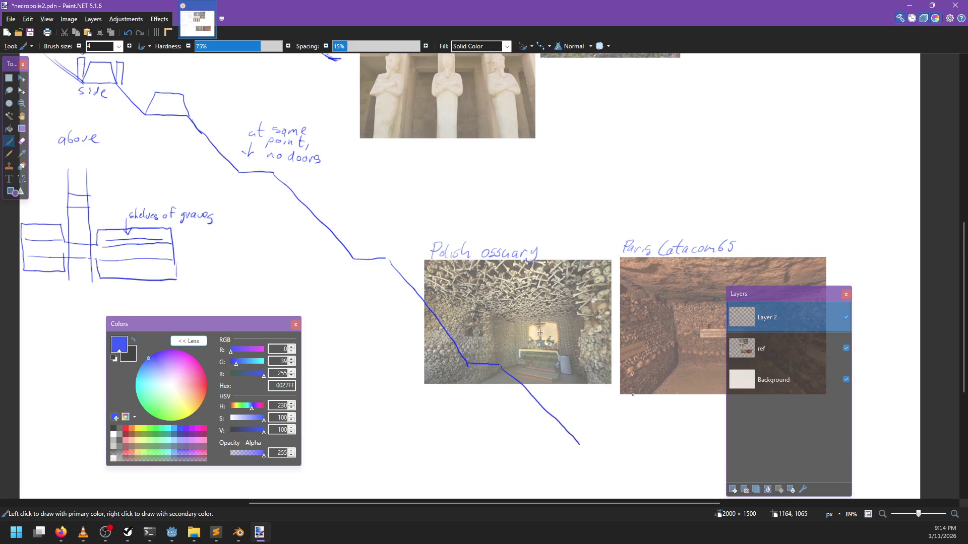
left_click_drag(280, 134, 431, 222)
scroll(626, 428, "down", 4)
scroll(626, 428, "right", 6)
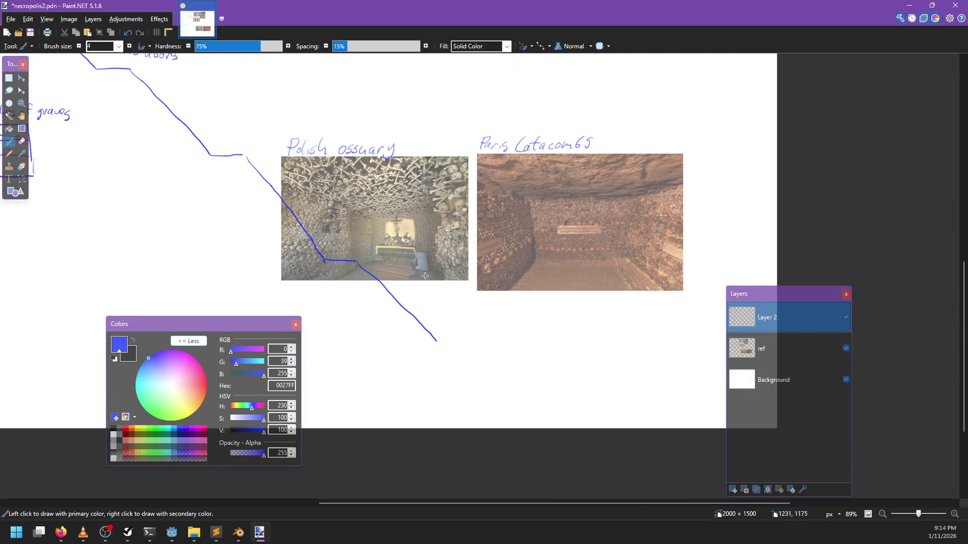
left_click_drag(437, 343, 562, 348)
key("ctrl+z")
left_click_drag(436, 340, 558, 343)
Step: Rework the path's flat end lower, undoing the overlong end strokes
scroll(526, 350, "up", 1)
scroll(527, 349, "right", 1)
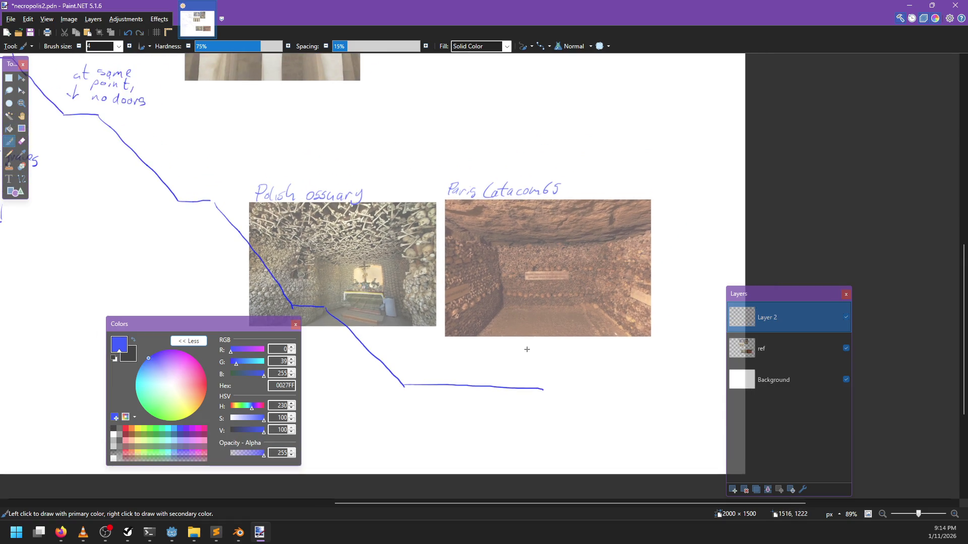
mouse_move(406, 386)
left_mouse_down()
mouse_move(544, 389)
mouse_move(388, 377)
mouse_move(612, 393)
left_mouse_up()
key("ctrl+z")
key("ctrl+z")
left_click_drag(405, 386, 544, 390)
key("ctrl+z")
Step: Try a vertical mark at the path's end, then undo it
scroll(540, 350, "left", 1)
scroll(539, 350, "down", 1)
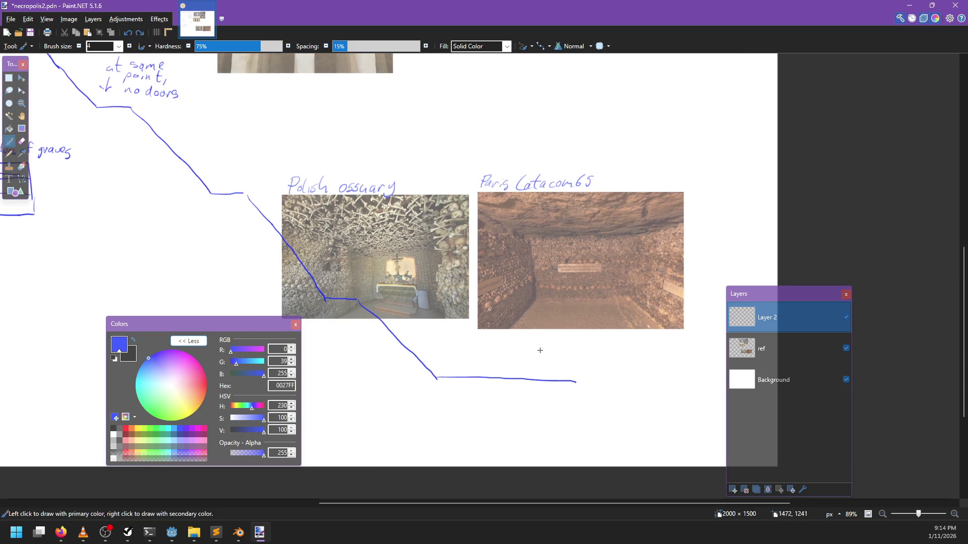
scroll(526, 346, "down", 3)
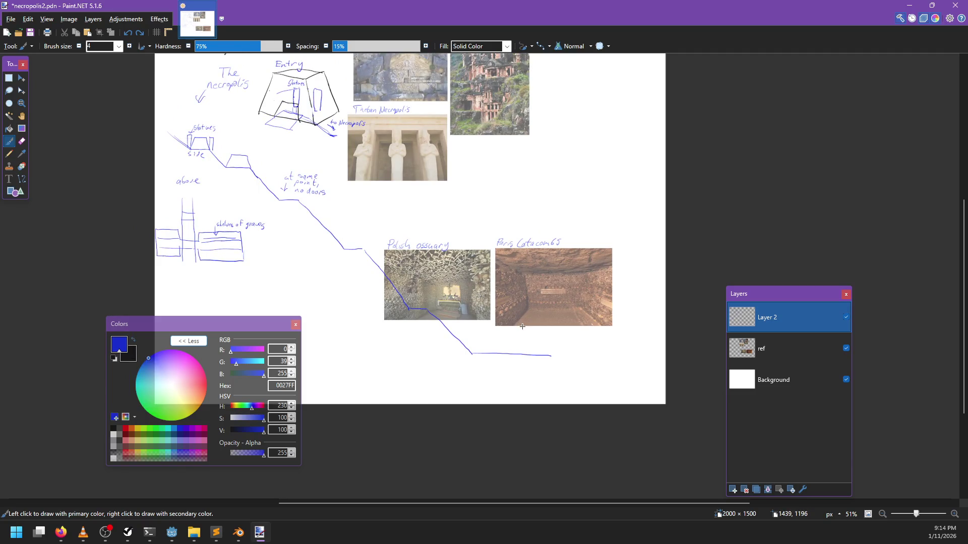
scroll(522, 327, "up", 1)
scroll(522, 326, "left", 1)
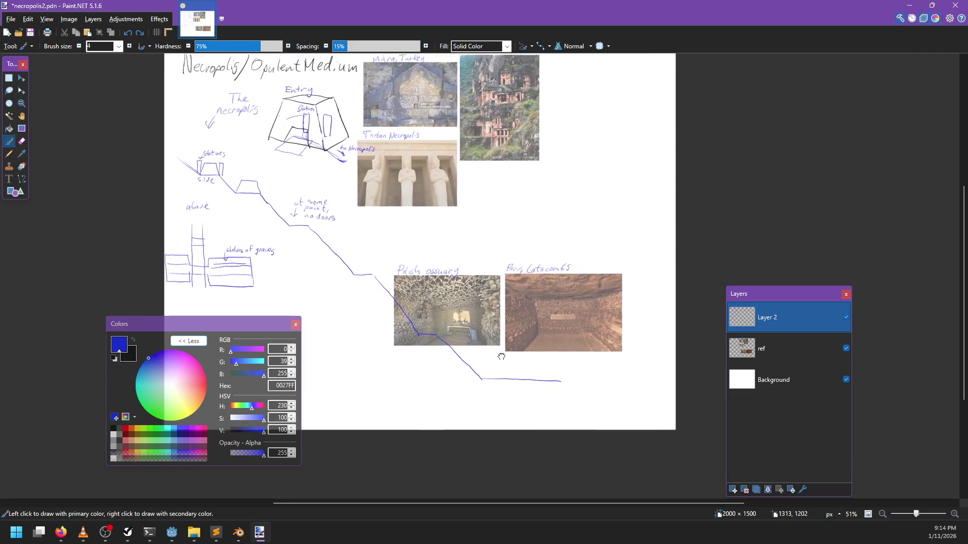
scroll(504, 282, "down", 1)
left_click_drag(486, 216, 487, 404)
key("ctrl+z")
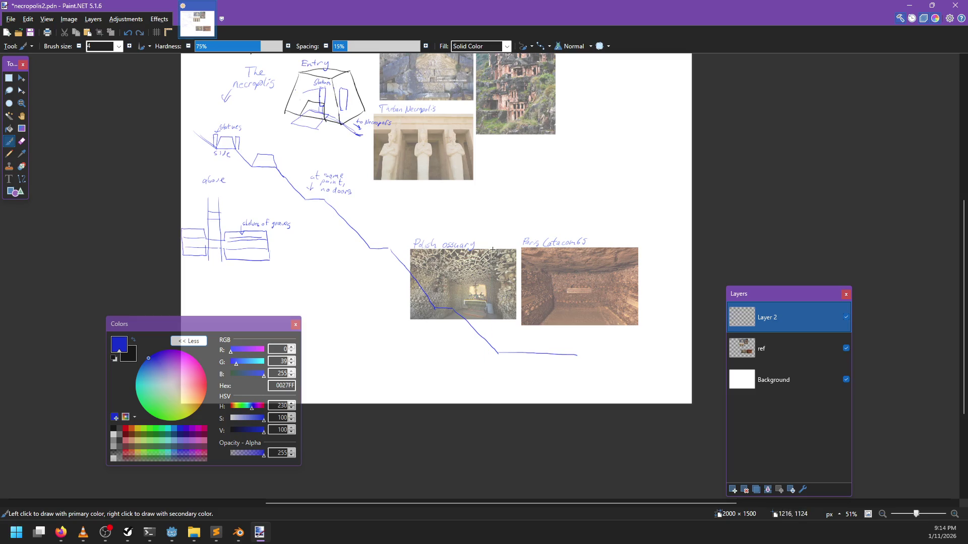
left_click_drag(496, 290, 496, 403)
key("ctrl+z")
key("ctrl+z")
Step: Draw the bracket stroke after the path's flat end beside the 'to opulent medium' label
mouse_move(592, 355)
left_mouse_down()
mouse_move(592, 336)
mouse_move(599, 355)
mouse_move(663, 338)
mouse_move(627, 360)
mouse_move(647, 348)
mouse_move(659, 361)
left_mouse_up()
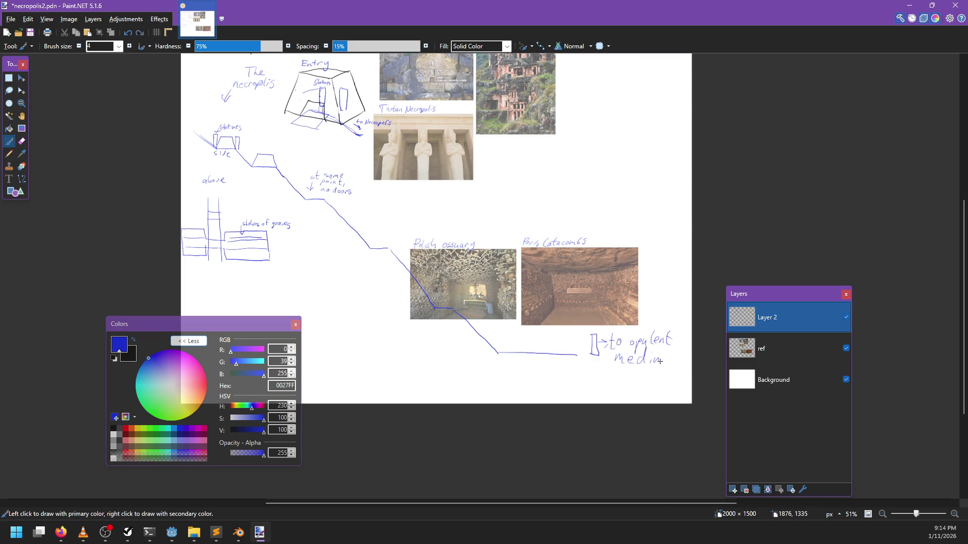
scroll(668, 362, "down", 3)
scroll(630, 348, "right", 2)
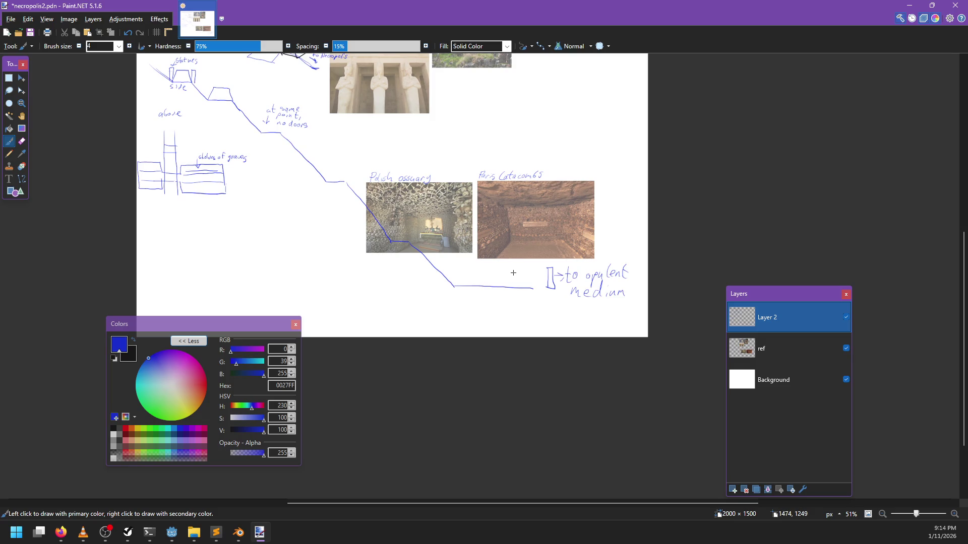
Step: Enlarge the canvas to 2000 × 3000 by setting Height to 3000 pixels
key("ctrl+shift+r")
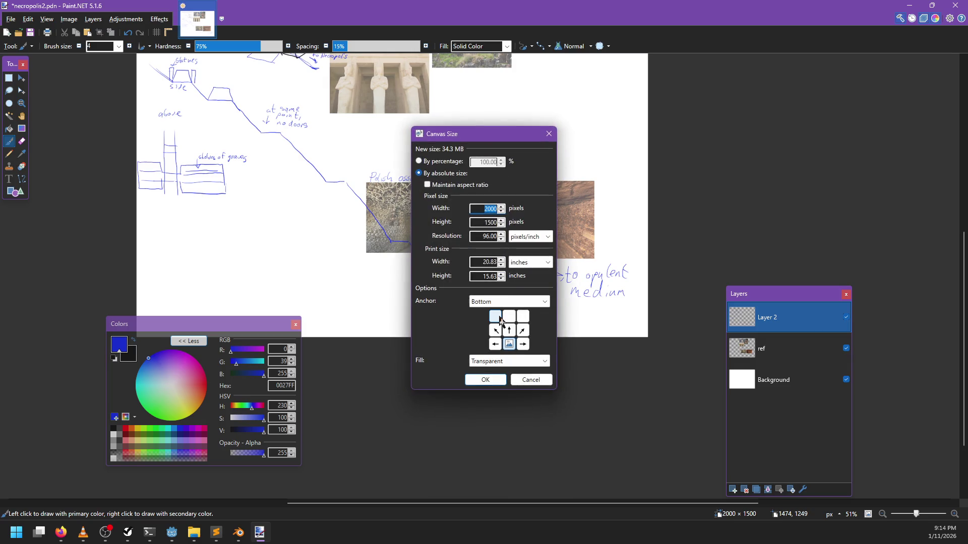
left_click(485, 222)
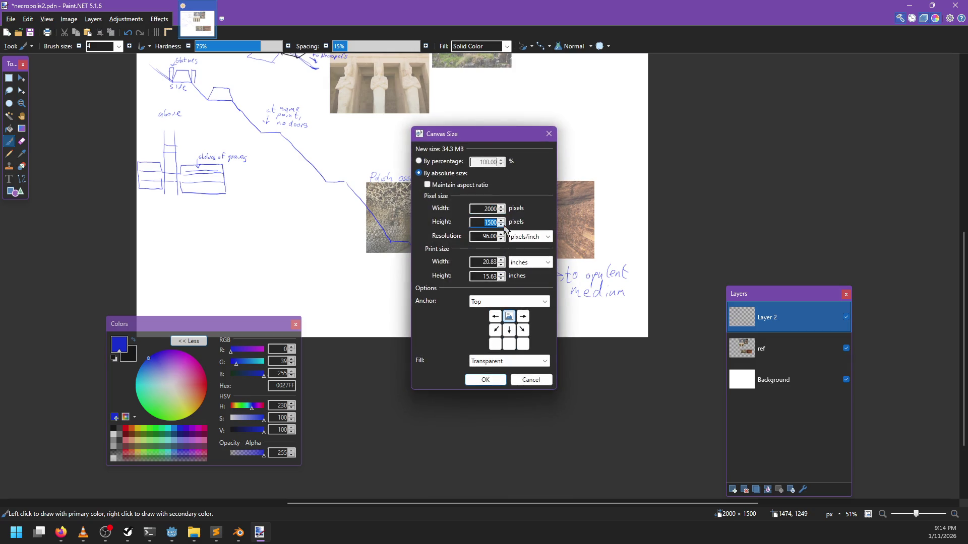
type("3000")
key("Return")
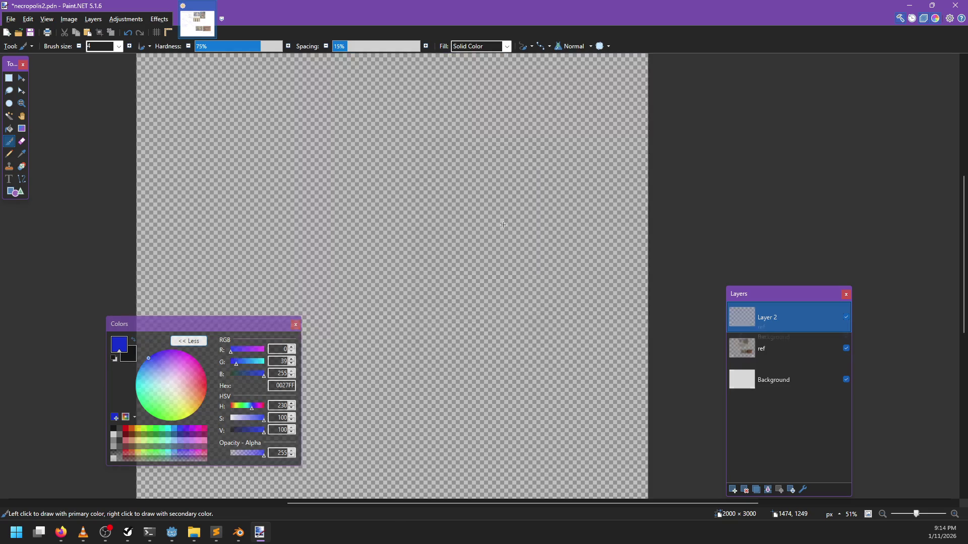
left_click(776, 381)
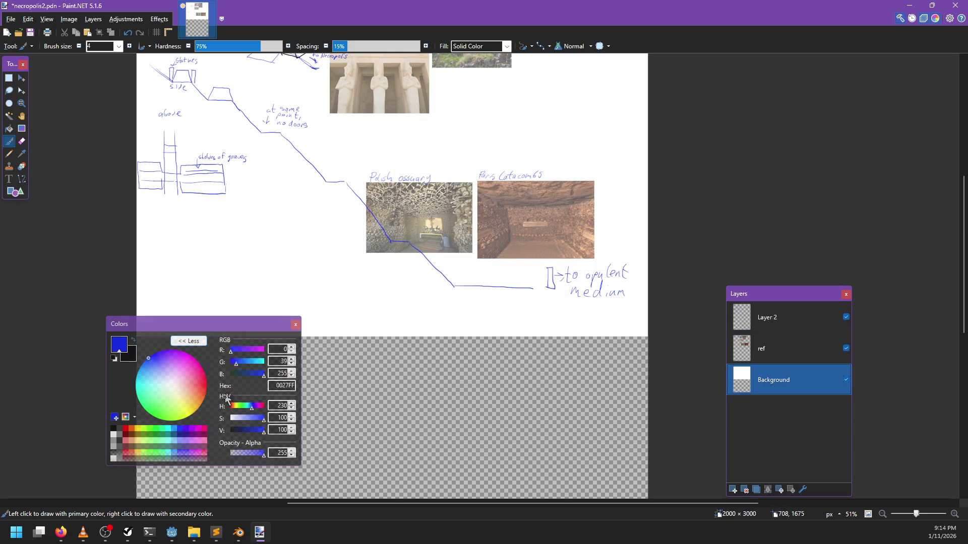
Step: Fill the new transparent lower area white, then return to the blue brush on Layer 2
key("f")
key("x")
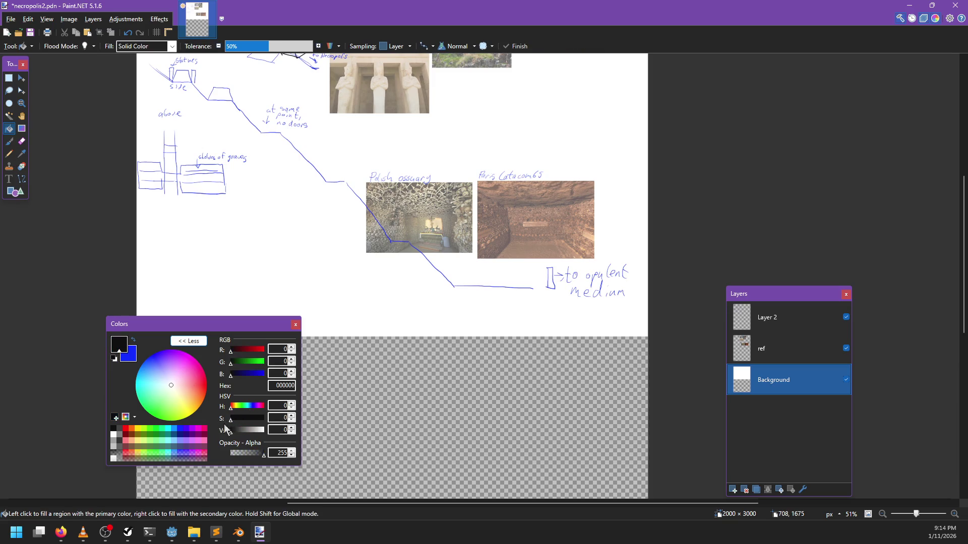
left_click_drag(229, 430, 354, 438)
left_click(354, 437)
left_click(751, 349)
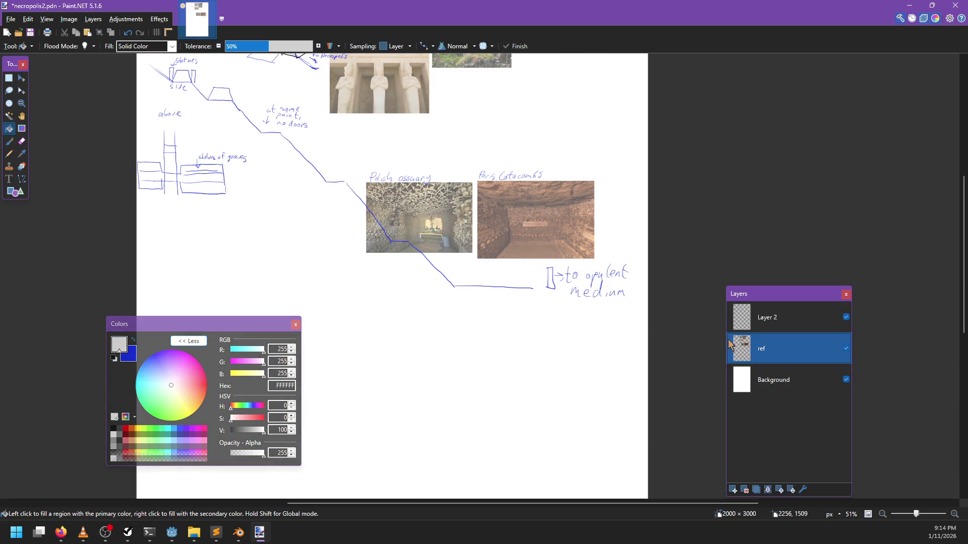
key("b")
key("x")
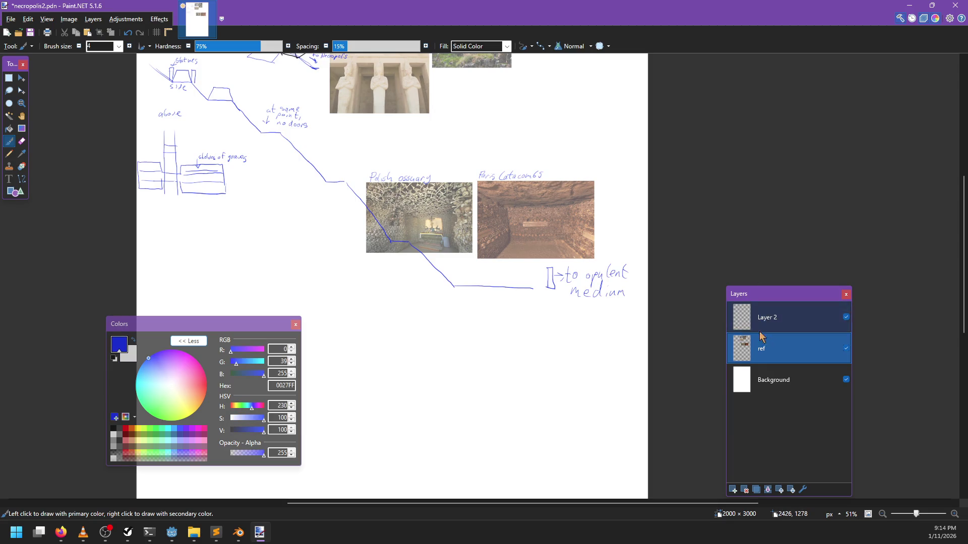
left_click_drag(766, 313, 766, 326)
Step: Draw the path's branch down from the junction, redrawing until it sits right
scroll(515, 315, "right", 2)
scroll(527, 333, "left", 5)
scroll(527, 333, "up", 1)
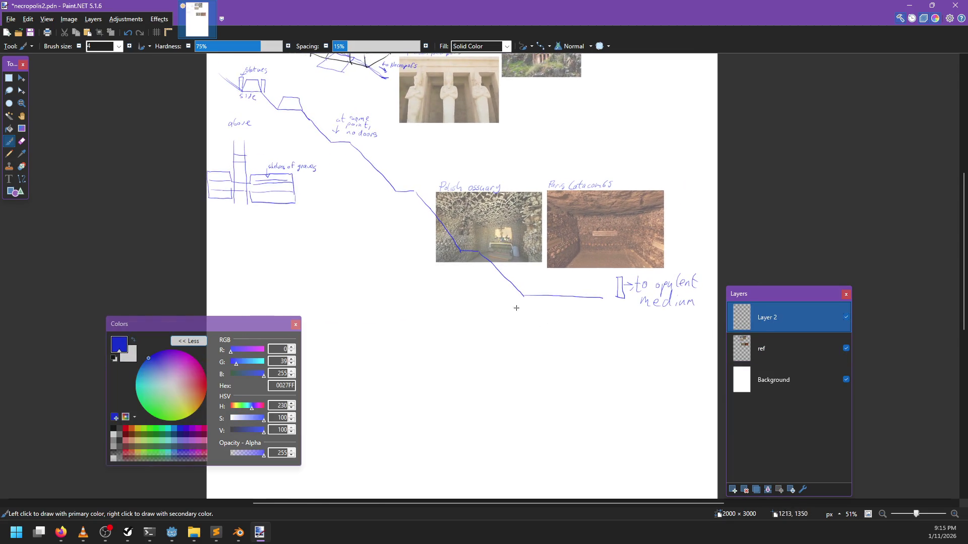
left_click_drag(523, 300, 525, 404)
key("ctrl+z")
left_click_drag(524, 298, 527, 453)
left_click_drag(539, 396, 506, 315)
key("ctrl+z")
left_click_drag(490, 215, 494, 354)
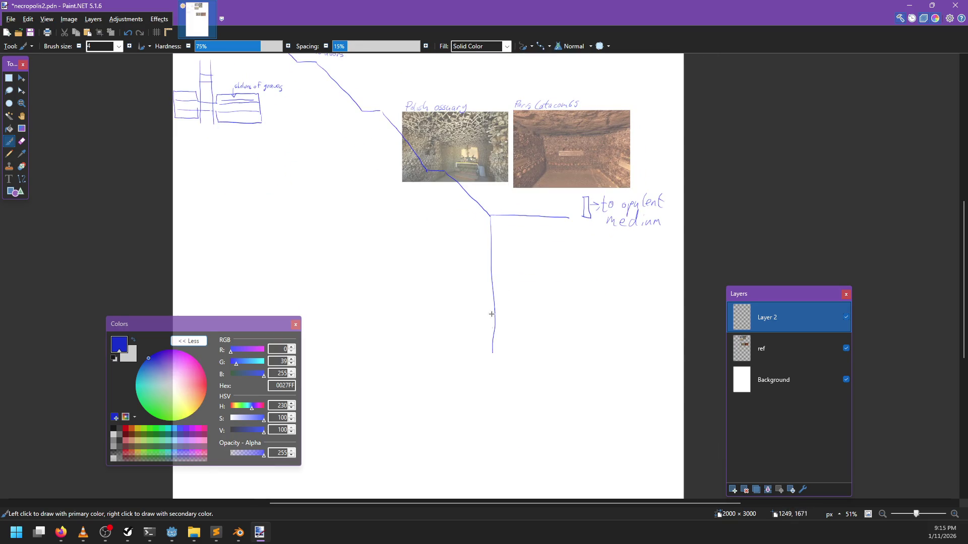
key("ctrl+z")
left_click_drag(489, 216, 478, 317)
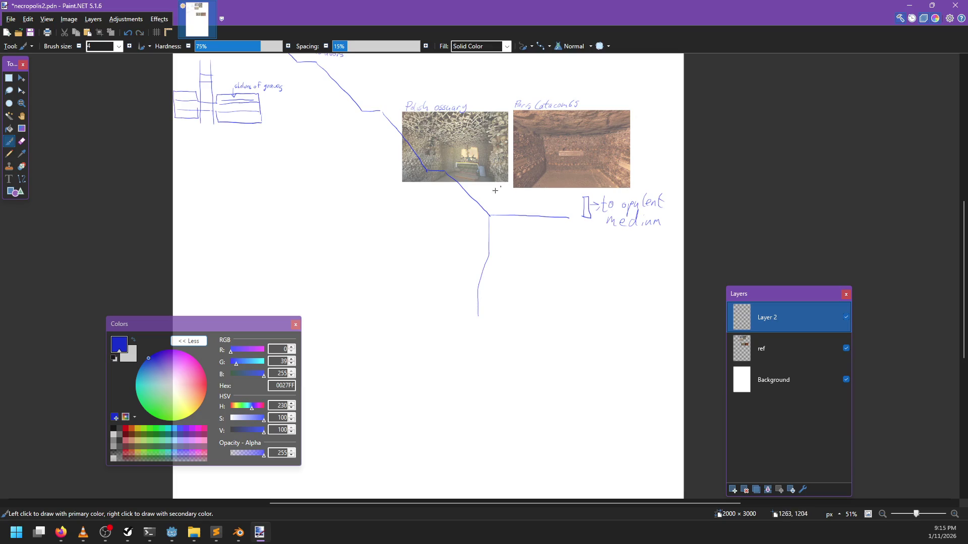
Step: Draw a straight bracket over the flat stretch and write 'too wide for player' above it
left_click_drag(490, 212, 570, 211)
key("ctrl+z")
left_click_drag(493, 209, 563, 211)
key("ctrl+z")
left_click_drag(490, 215, 577, 210)
left_click_drag(505, 194, 504, 203)
left_click_drag(501, 198, 561, 198)
mouse_move(565, 197)
left_mouse_down()
mouse_move(516, 204)
mouse_move(552, 203)
left_mouse_up()
scroll(566, 237, "up", 1)
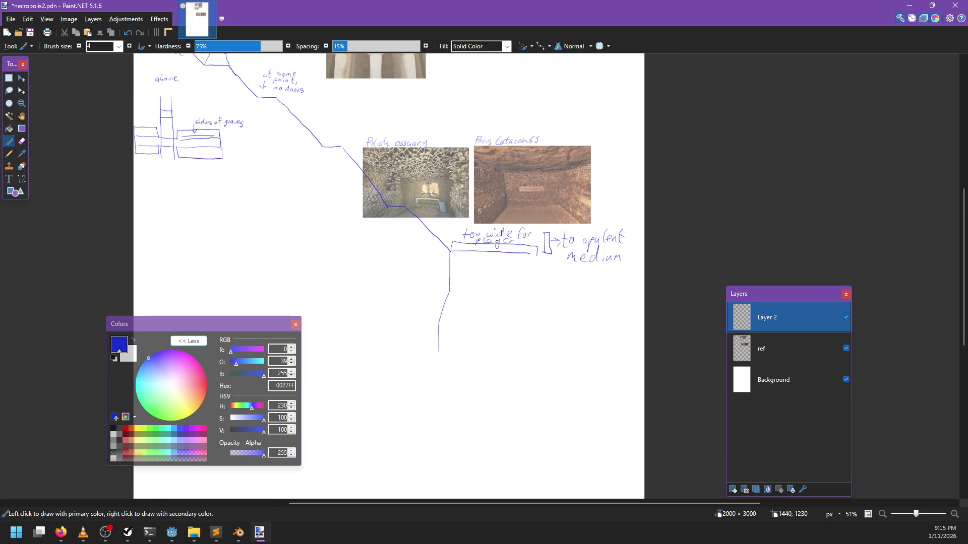
scroll(502, 233, "up", 1)
scroll(498, 271, "down", 1)
Step: Draw the loop's left and right sides below the branch and write 'stripped ruins' inside
scroll(479, 201, "down", 3)
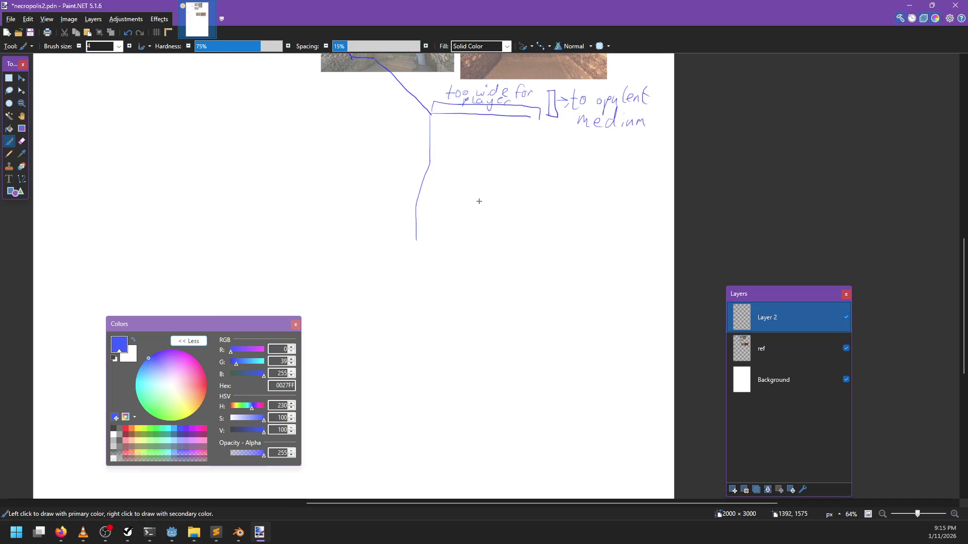
mouse_move(425, 94)
left_mouse_down()
mouse_move(436, 209)
mouse_move(416, 325)
mouse_move(563, 339)
left_mouse_up()
mouse_move(549, 121)
left_mouse_down()
mouse_move(570, 335)
mouse_move(557, 337)
left_mouse_up()
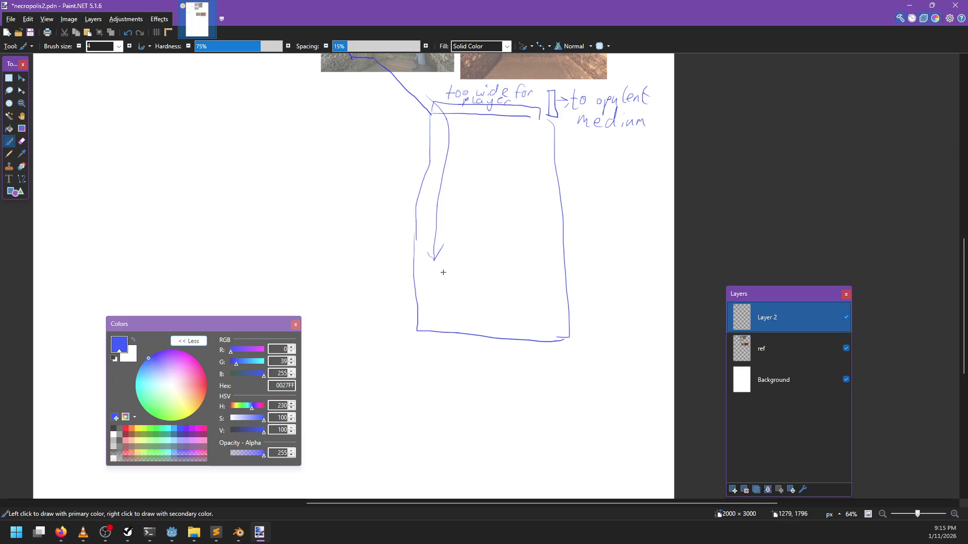
mouse_move(438, 274)
left_mouse_down()
mouse_move(436, 283)
mouse_move(493, 283)
mouse_move(503, 267)
mouse_move(525, 284)
left_mouse_up()
left_click_drag(525, 280, 533, 290)
Step: Draw the inner return path around the loop and save necropolis2.pdn
mouse_move(430, 272)
left_mouse_down()
mouse_move(503, 328)
mouse_move(551, 323)
mouse_move(476, 314)
mouse_move(542, 311)
mouse_move(551, 142)
left_mouse_up()
key("ctrl+z")
mouse_move(427, 265)
left_mouse_down()
mouse_move(426, 283)
mouse_move(532, 322)
mouse_move(539, 250)
mouse_move(522, 141)
mouse_move(530, 126)
mouse_move(527, 136)
left_mouse_up()
key("ctrl+s")
scroll(499, 237, "up", 3)
scroll(499, 237, "right", 1)
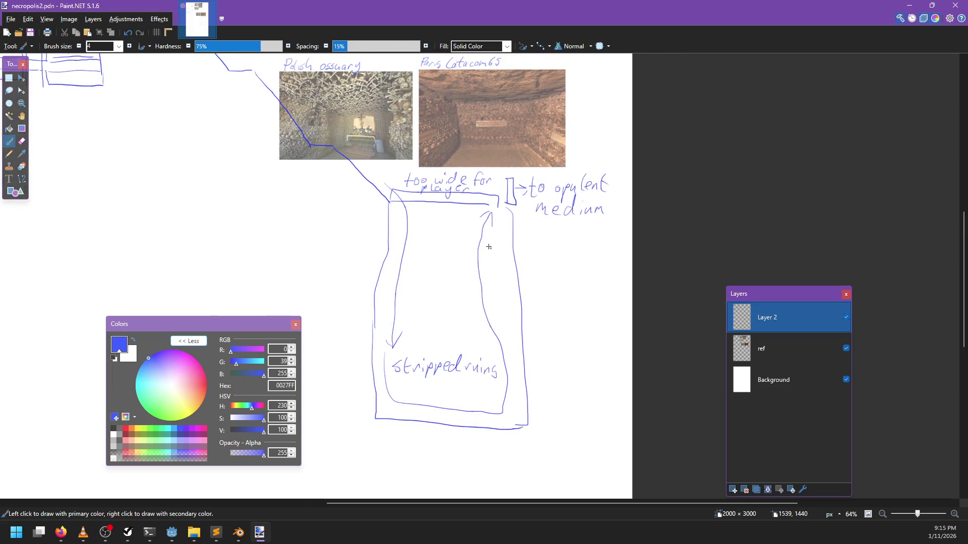
scroll(578, 223, "up", 4)
scroll(579, 222, "left", 1)
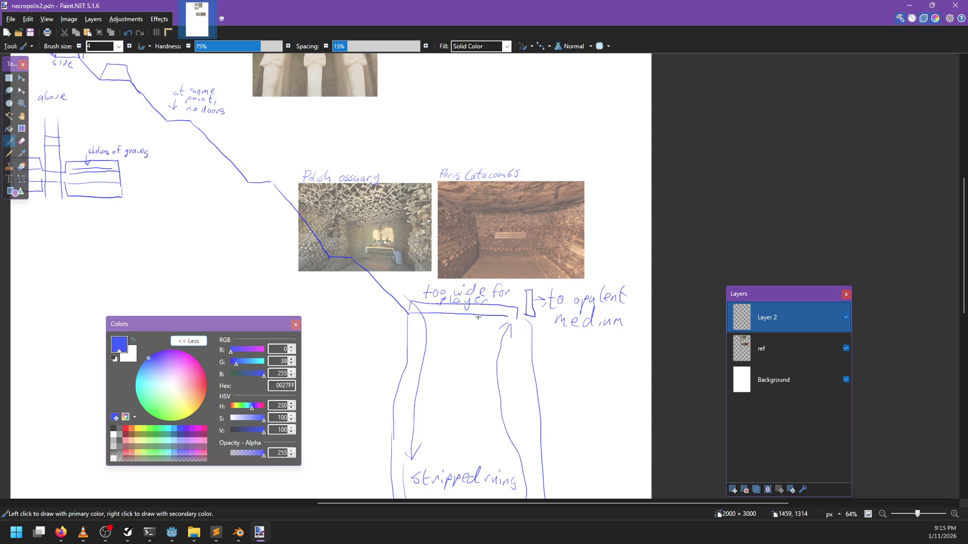
scroll(478, 317, "down", 5, "ctrl")
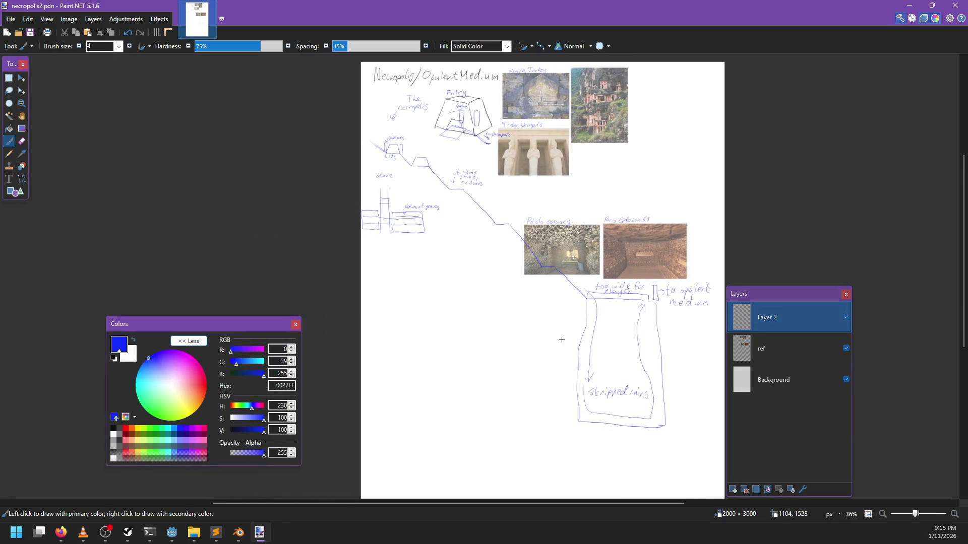
scroll(536, 319, "right", 4)
scroll(451, 334, "down", 3, "ctrl")
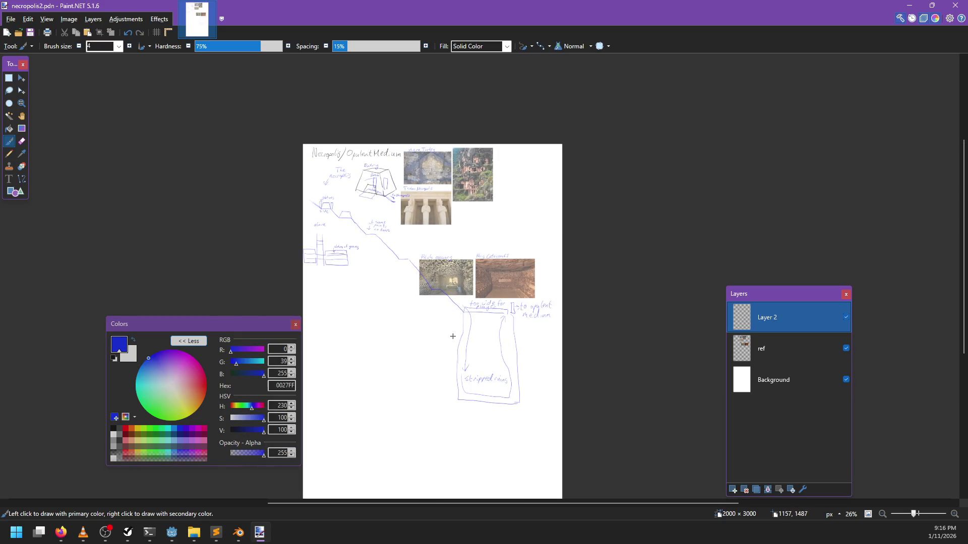
scroll(452, 336, "up", 3, "ctrl")
scroll(453, 335, "up", 3)
scroll(488, 361, "left", 3)
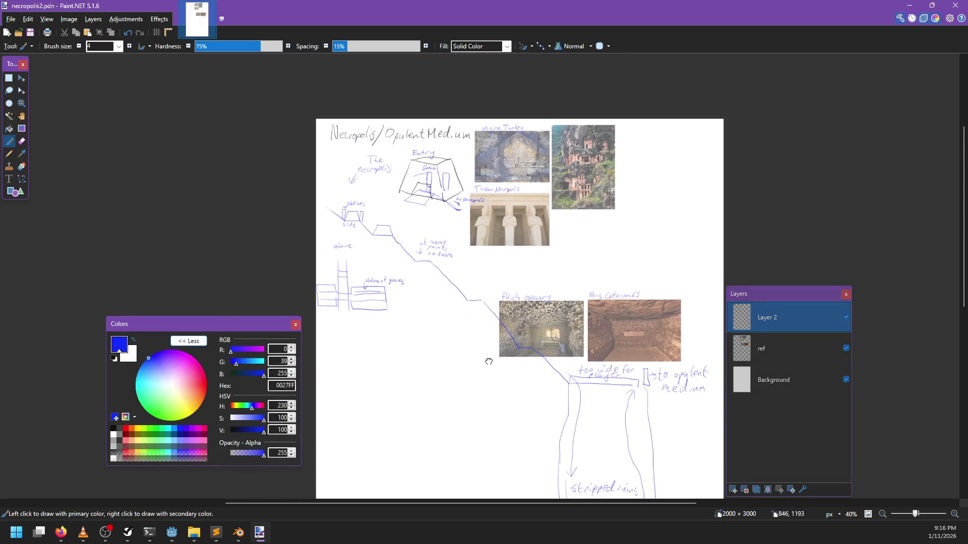
left_click_drag(488, 361, 480, 351)
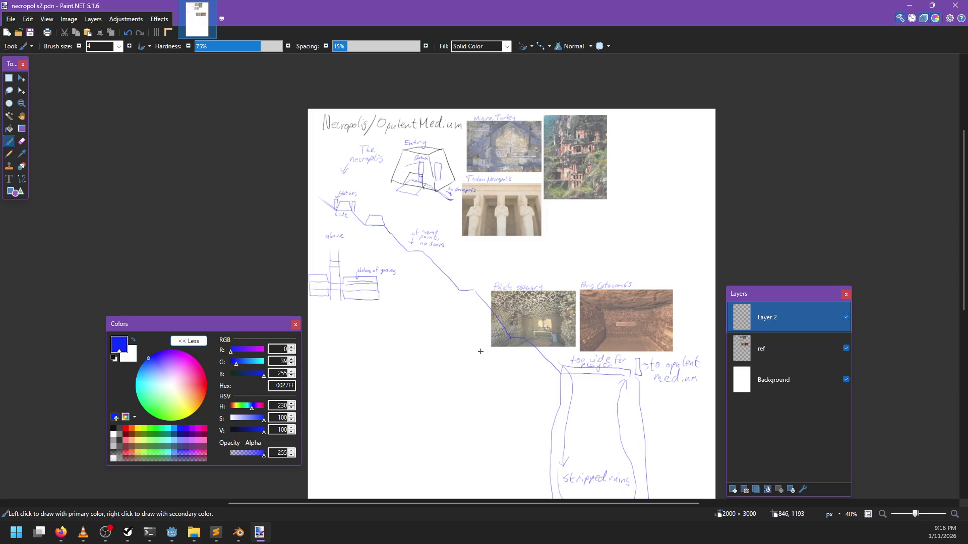
scroll(433, 306, "up", 2, "ctrl")
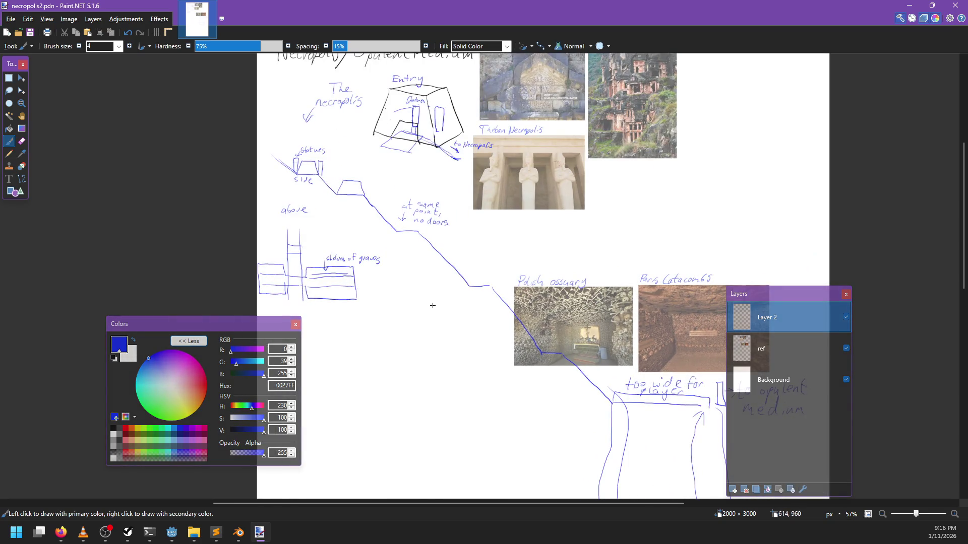
left_click(386, 192)
left_click_drag(320, 275, 404, 307)
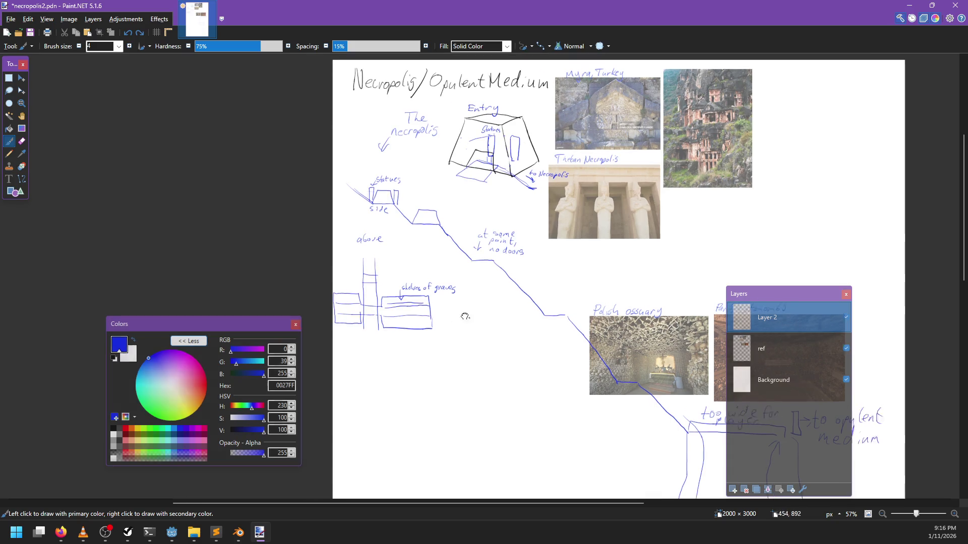
scroll(495, 332, "up", 3, "ctrl")
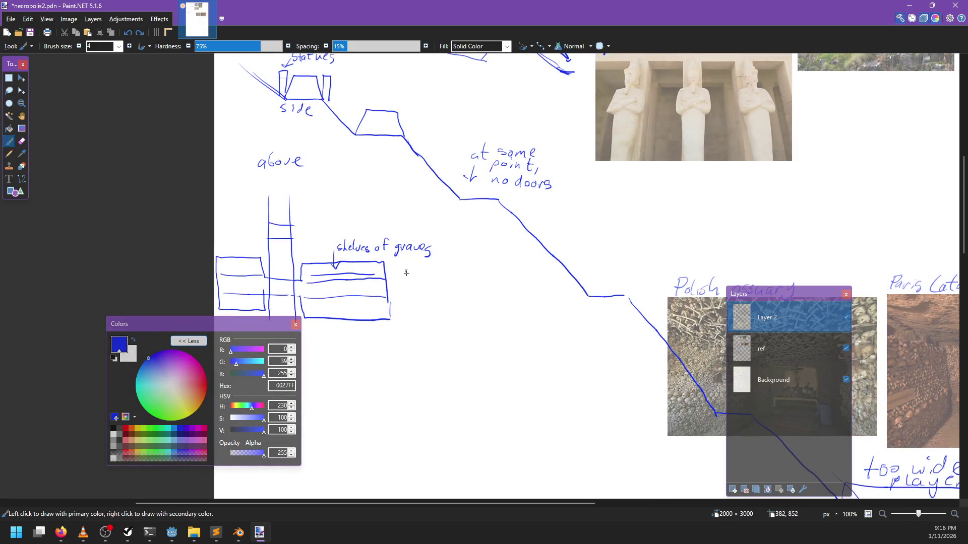
Step: Draw an arrow into the shelves-of-graves right chamber labelled 'tunnel from outside'
mouse_move(413, 279)
left_mouse_down()
mouse_move(384, 286)
mouse_move(386, 296)
mouse_move(378, 283)
mouse_move(510, 281)
left_mouse_up()
left_click_drag(514, 280, 512, 279)
left_click_drag(518, 287, 528, 287)
mouse_move(429, 298)
left_mouse_down()
mouse_move(424, 306)
mouse_move(441, 306)
left_mouse_up()
mouse_move(449, 289)
left_mouse_down()
mouse_move(446, 306)
mouse_move(460, 310)
left_mouse_up()
left_click_drag(470, 298, 497, 309)
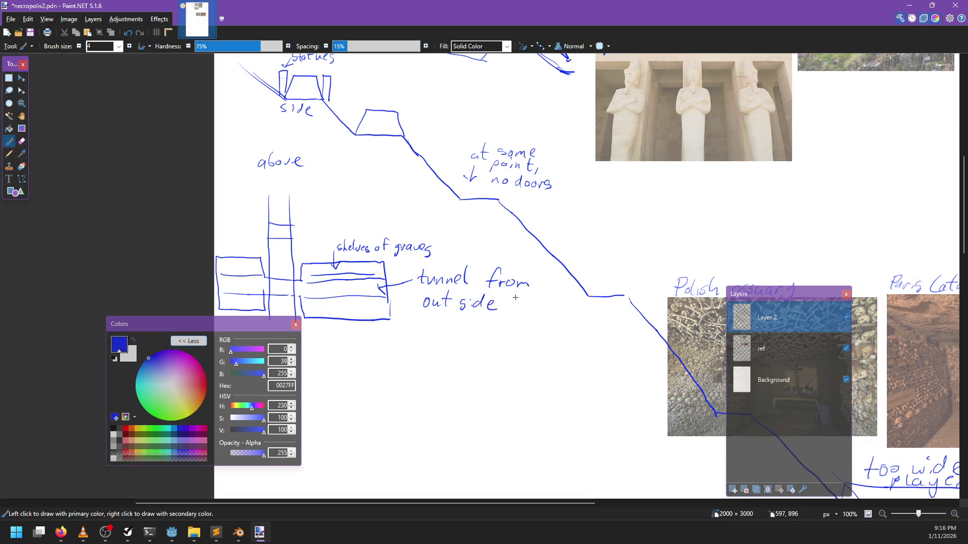
scroll(515, 297, "down", 6, "ctrl")
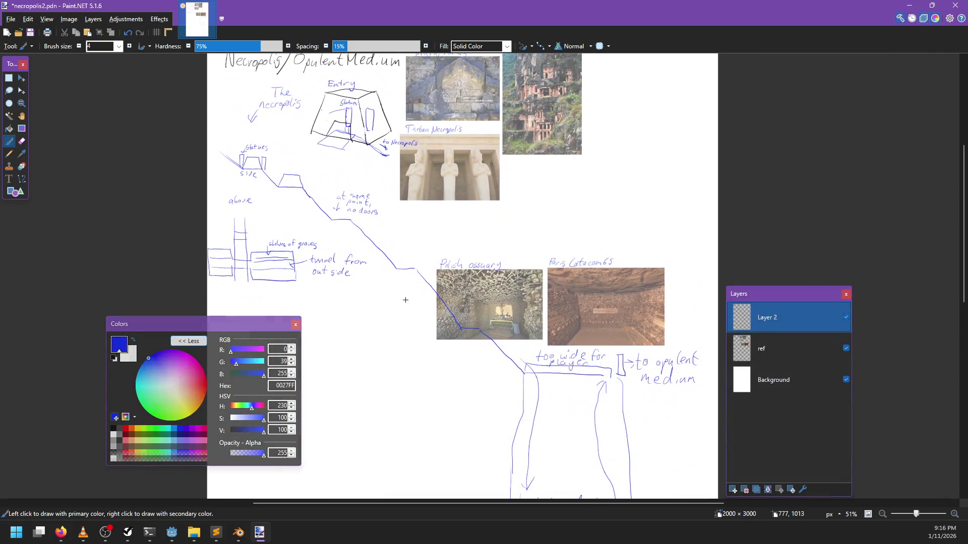
key("ctrl+s")
scroll(410, 313, "down", 2, "ctrl")
scroll(416, 333, "up", 1, "ctrl")
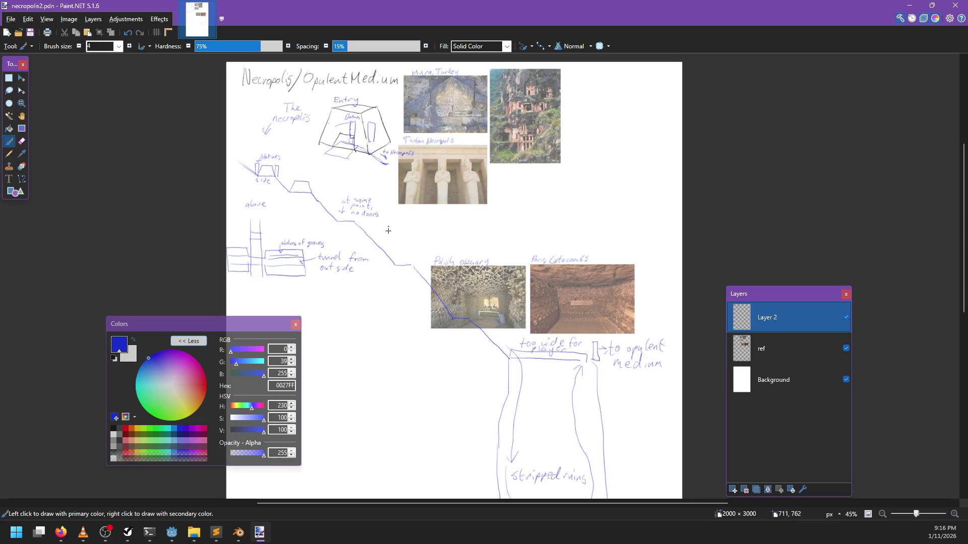
scroll(416, 333, "up", 2, "ctrl")
scroll(517, 285, "down", 2, "ctrl")
scroll(499, 303, "right", 2)
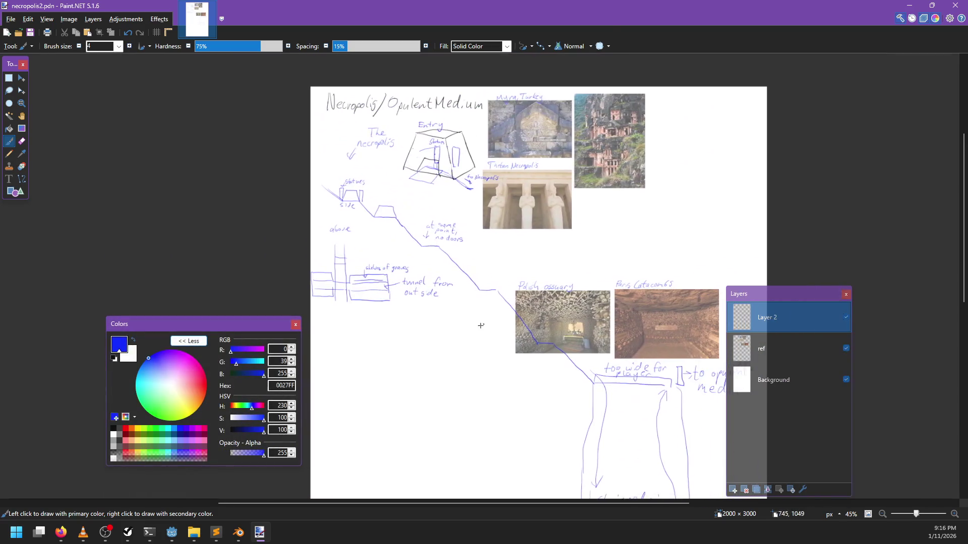
scroll(458, 324, "up", 2, "ctrl")
scroll(457, 324, "up", 1)
scroll(443, 348, "right", 1)
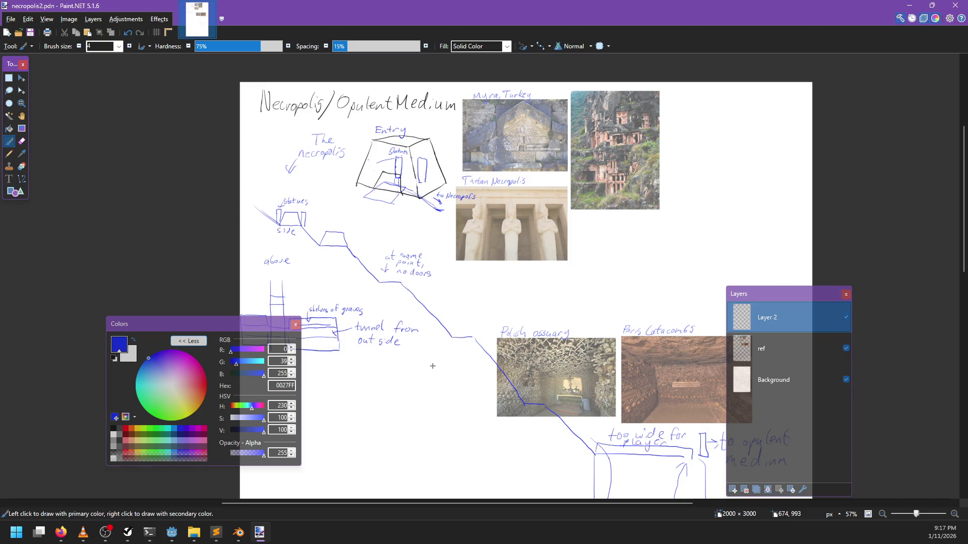
mouse_move(508, 429)
left_mouse_down()
mouse_move(581, 331)
mouse_move(461, 291)
left_mouse_up()
scroll(461, 291, "up", 5)
scroll(461, 292, "left", 3)
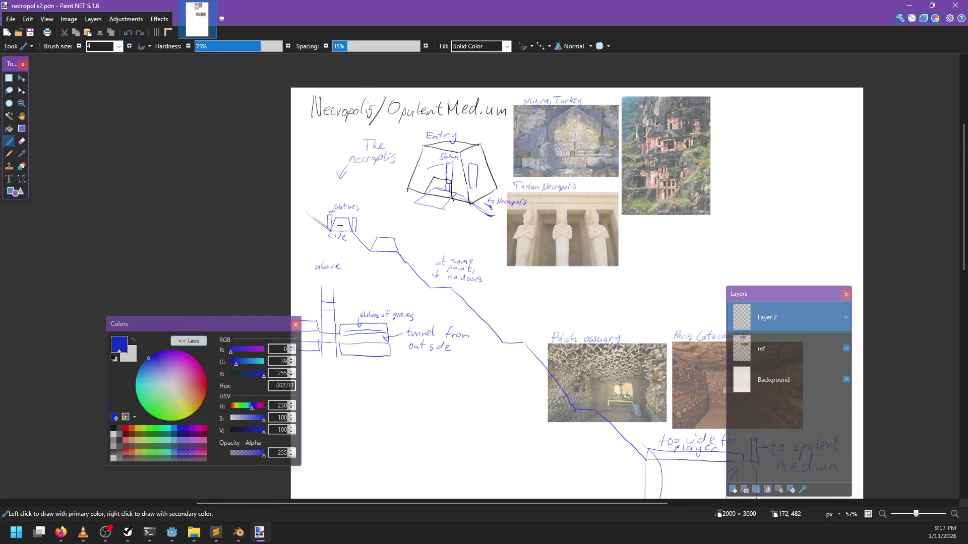
left_click(339, 225)
scroll(456, 168, "up", 3, "ctrl")
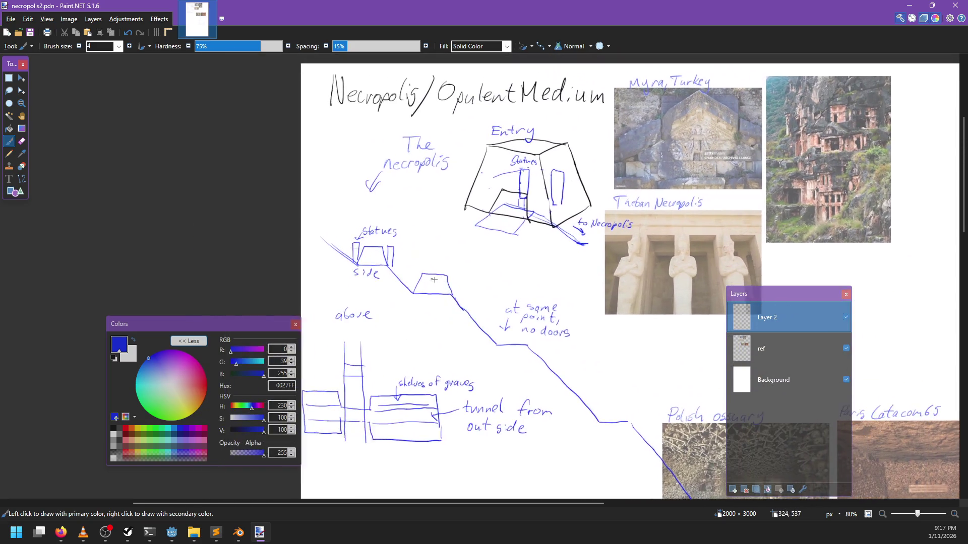
key("alt+Tab")
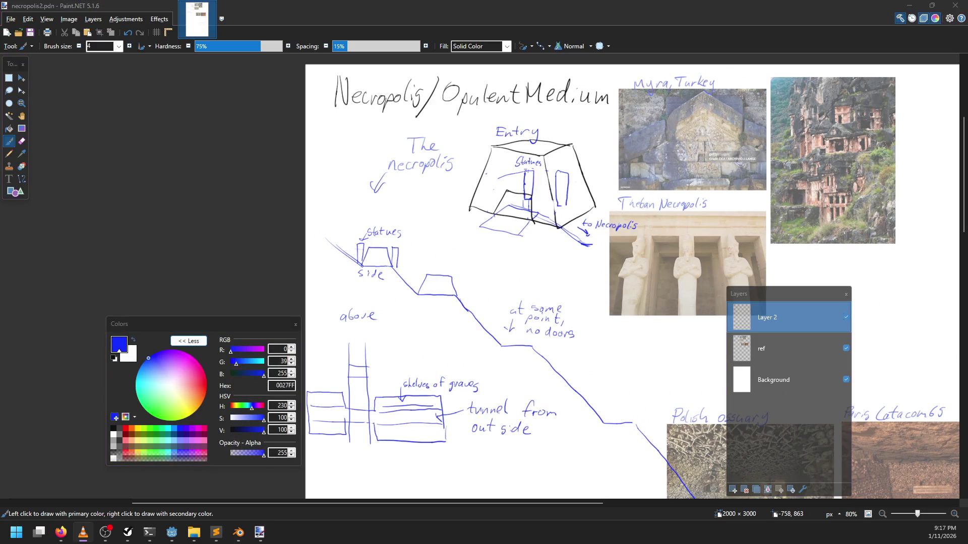
key("alt+Tab")
scroll(438, 208, "down", 3)
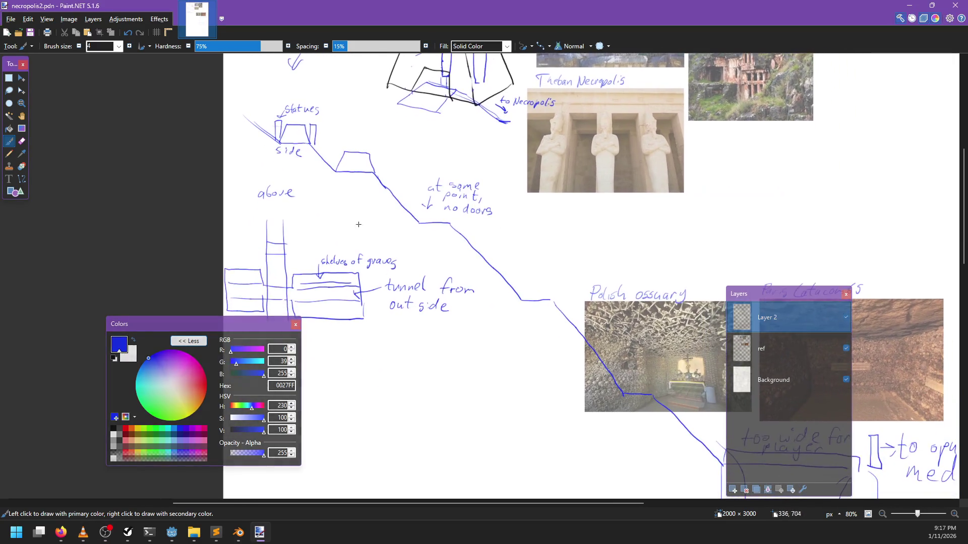
scroll(439, 207, "right", 2)
scroll(438, 207, "down", 3)
scroll(438, 207, "right", 5)
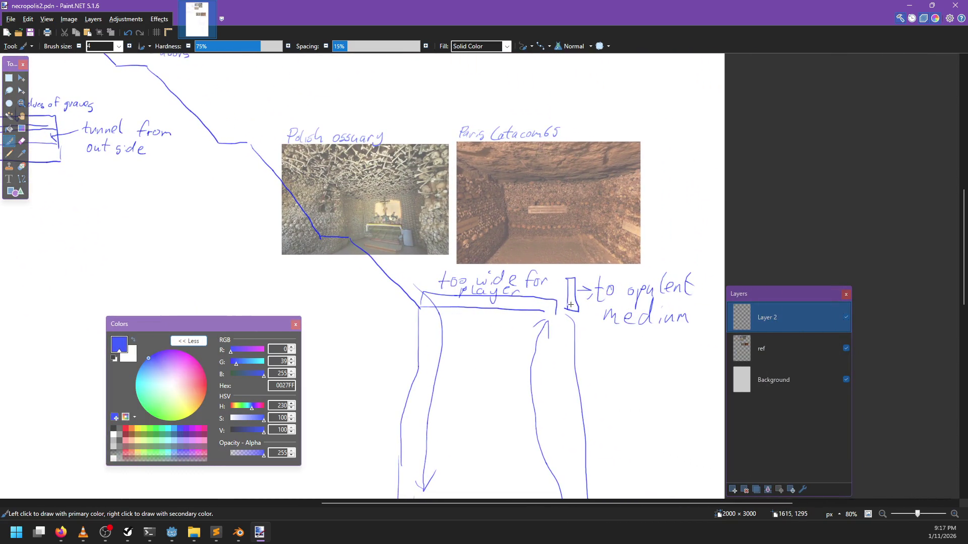
scroll(524, 222, "down", 2)
scroll(523, 222, "right", 1)
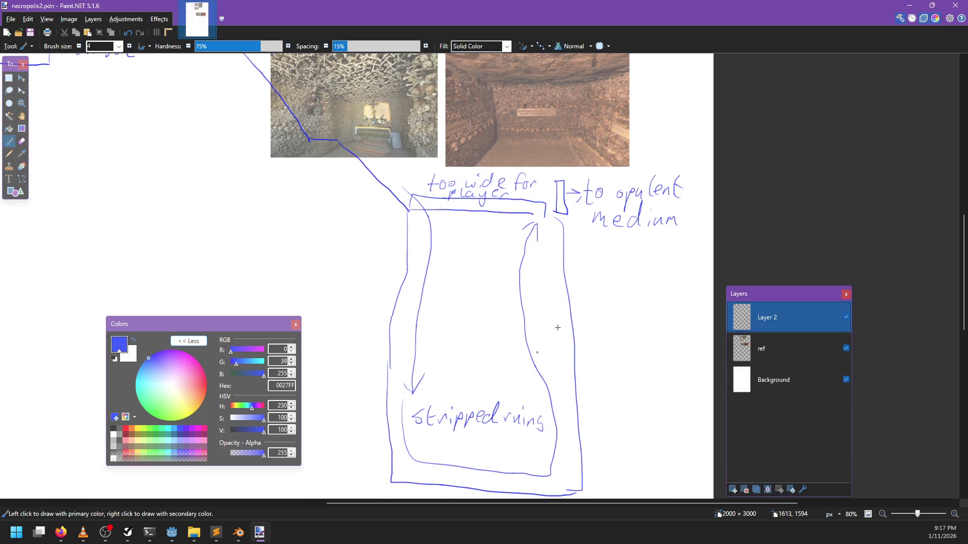
scroll(409, 262, "up", 3)
scroll(410, 262, "left", 3)
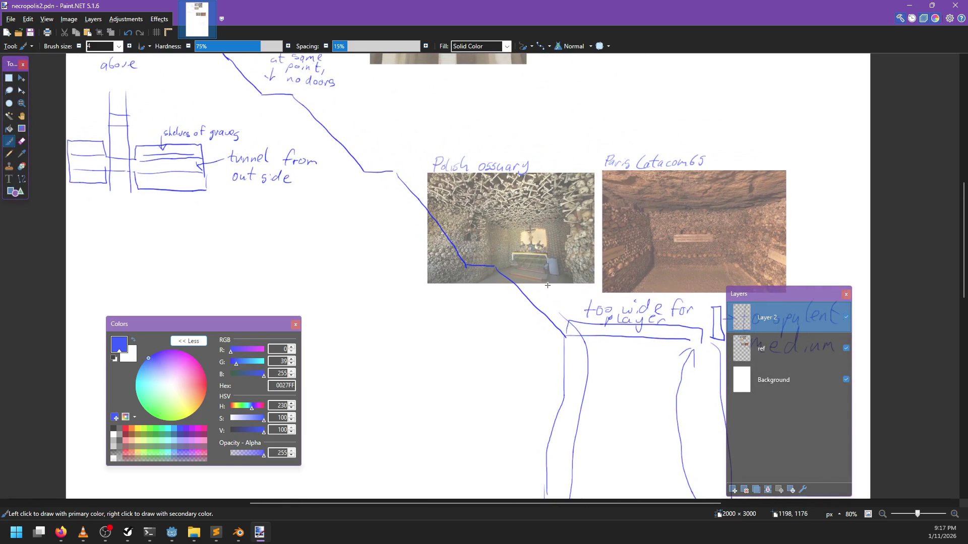
scroll(544, 261, "down", 1)
scroll(539, 261, "down", 3)
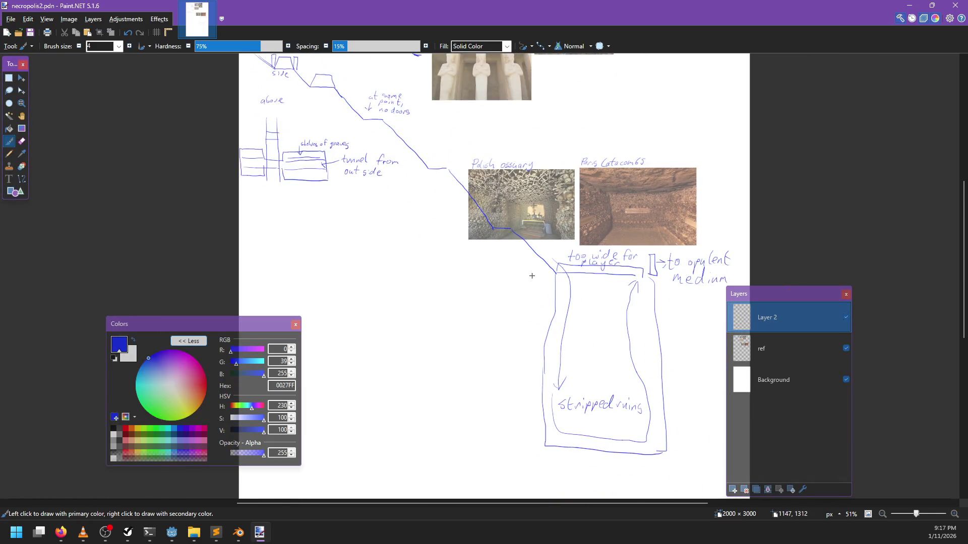
scroll(532, 275, "right", 2)
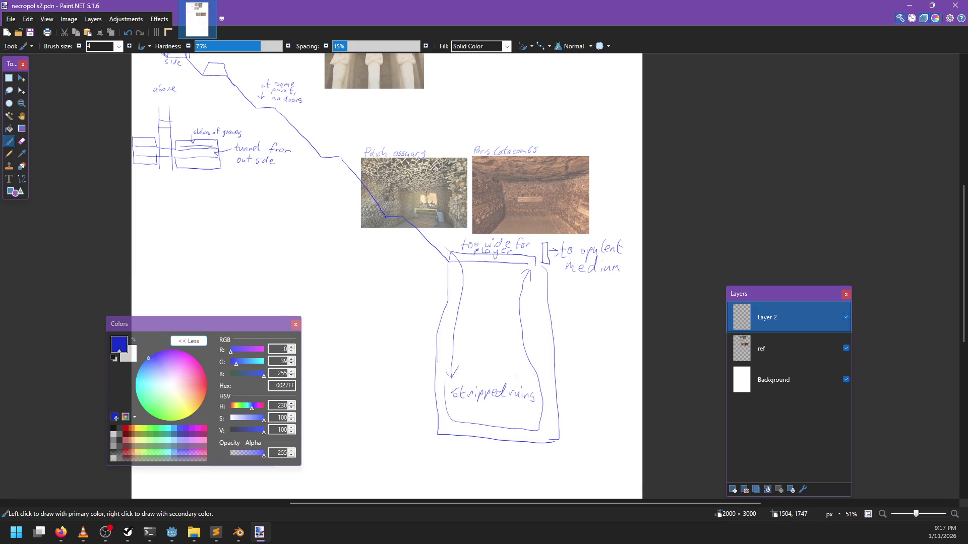
scroll(444, 397, "up", 1)
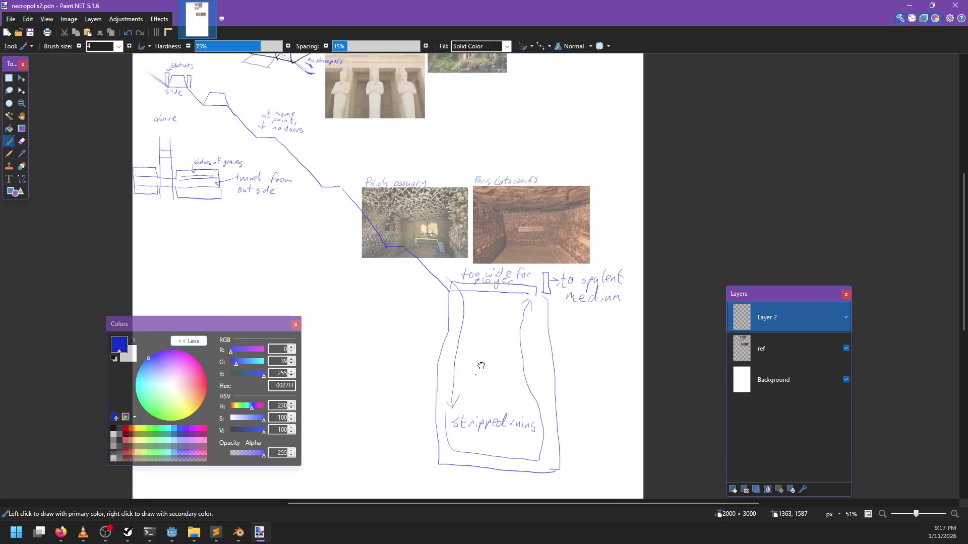